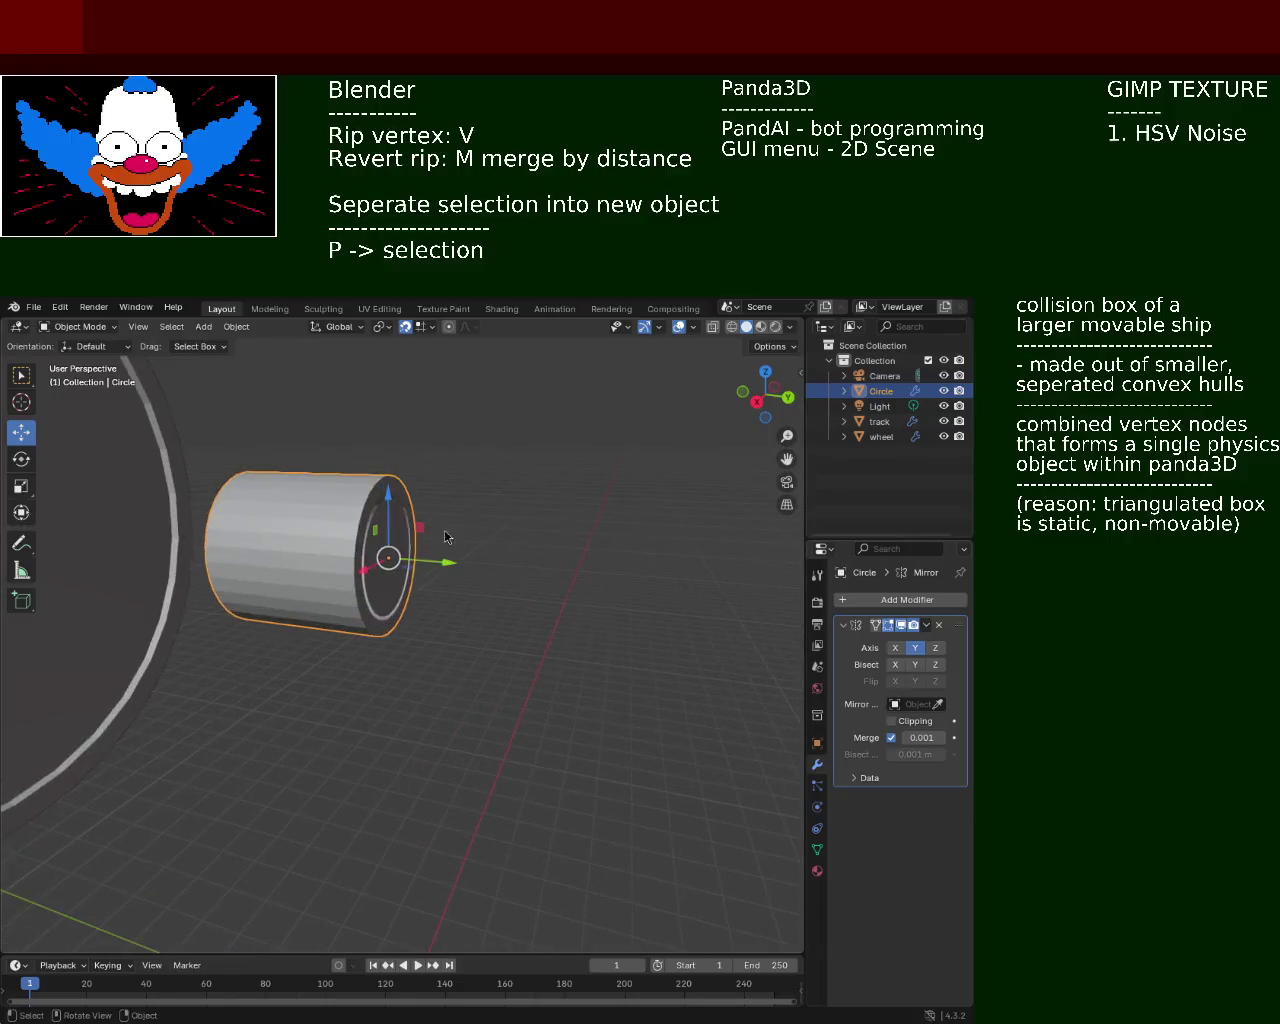
# Extrude the cylinder's inner end face outward into a narrower axle shaft toward the wheel
pyautogui.press('Tab')
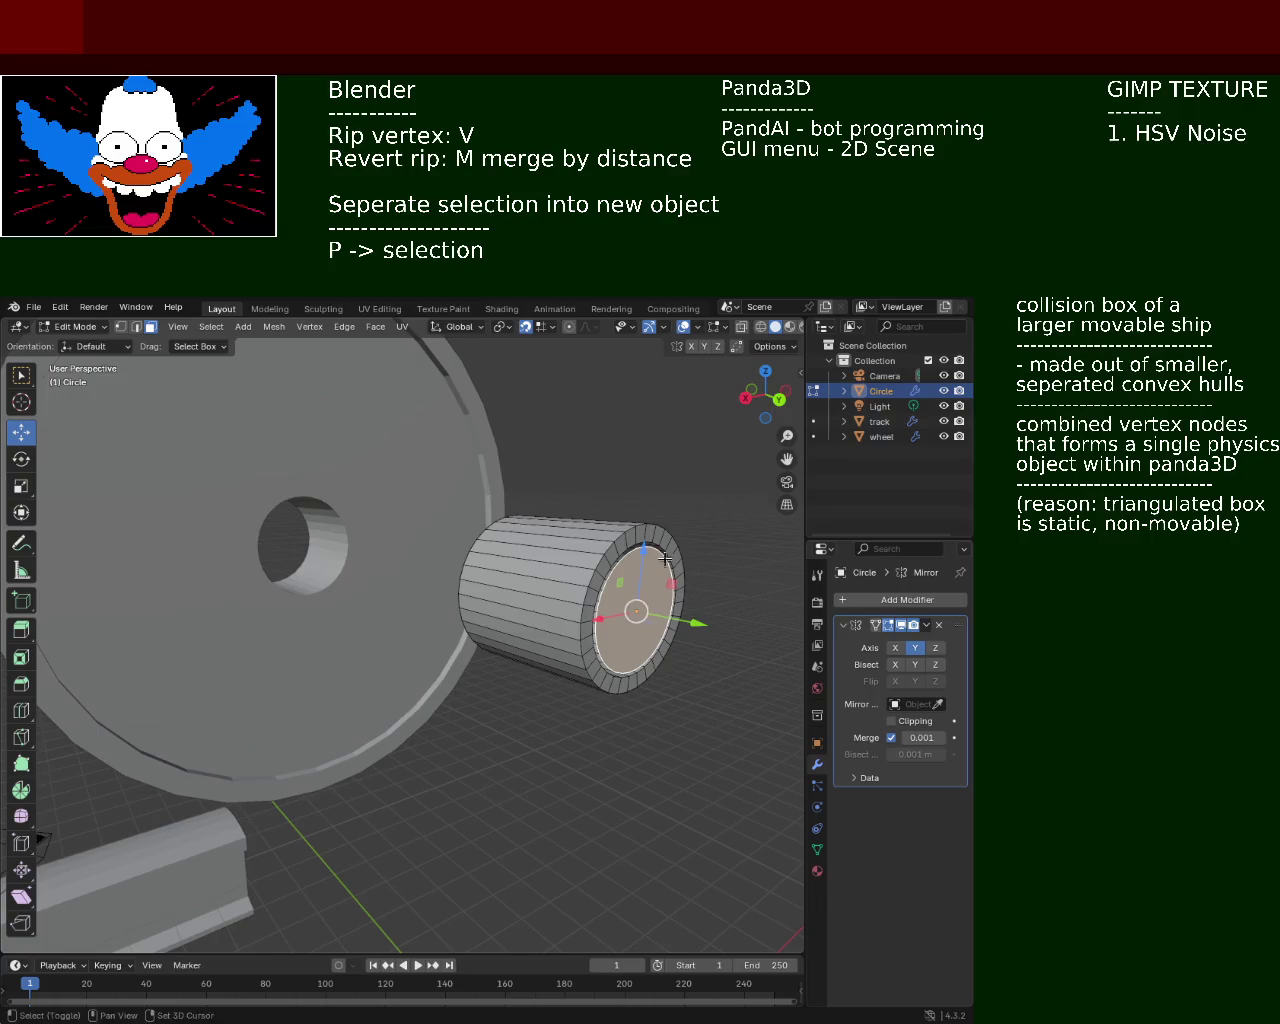
pyautogui.press('e')
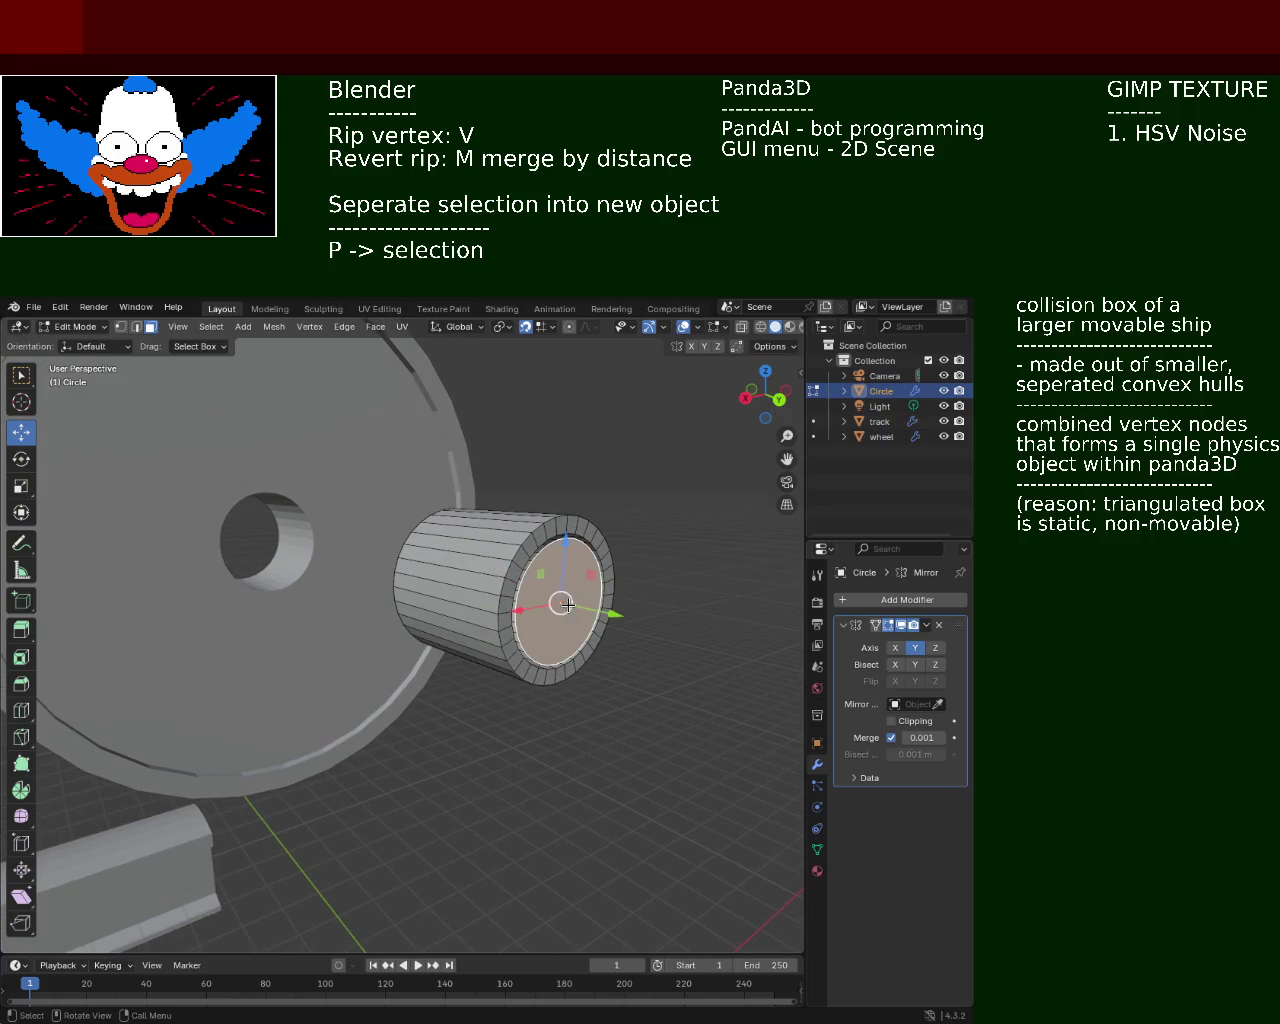
pyautogui.click(518, 705)
pyautogui.moveTo(518, 705)
pyautogui.mouseDown(button='middle')
pyautogui.moveTo(423, 601)
pyautogui.moveTo(606, 598)
pyautogui.moveTo(731, 618)
pyautogui.moveTo(576, 625)
pyautogui.moveTo(631, 711)
pyautogui.moveTo(517, 586)
pyautogui.moveTo(500, 651)
pyautogui.moveTo(722, 673)
pyautogui.moveTo(542, 682)
pyautogui.mouseUp(button='middle')
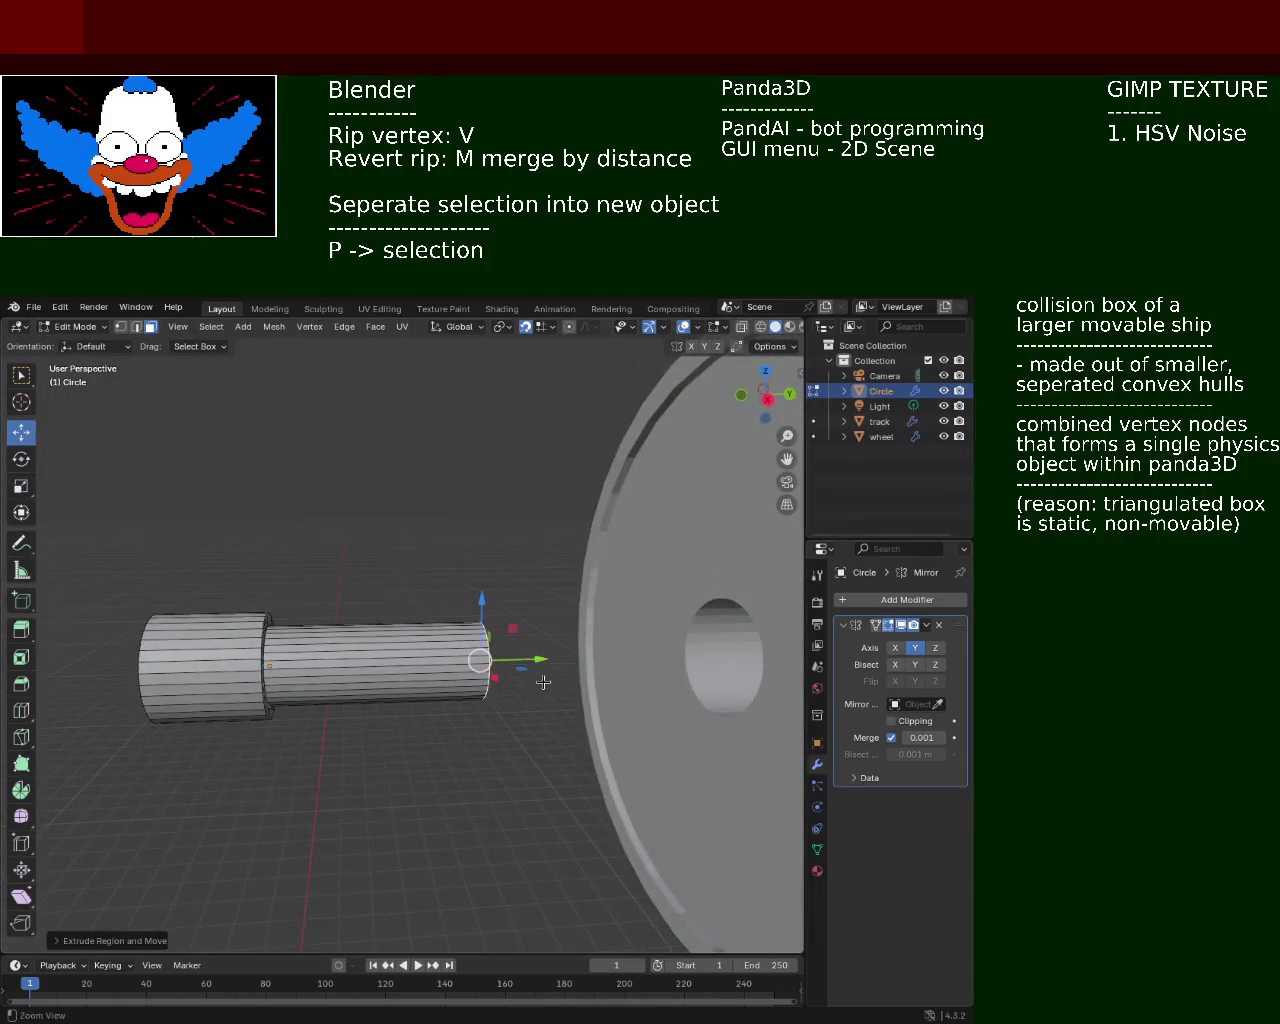
# Undo the extrusion and Mirror modifier, then delete the cylinder's end face inside the inner ring
pyautogui.hotkey('ctrl', 'z')
pyautogui.hotkey('ctrl', 'z')
pyautogui.hotkey('ctrl', 'z')
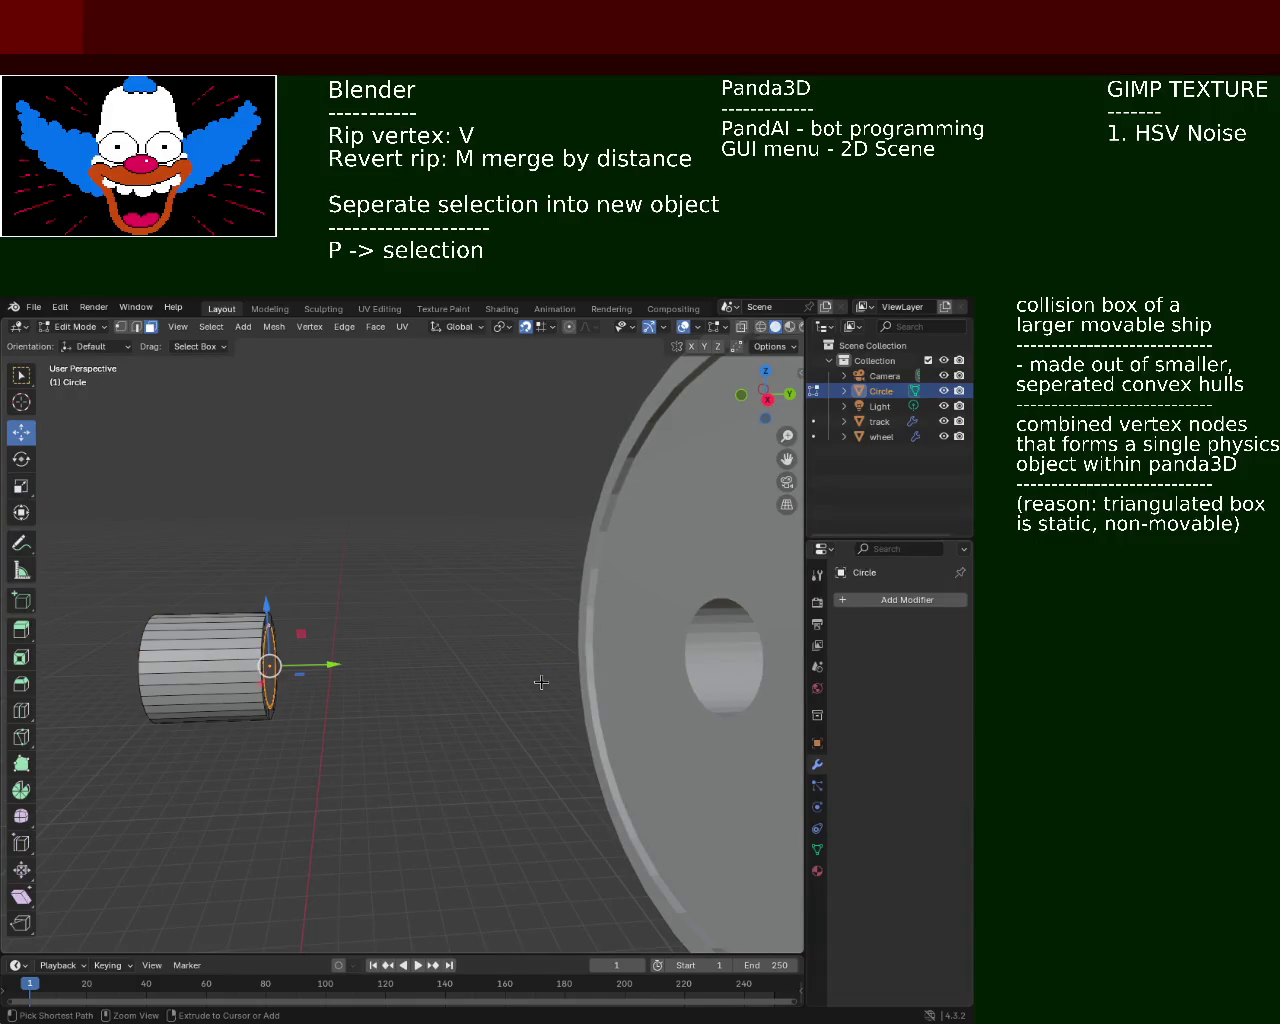
pyautogui.moveTo(300, 676); pyautogui.dragTo(485, 633, button='middle')
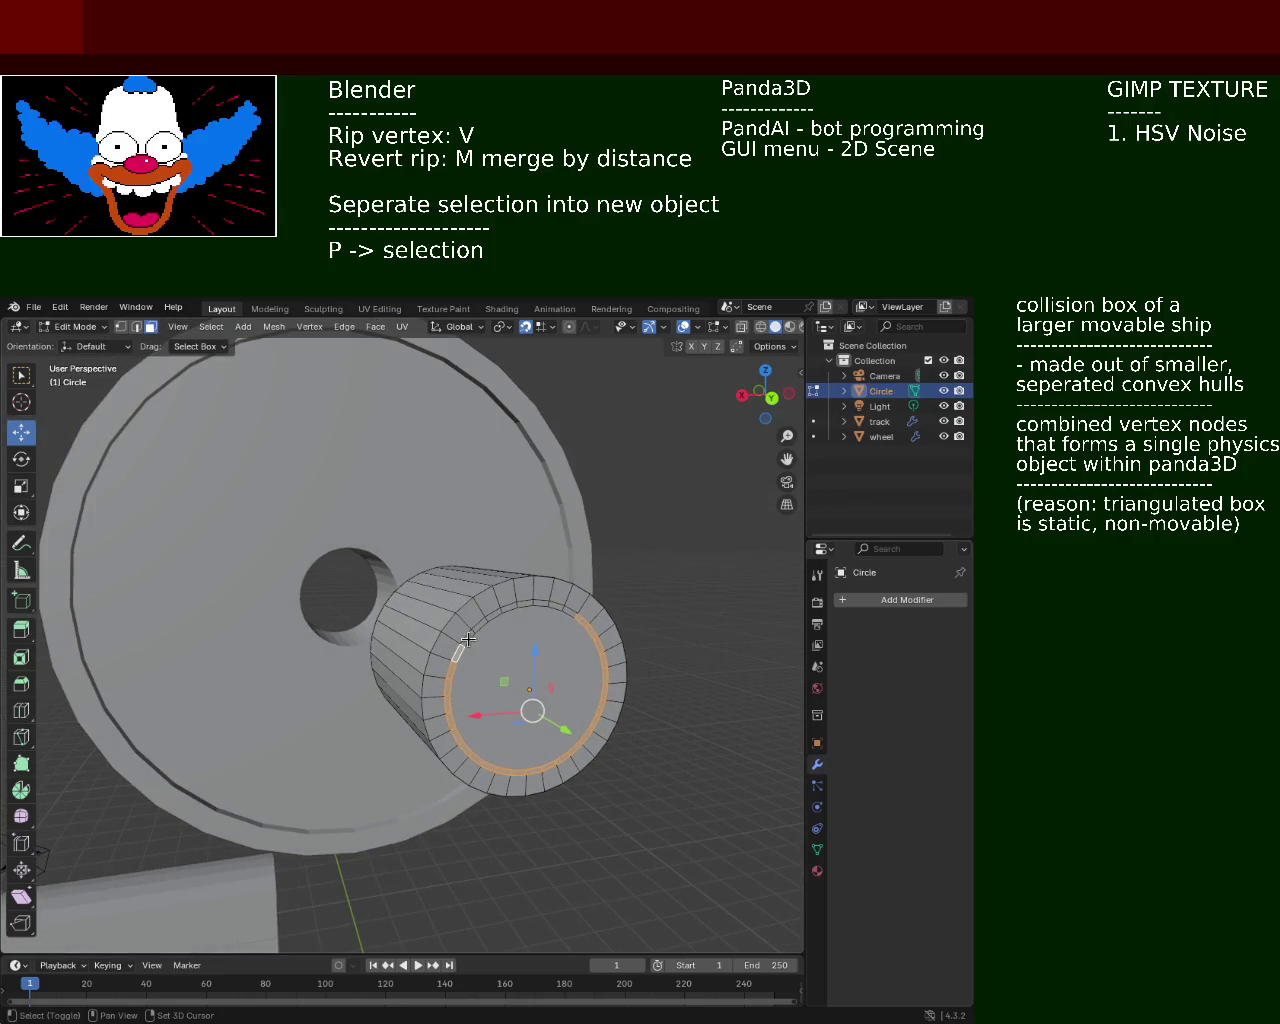
pyautogui.keyDown('shift'); pyautogui.click(484, 628); pyautogui.keyUp('shift')
pyautogui.keyDown('shift'); pyautogui.click(488, 620); pyautogui.keyUp('shift')
pyautogui.keyDown('shift'); pyautogui.click(505, 610); pyautogui.keyUp('shift')
pyautogui.keyDown('shift'); pyautogui.click(510, 604); pyautogui.keyUp('shift')
pyautogui.keyDown('shift'); pyautogui.click(528, 600); pyautogui.keyUp('shift')
pyautogui.keyDown('shift'); pyautogui.click(550, 601); pyautogui.keyUp('shift')
pyautogui.keyDown('shift'); pyautogui.click(570, 610); pyautogui.keyUp('shift')
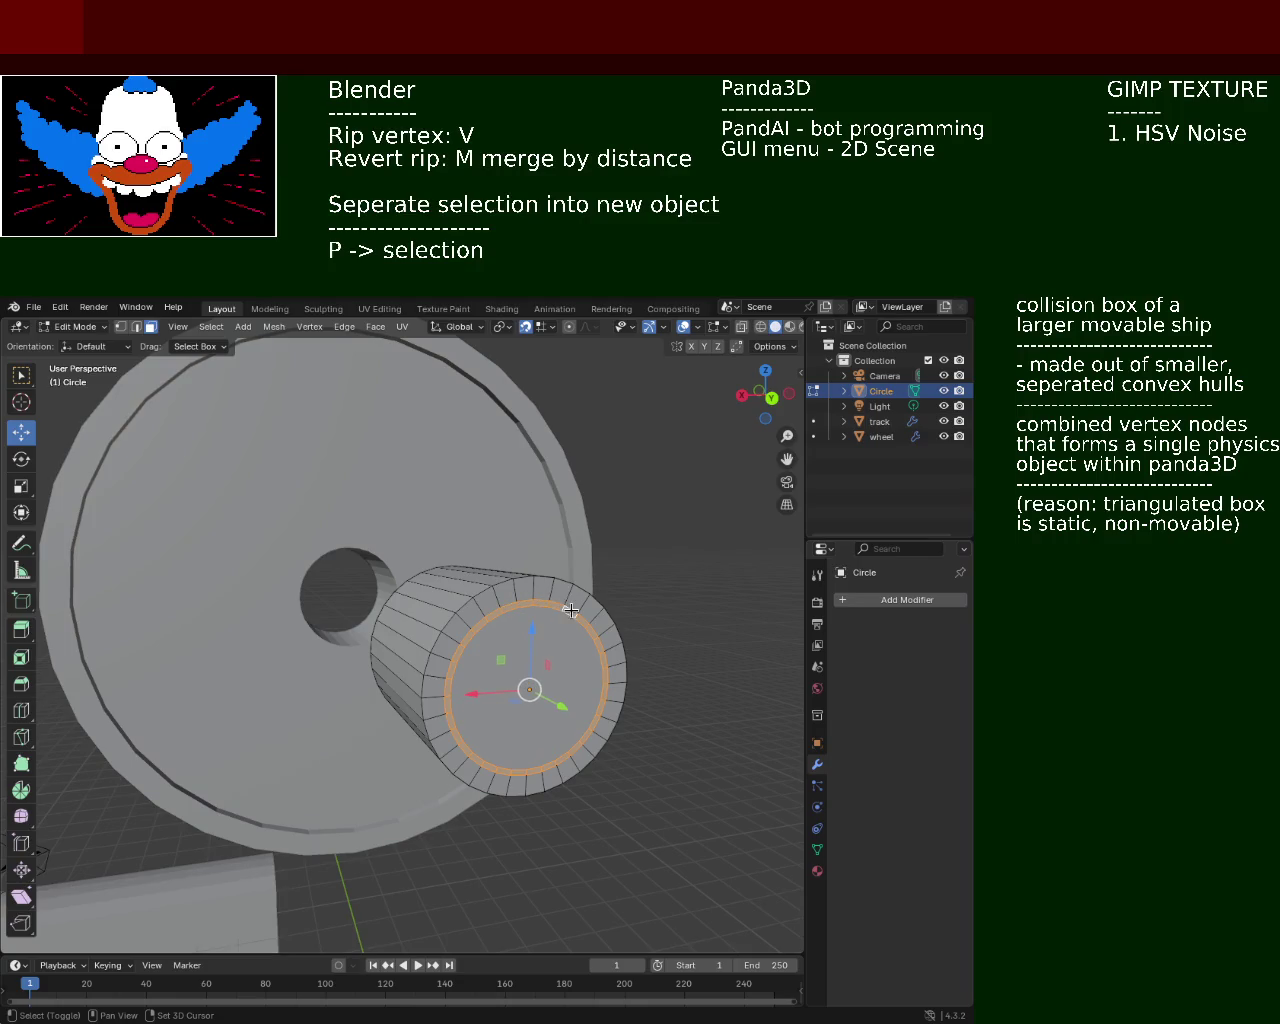
pyautogui.press('x')
pyautogui.click(571, 610)
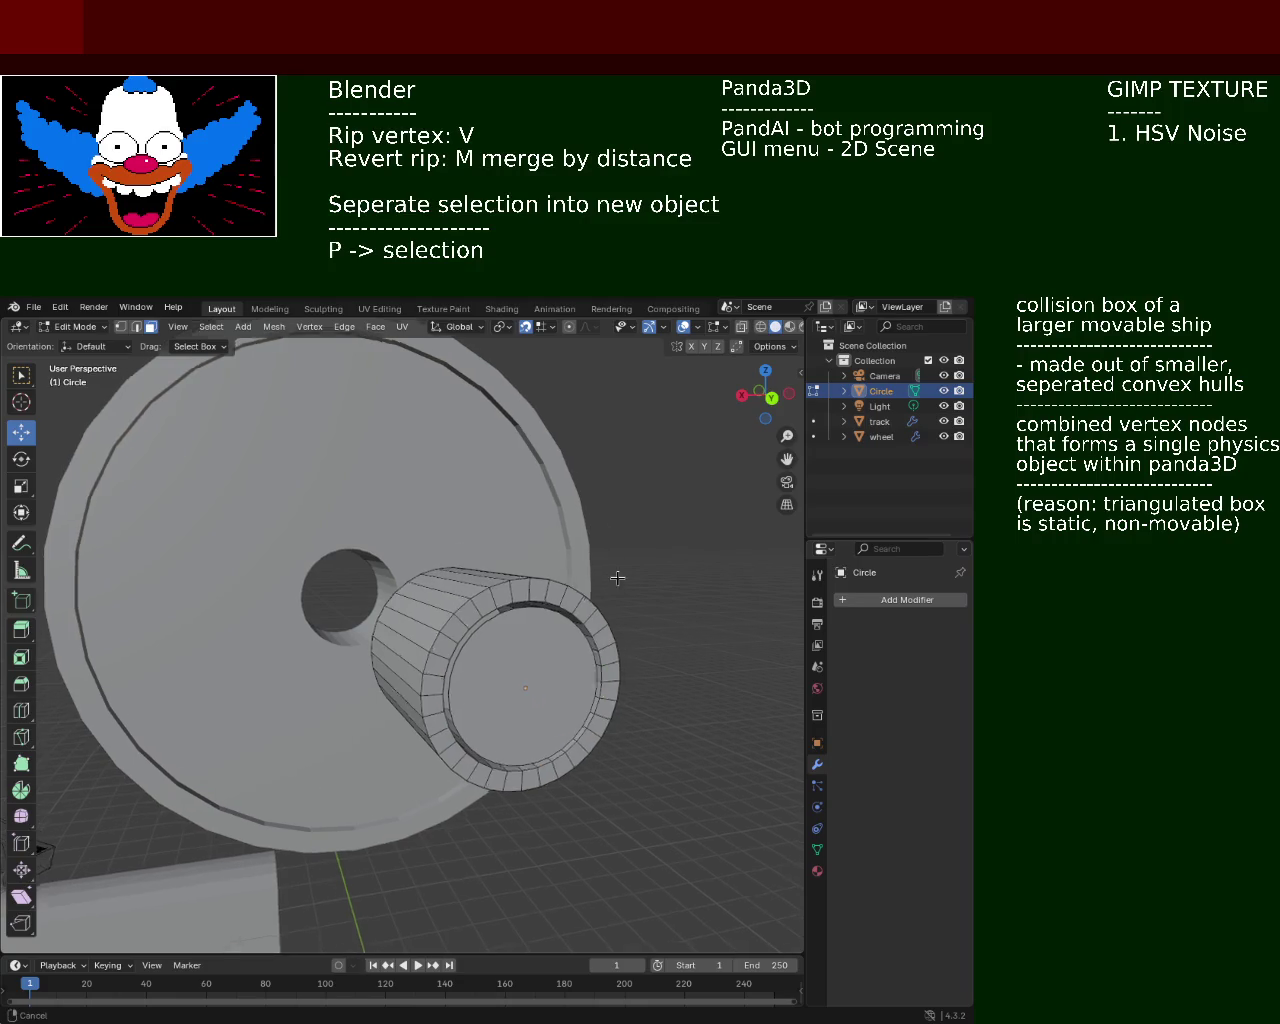
# Fill the inner ring with a new face and extrude it into a narrower shaft
pyautogui.scroll(-1, 617, 578)
pyautogui.press('f')
pyautogui.press('e')
pyautogui.click(484, 624)
pyautogui.moveTo(452, 557)
pyautogui.mouseDown(button='middle')
pyautogui.moveTo(514, 623)
pyautogui.moveTo(487, 599)
pyautogui.mouseUp(button='middle')
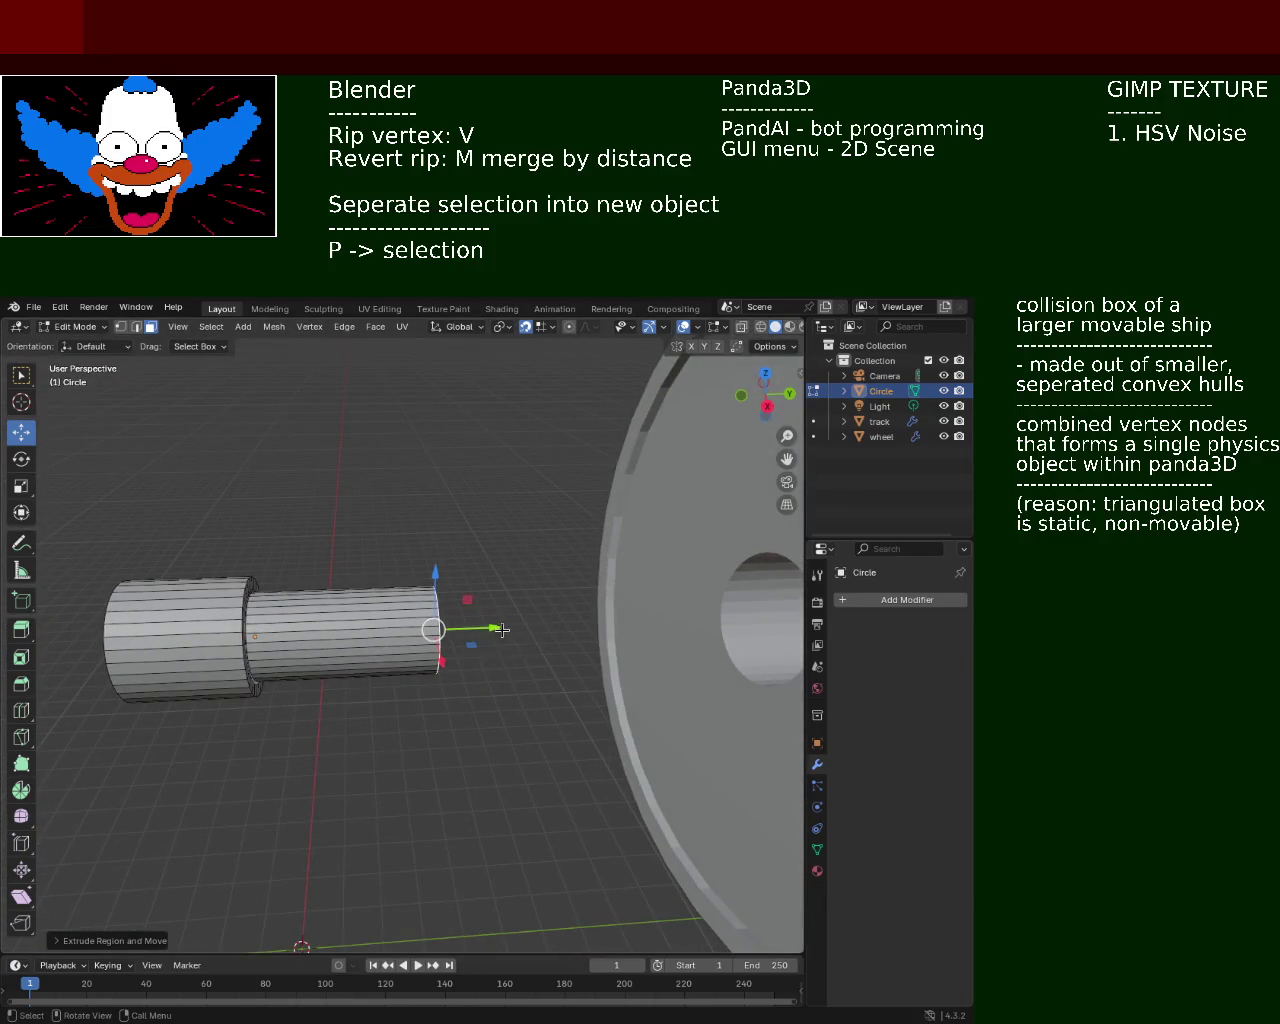
# Extrude the shaft end about 12 m further so it enters the wheel's hub hole
pyautogui.press('e')
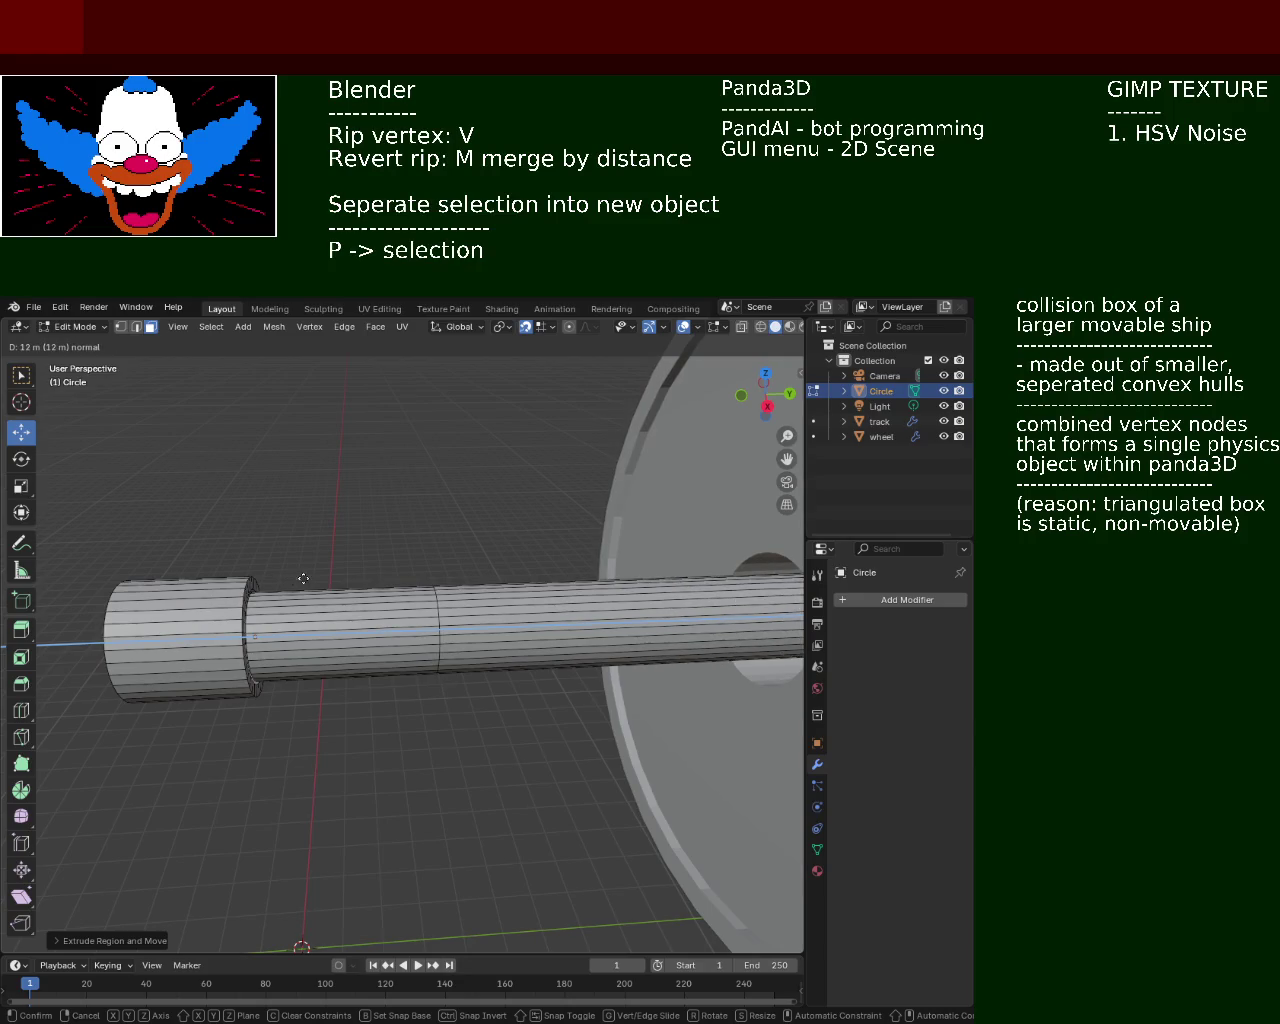
pyautogui.click(303, 578)
pyautogui.scroll(-3, 303, 578)
pyautogui.moveTo(303, 578)
pyautogui.mouseDown(button='middle')
pyautogui.moveTo(539, 610)
pyautogui.moveTo(266, 627)
pyautogui.moveTo(400, 560)
pyautogui.mouseUp(button='middle')
pyautogui.scroll(5, 400, 560)
pyautogui.moveTo(603, 526)
pyautogui.mouseDown(button='middle')
pyautogui.moveTo(300, 600)
pyautogui.moveTo(395, 690)
pyautogui.moveTo(300, 704)
pyautogui.moveTo(273, 660)
pyautogui.moveTo(50, 628)
pyautogui.moveTo(498, 578)
pyautogui.moveTo(529, 598)
pyautogui.mouseUp(button='middle')
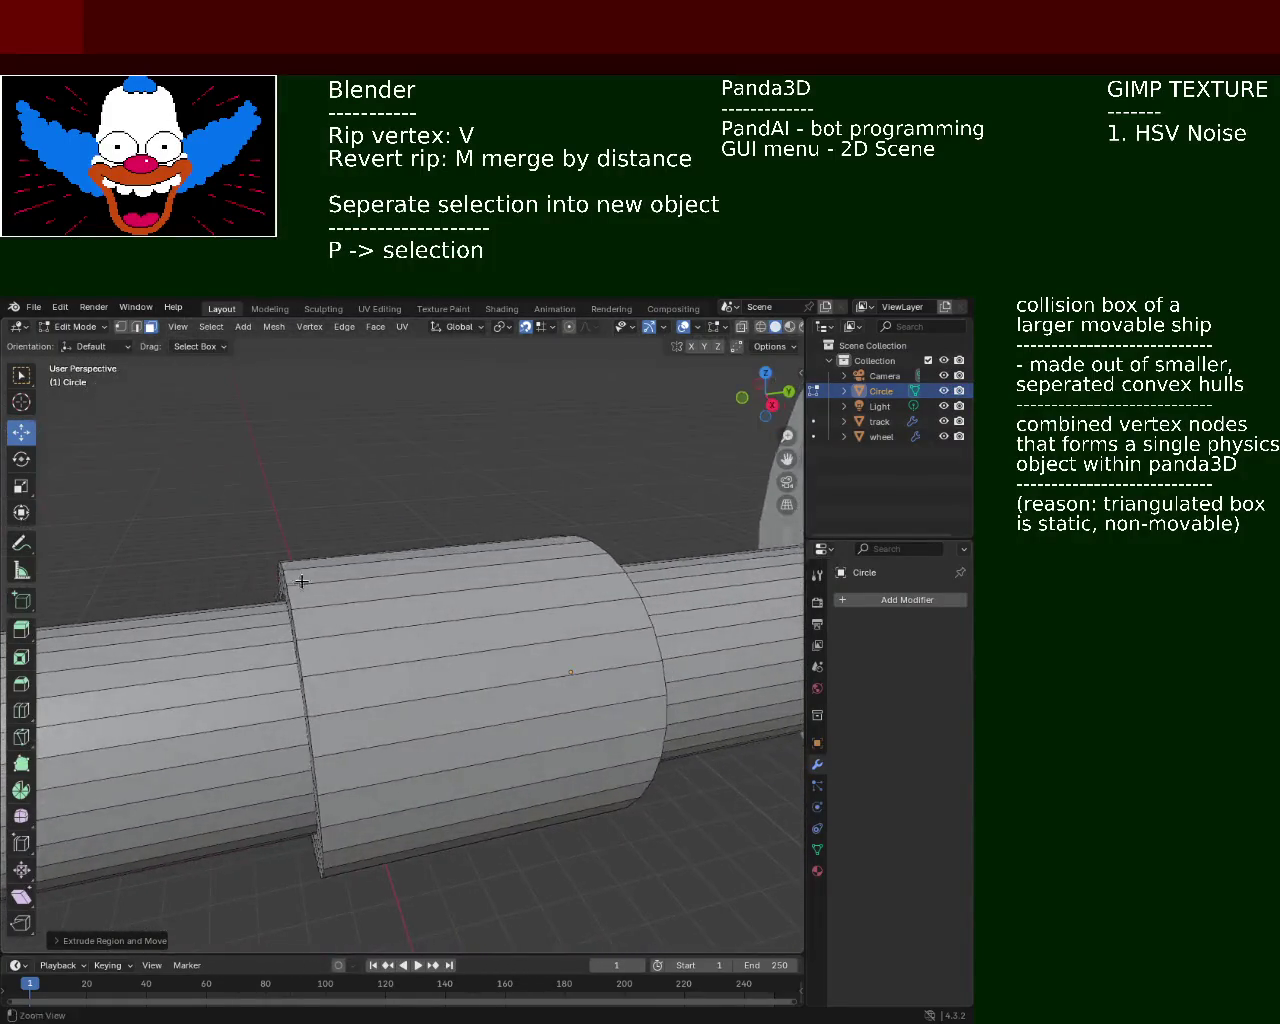
pyautogui.moveTo(529, 598); pyautogui.dragTo(275, 651, button='middle')
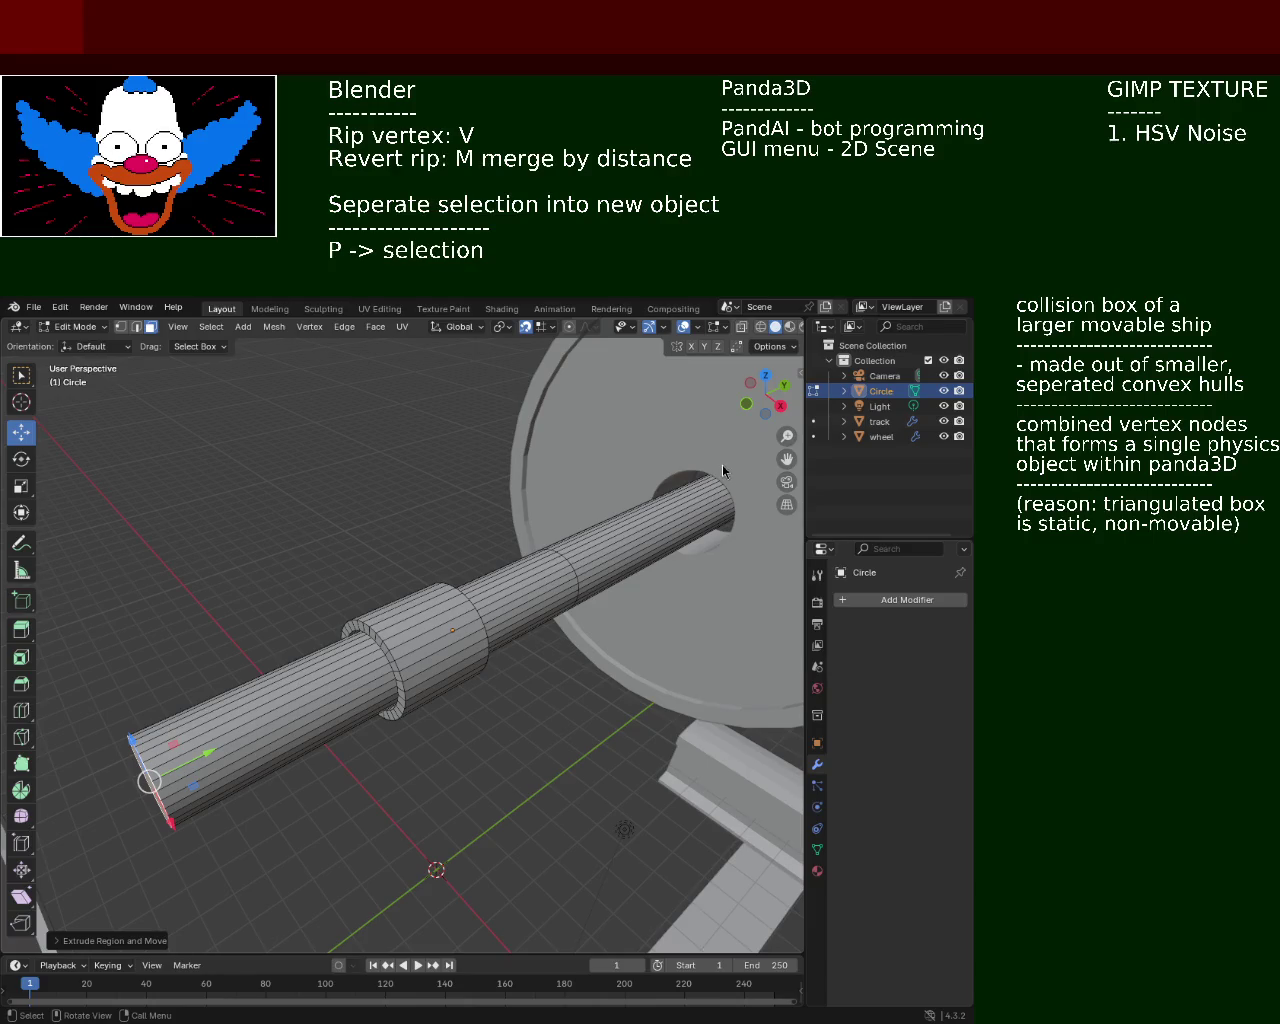
pyautogui.moveTo(422, 531); pyautogui.dragTo(672, 628, button='middle')
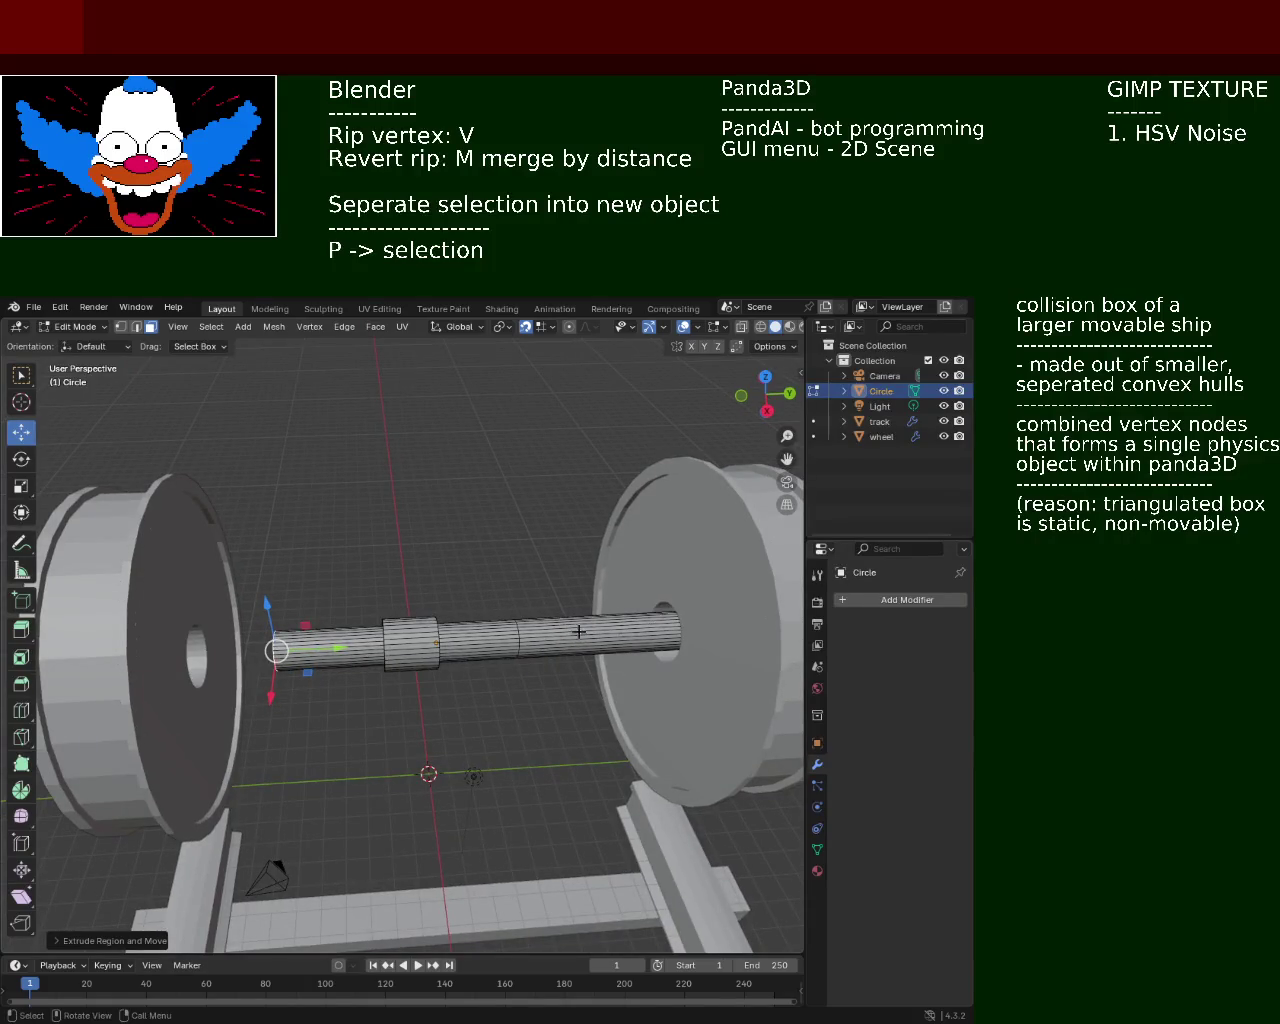
pyautogui.moveTo(578, 631)
pyautogui.mouseDown(button='middle')
pyautogui.moveTo(600, 613)
pyautogui.moveTo(560, 600)
pyautogui.mouseUp(button='middle')
pyautogui.keyDown('ctrl'); pyautogui.moveTo(480, 600); pyautogui.dragTo(426, 567, button='middle'); pyautogui.keyUp('ctrl')
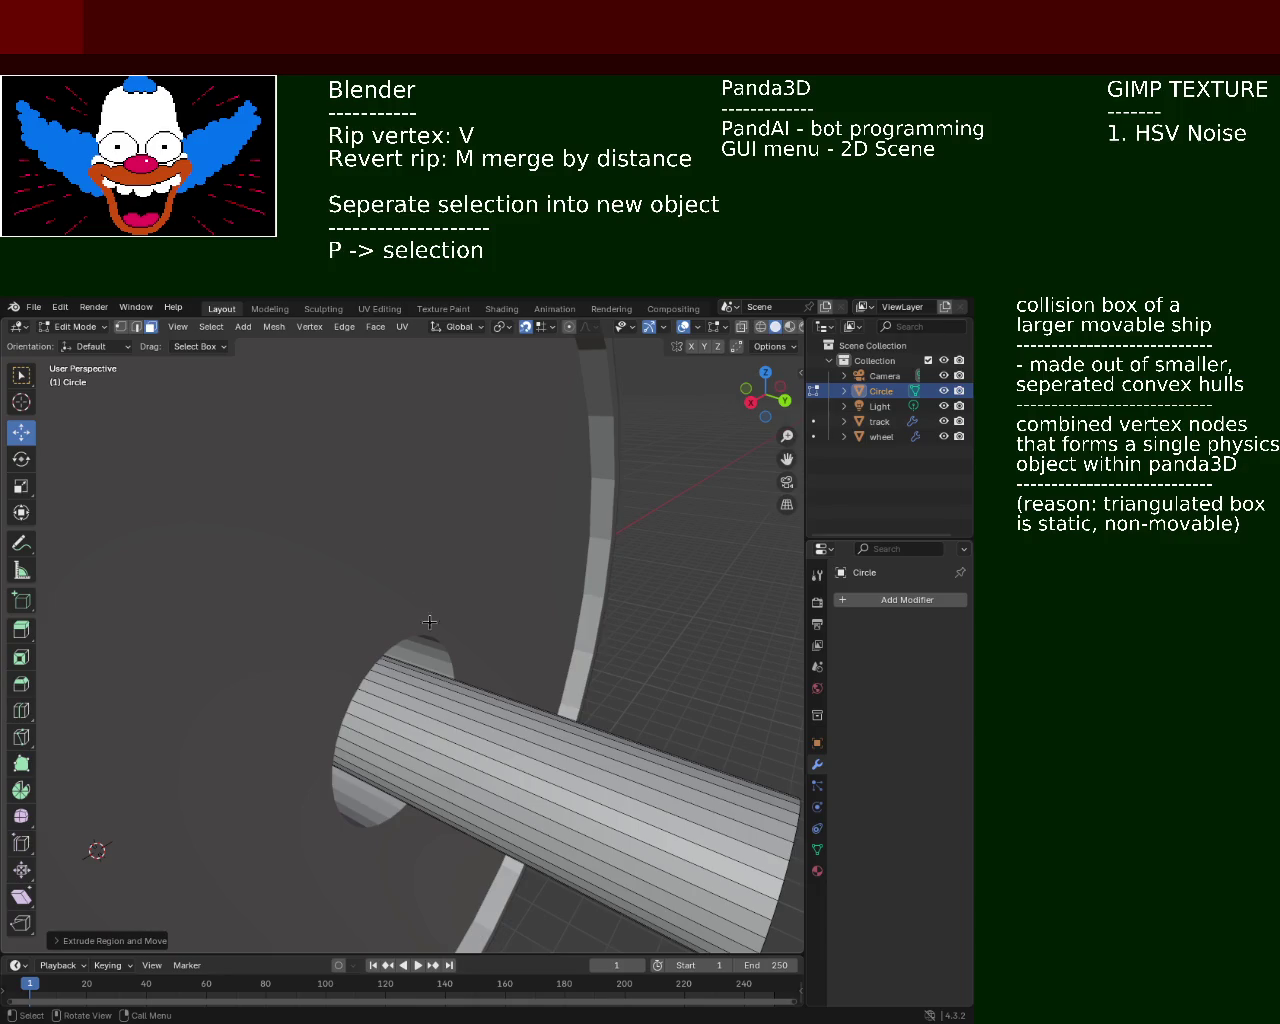
pyautogui.moveTo(446, 558); pyautogui.dragTo(363, 518, button='middle')
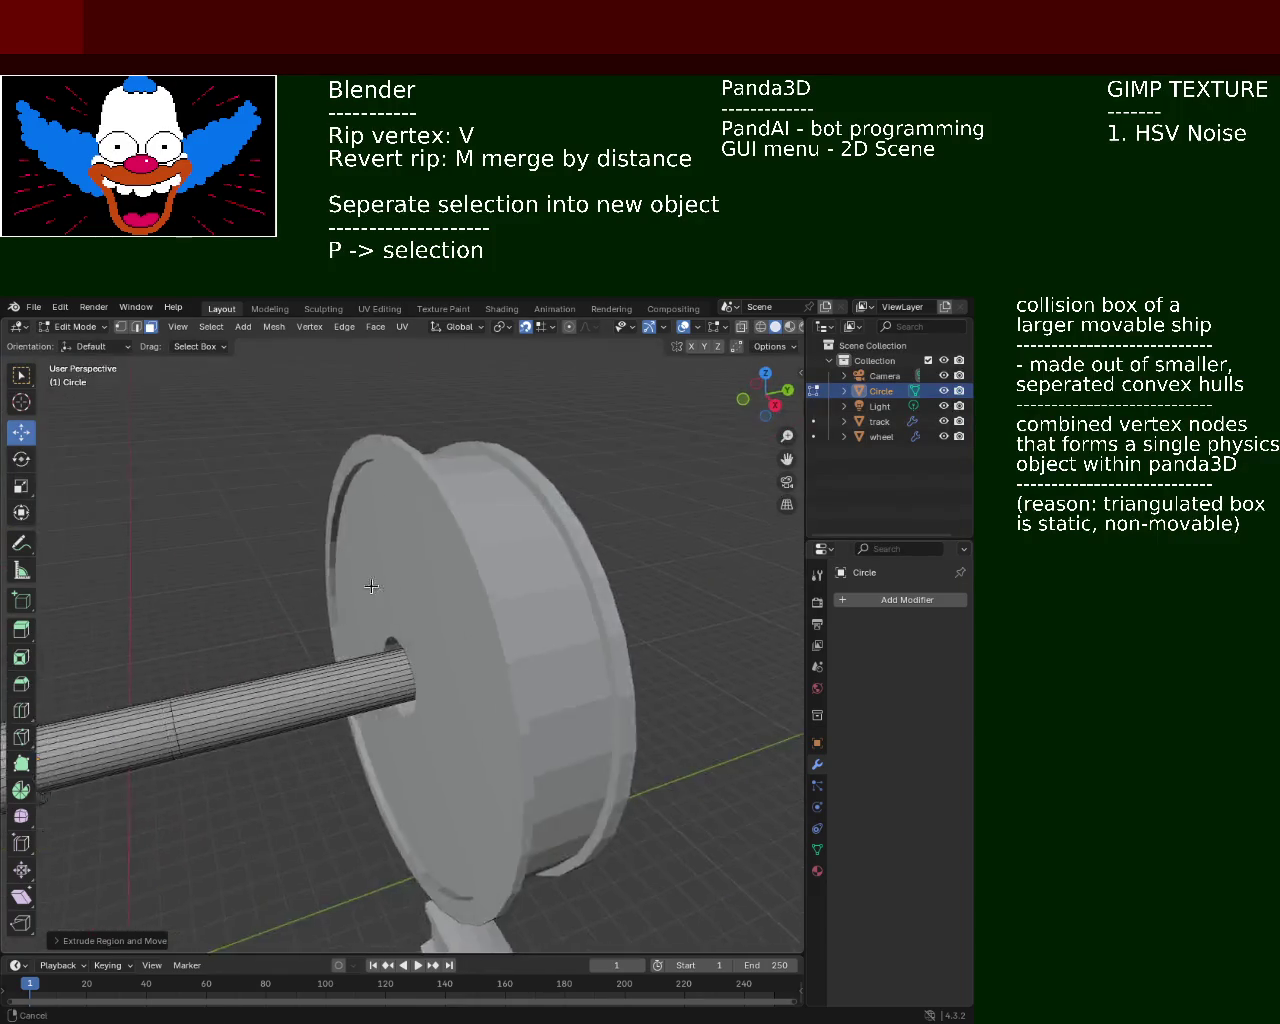
pyautogui.scroll(-3, 363, 518)
pyautogui.scroll(-2, 450, 560)
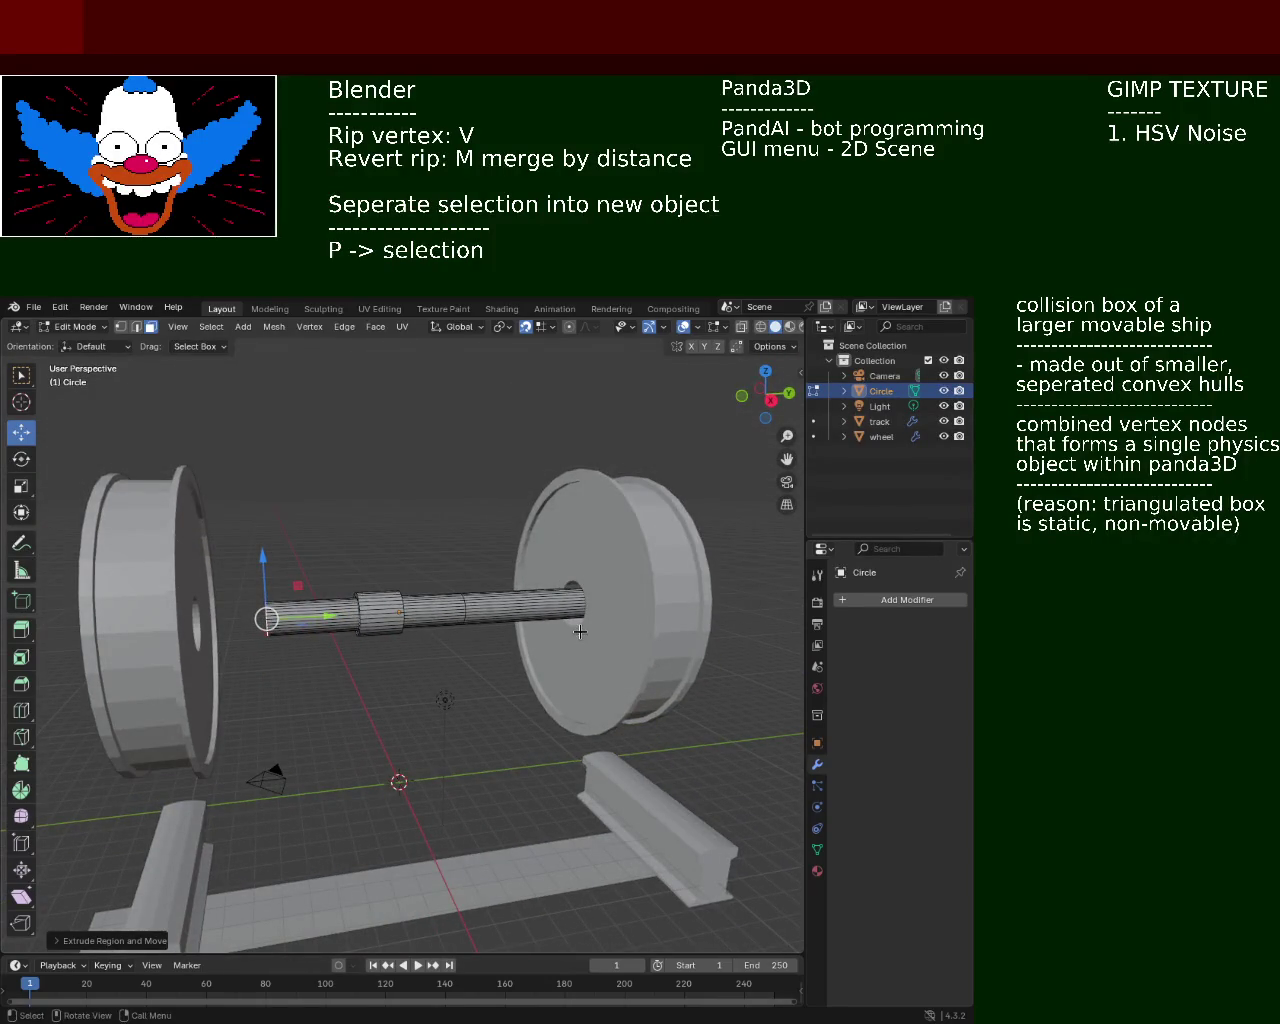
pyautogui.moveTo(580, 622); pyautogui.dragTo(501, 677, button='middle')
pyautogui.scroll(5, 501, 677)
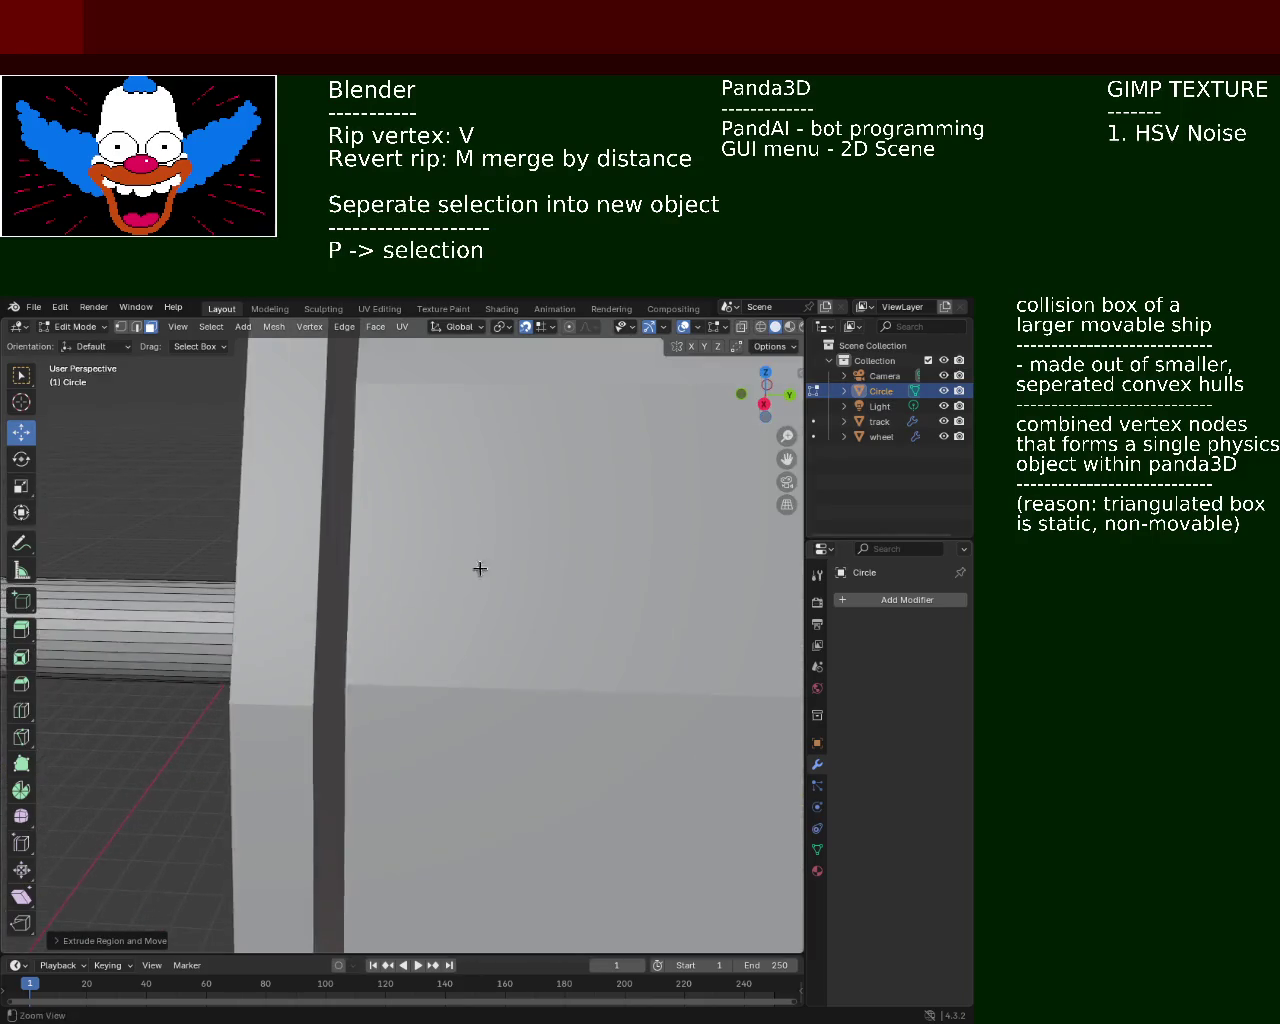
pyautogui.moveTo(480, 566); pyautogui.dragTo(451, 523, button='middle')
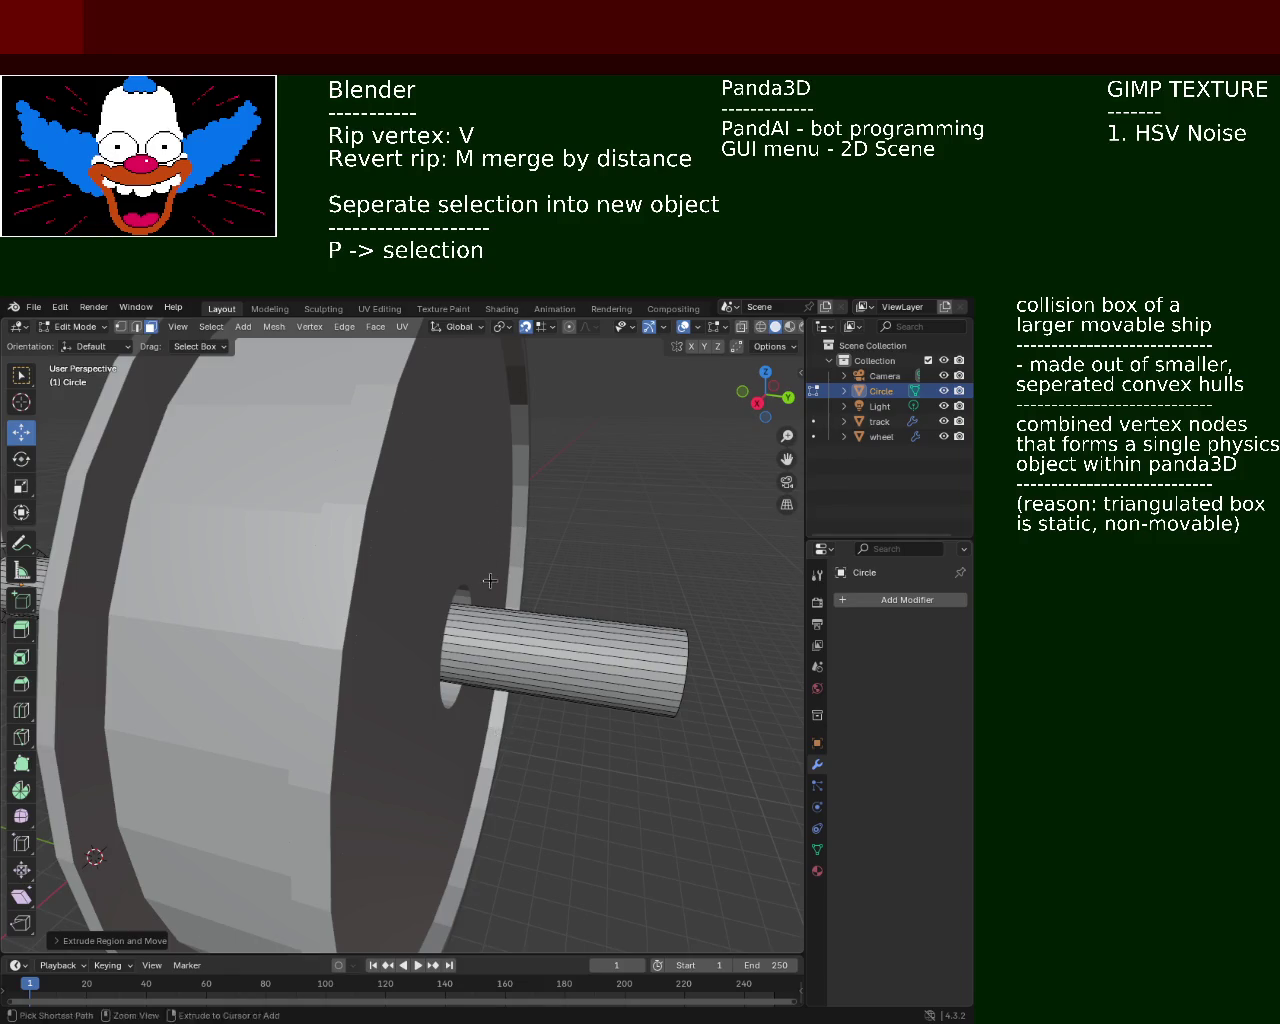
pyautogui.scroll(-6, 488, 517)
pyautogui.moveTo(488, 517)
pyautogui.mouseDown(button='middle')
pyautogui.moveTo(242, 548)
pyautogui.moveTo(351, 597)
pyautogui.mouseUp(button='middle')
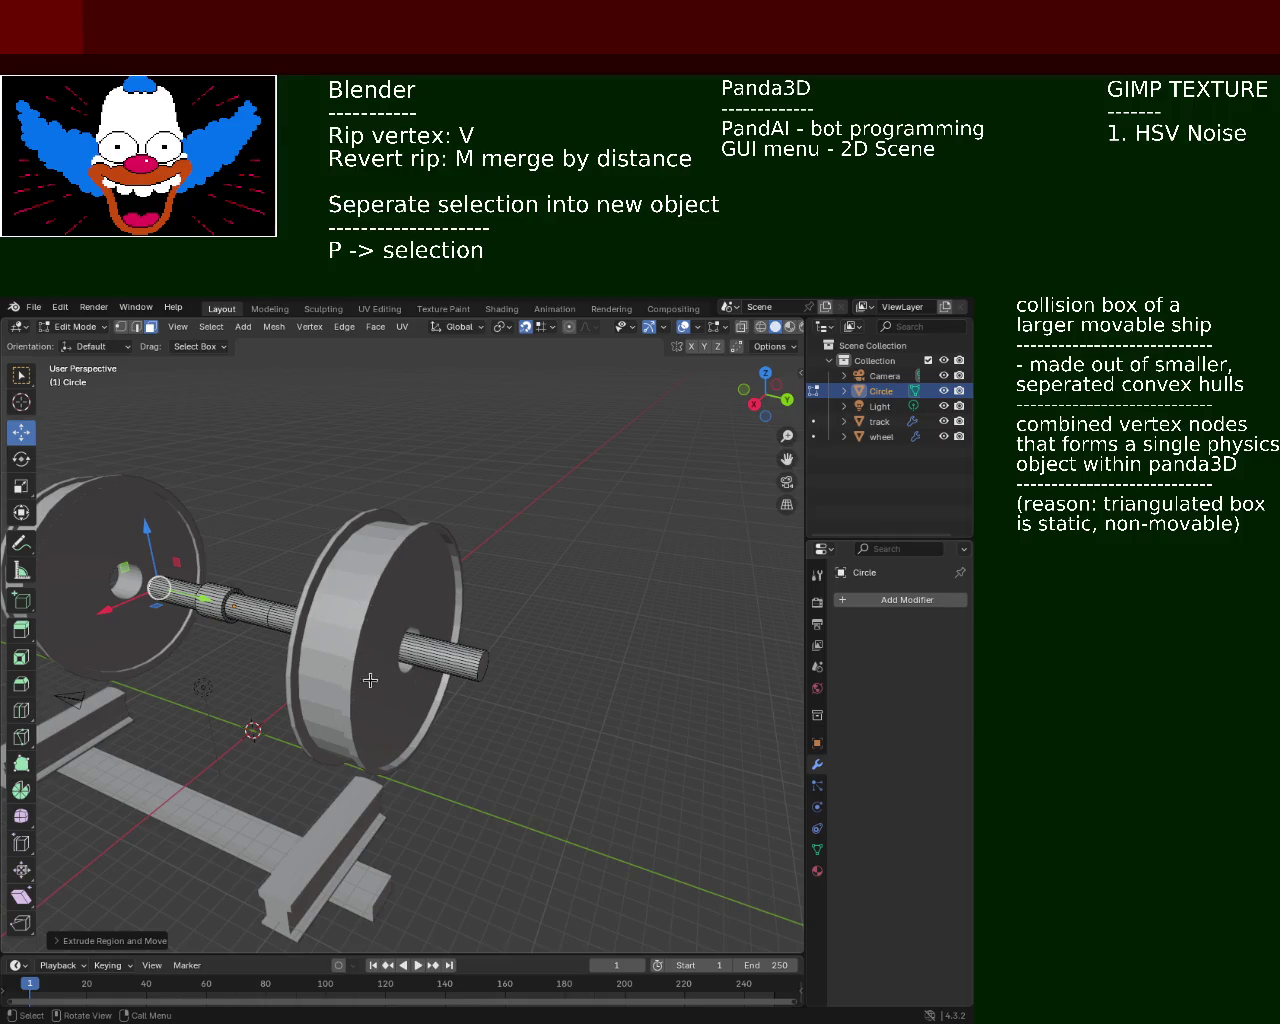
pyautogui.moveTo(430, 628)
pyautogui.mouseDown(button='middle')
pyautogui.moveTo(321, 572)
pyautogui.moveTo(352, 590)
pyautogui.mouseUp(button='middle')
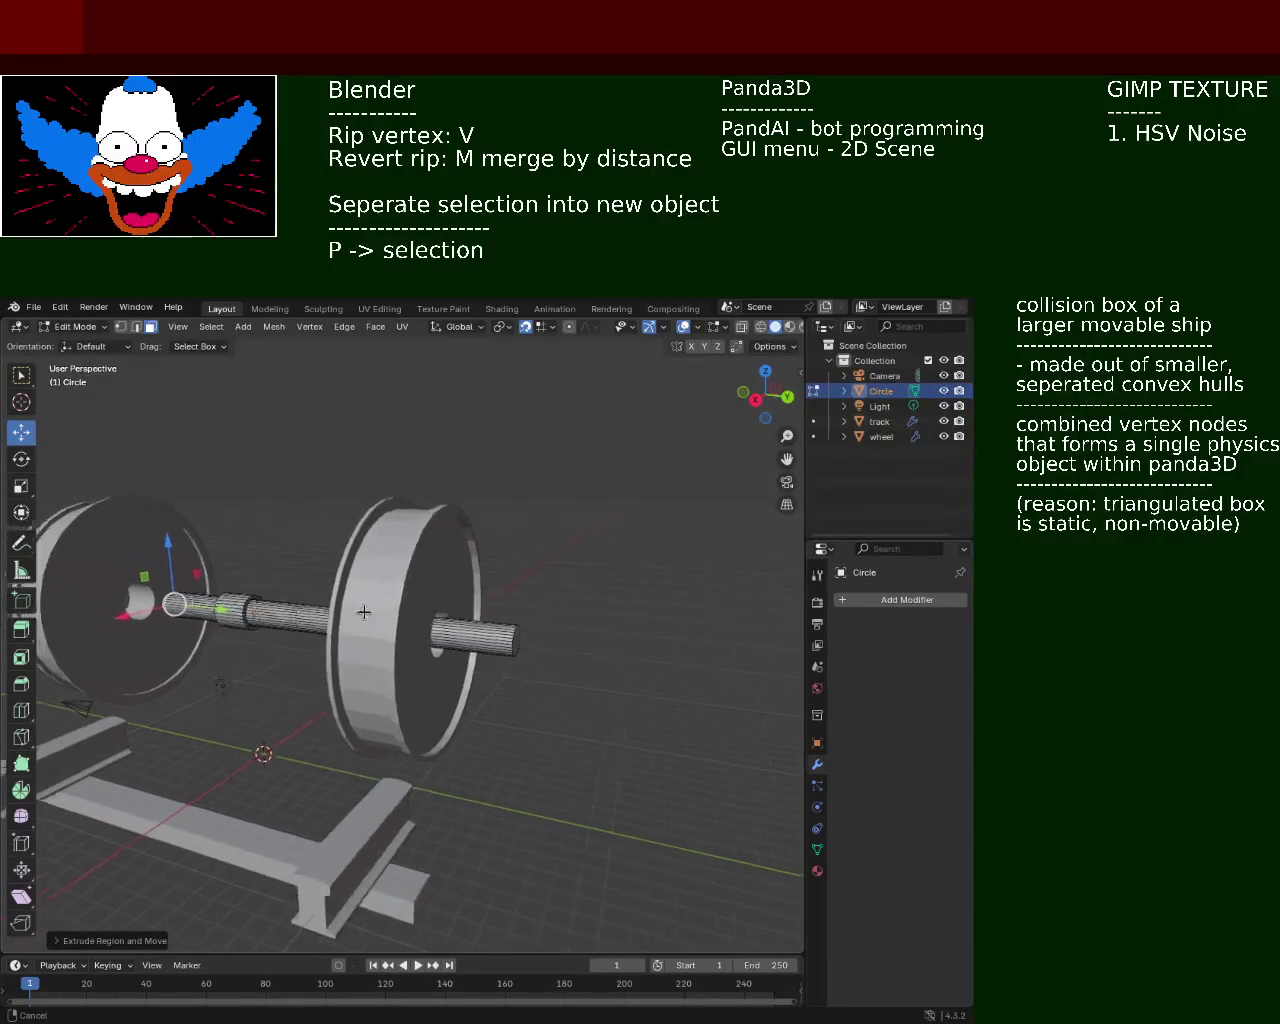
pyautogui.moveTo(352, 590)
pyautogui.mouseDown(button='middle')
pyautogui.moveTo(628, 652)
pyautogui.moveTo(449, 727)
pyautogui.moveTo(466, 712)
pyautogui.mouseUp(button='middle')
pyautogui.scroll(3, 628, 652)
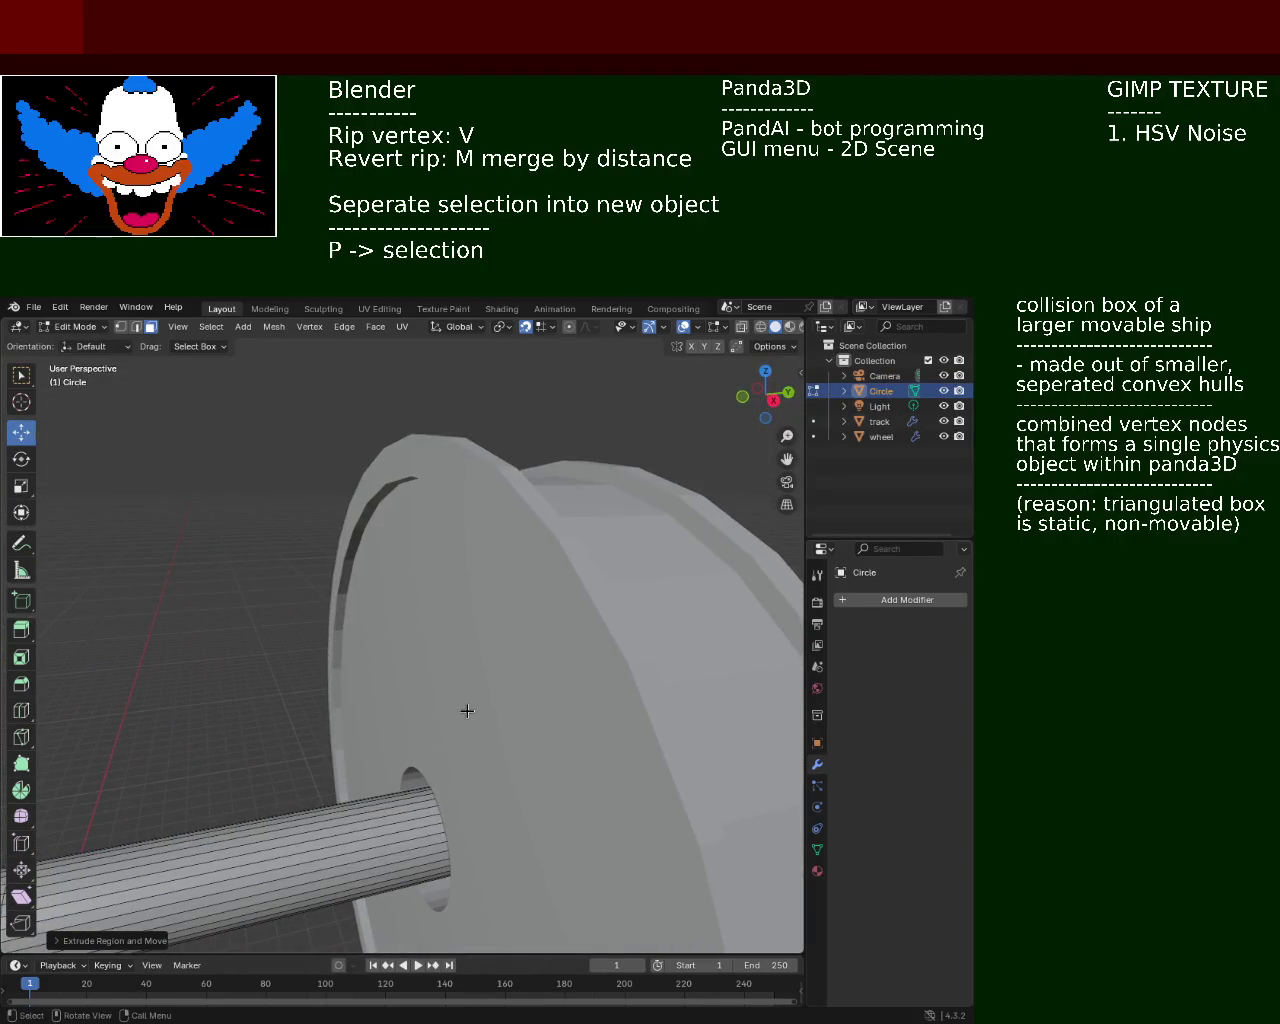
pyautogui.moveTo(427, 828)
pyautogui.mouseDown(button='middle')
pyautogui.moveTo(331, 692)
pyautogui.moveTo(446, 657)
pyautogui.moveTo(334, 672)
pyautogui.moveTo(434, 715)
pyautogui.moveTo(547, 691)
pyautogui.mouseUp(button='middle')
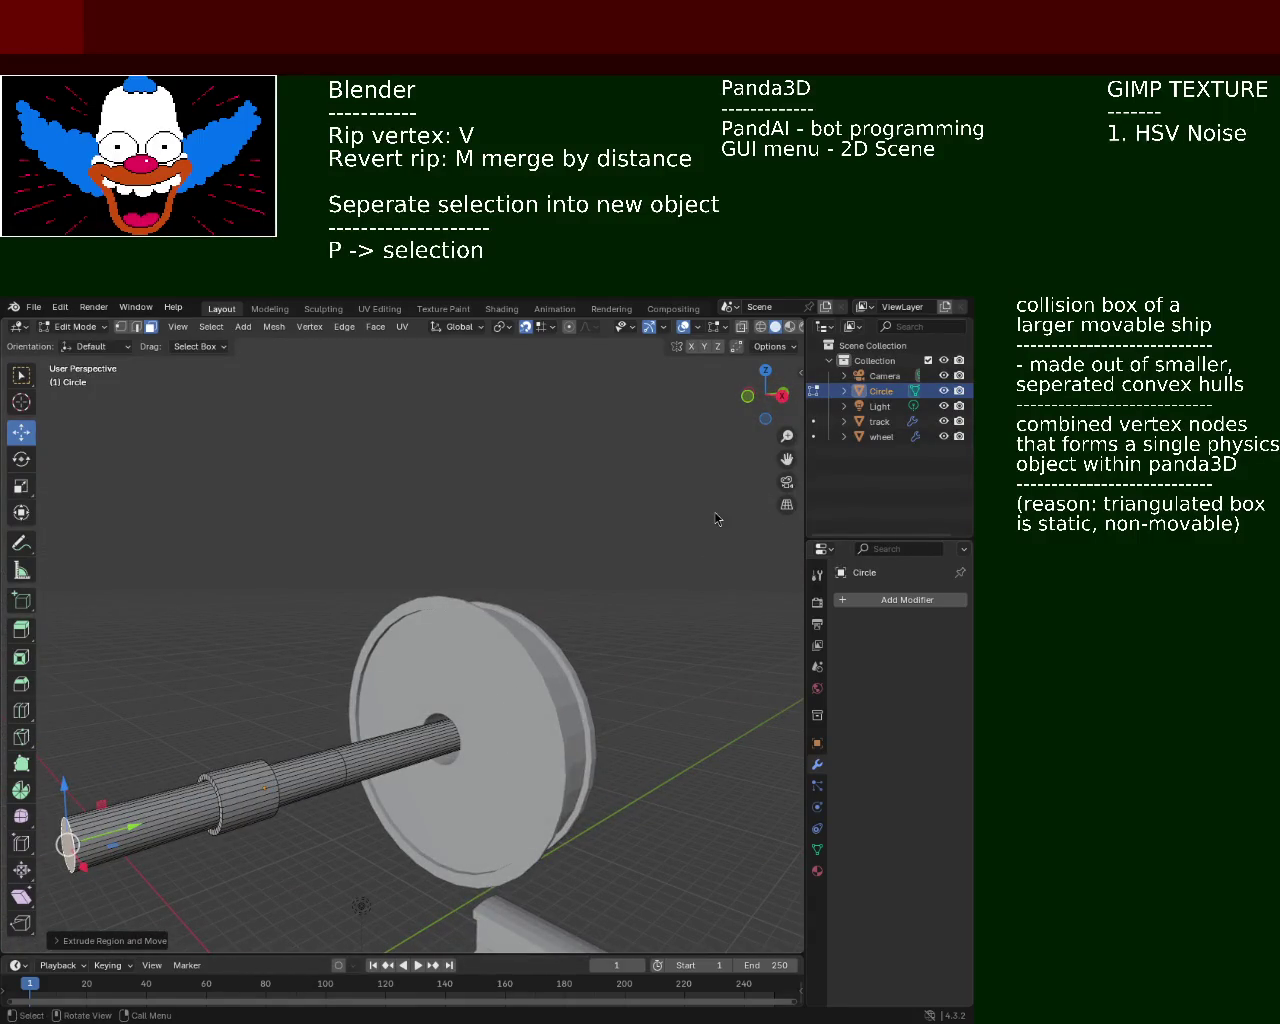
pyautogui.moveTo(541, 692); pyautogui.dragTo(446, 740, button='middle')
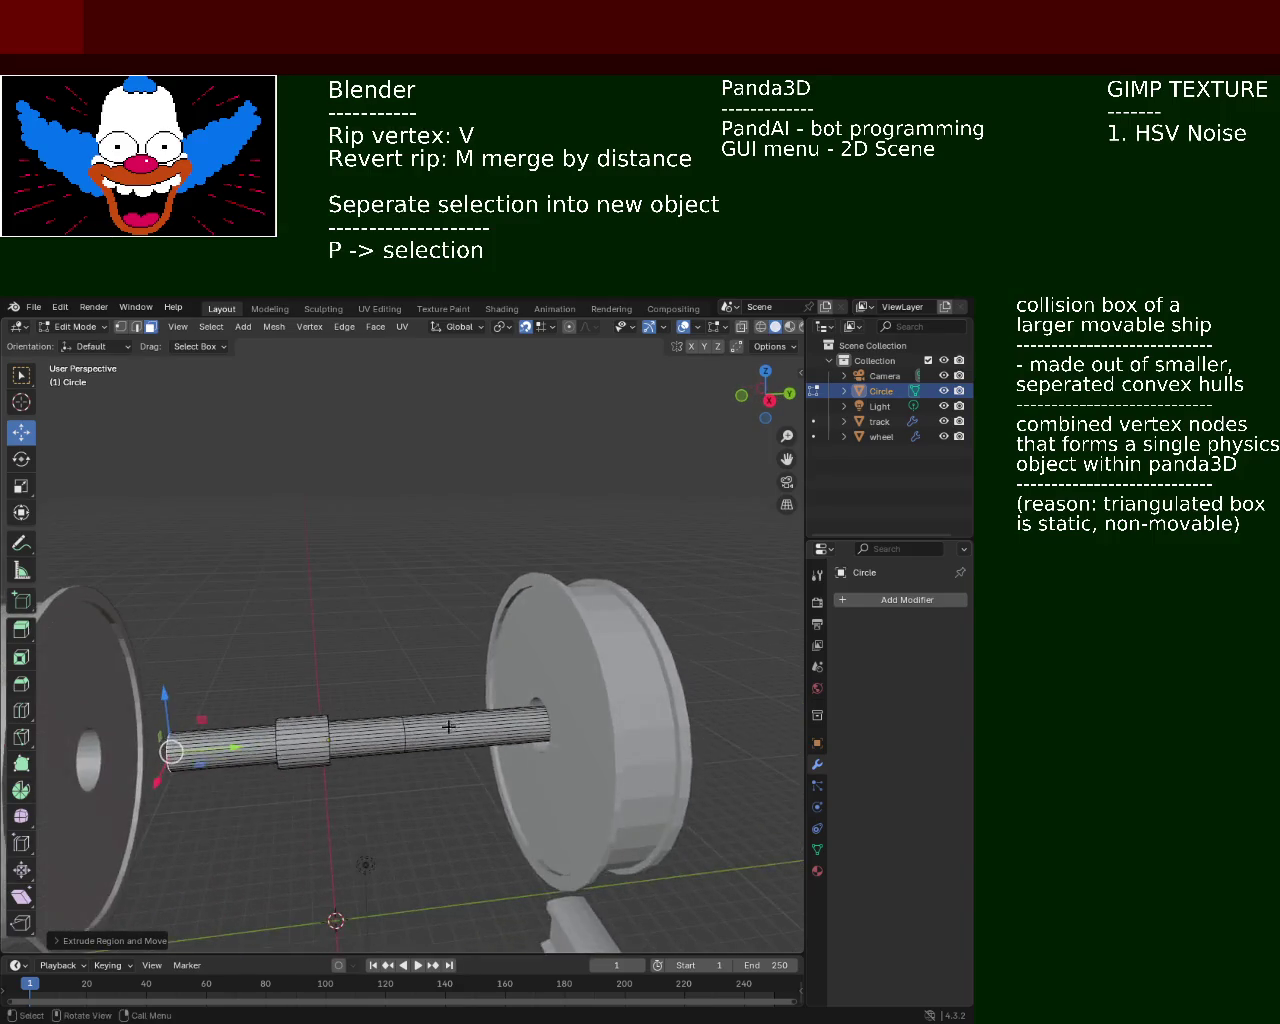
# Undo the axle extrusions and re-extrude the shaft end through the wheel
pyautogui.hotkey('ctrl', 'z')
pyautogui.hotkey('ctrl', 'z')
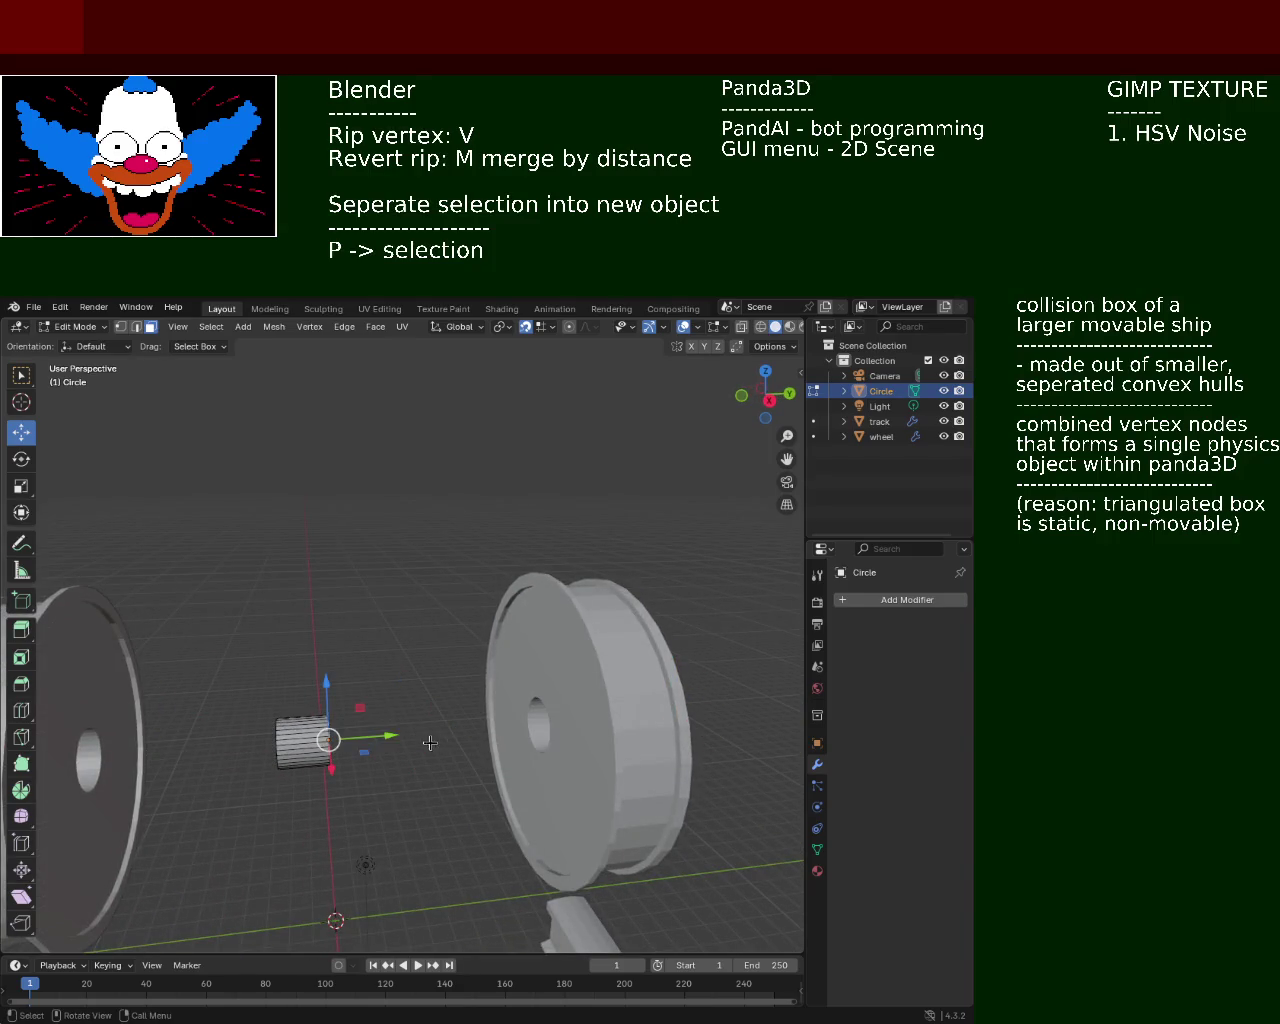
pyautogui.press('e')
pyautogui.click(724, 710)
pyautogui.moveTo(677, 714)
pyautogui.mouseDown(button='middle')
pyautogui.moveTo(543, 748)
pyautogui.moveTo(601, 745)
pyautogui.mouseUp(button='middle')
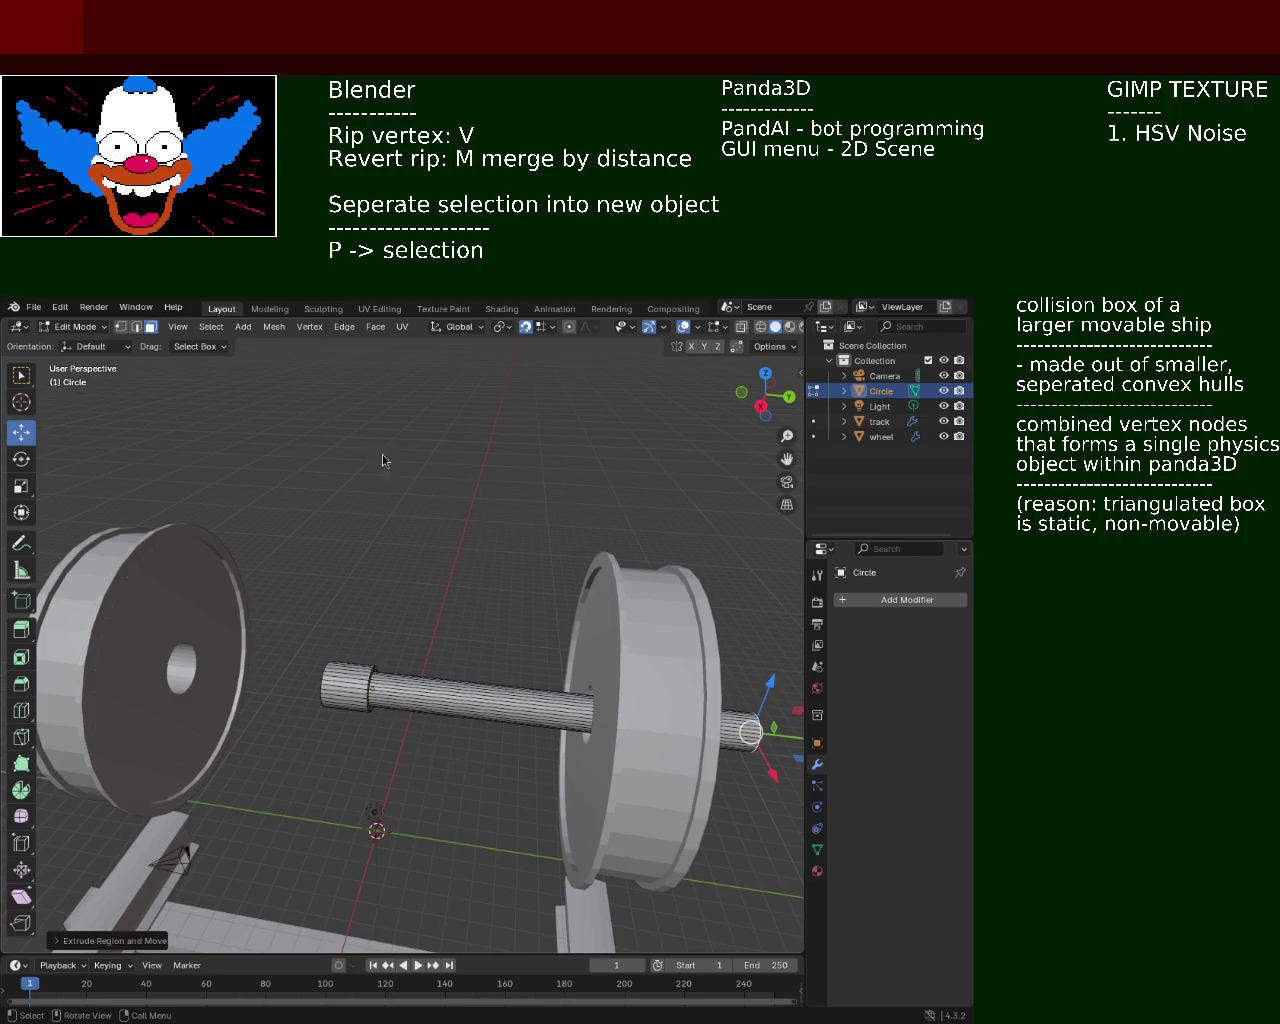
pyautogui.moveTo(591, 691)
pyautogui.mouseDown(button='middle')
pyautogui.moveTo(317, 594)
pyautogui.moveTo(503, 614)
pyautogui.moveTo(446, 541)
pyautogui.moveTo(386, 597)
pyautogui.moveTo(334, 606)
pyautogui.moveTo(248, 671)
pyautogui.moveTo(423, 551)
pyautogui.moveTo(630, 538)
pyautogui.moveTo(689, 571)
pyautogui.moveTo(625, 561)
pyautogui.moveTo(537, 576)
pyautogui.moveTo(580, 597)
pyautogui.moveTo(526, 517)
pyautogui.moveTo(314, 531)
pyautogui.moveTo(481, 451)
pyautogui.moveTo(549, 547)
pyautogui.mouseUp(button='middle')
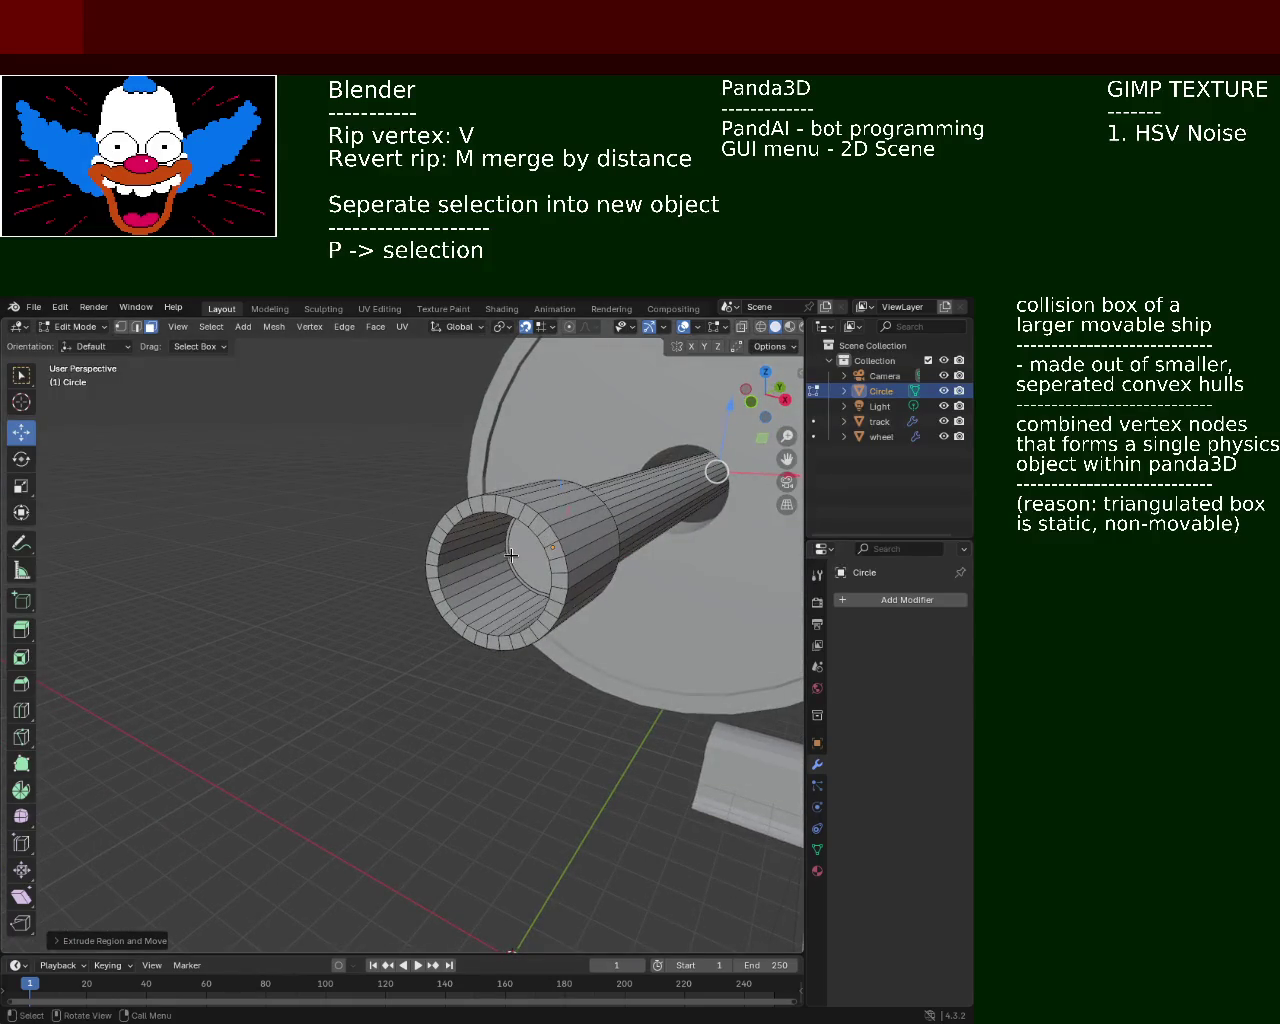
# Extrude a thinner cylindrical shaft section out of the axle tube's end face
pyautogui.press('e')
pyautogui.click(144, 705)
pyautogui.moveTo(144, 705)
pyautogui.mouseDown(button='middle')
pyautogui.moveTo(389, 581)
pyautogui.moveTo(351, 557)
pyautogui.moveTo(463, 589)
pyautogui.moveTo(508, 621)
pyautogui.mouseUp(button='middle')
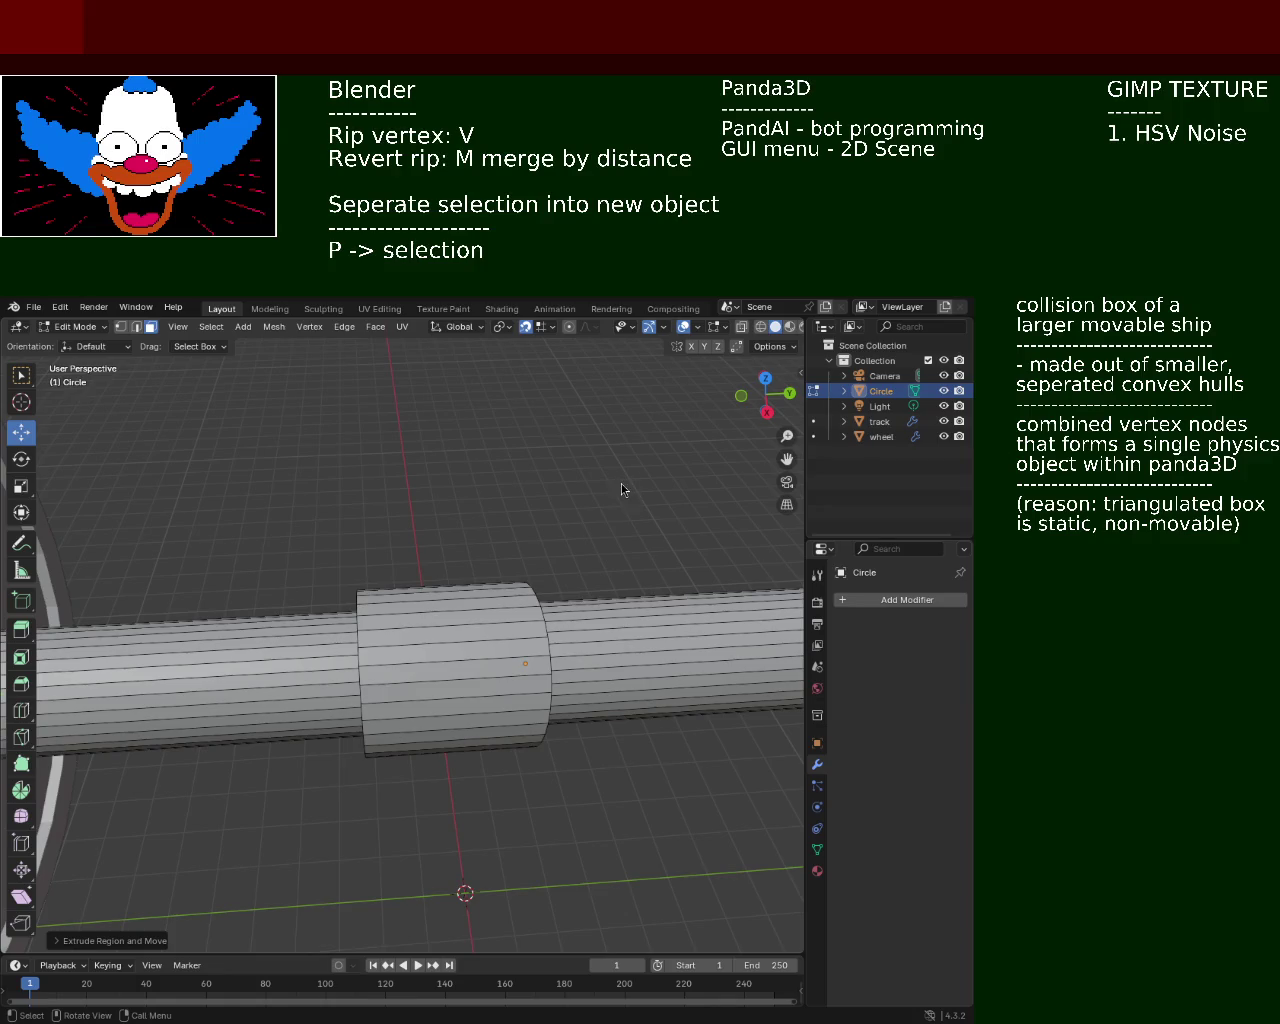
pyautogui.moveTo(456, 568)
pyautogui.mouseDown(button='middle')
pyautogui.moveTo(209, 554)
pyautogui.moveTo(296, 662)
pyautogui.moveTo(517, 637)
pyautogui.moveTo(334, 620)
pyautogui.moveTo(423, 660)
pyautogui.moveTo(374, 634)
pyautogui.moveTo(474, 640)
pyautogui.moveTo(551, 691)
pyautogui.moveTo(623, 706)
pyautogui.moveTo(491, 632)
pyautogui.moveTo(334, 617)
pyautogui.moveTo(457, 669)
pyautogui.moveTo(407, 668)
pyautogui.moveTo(471, 772)
pyautogui.mouseUp(button='middle')
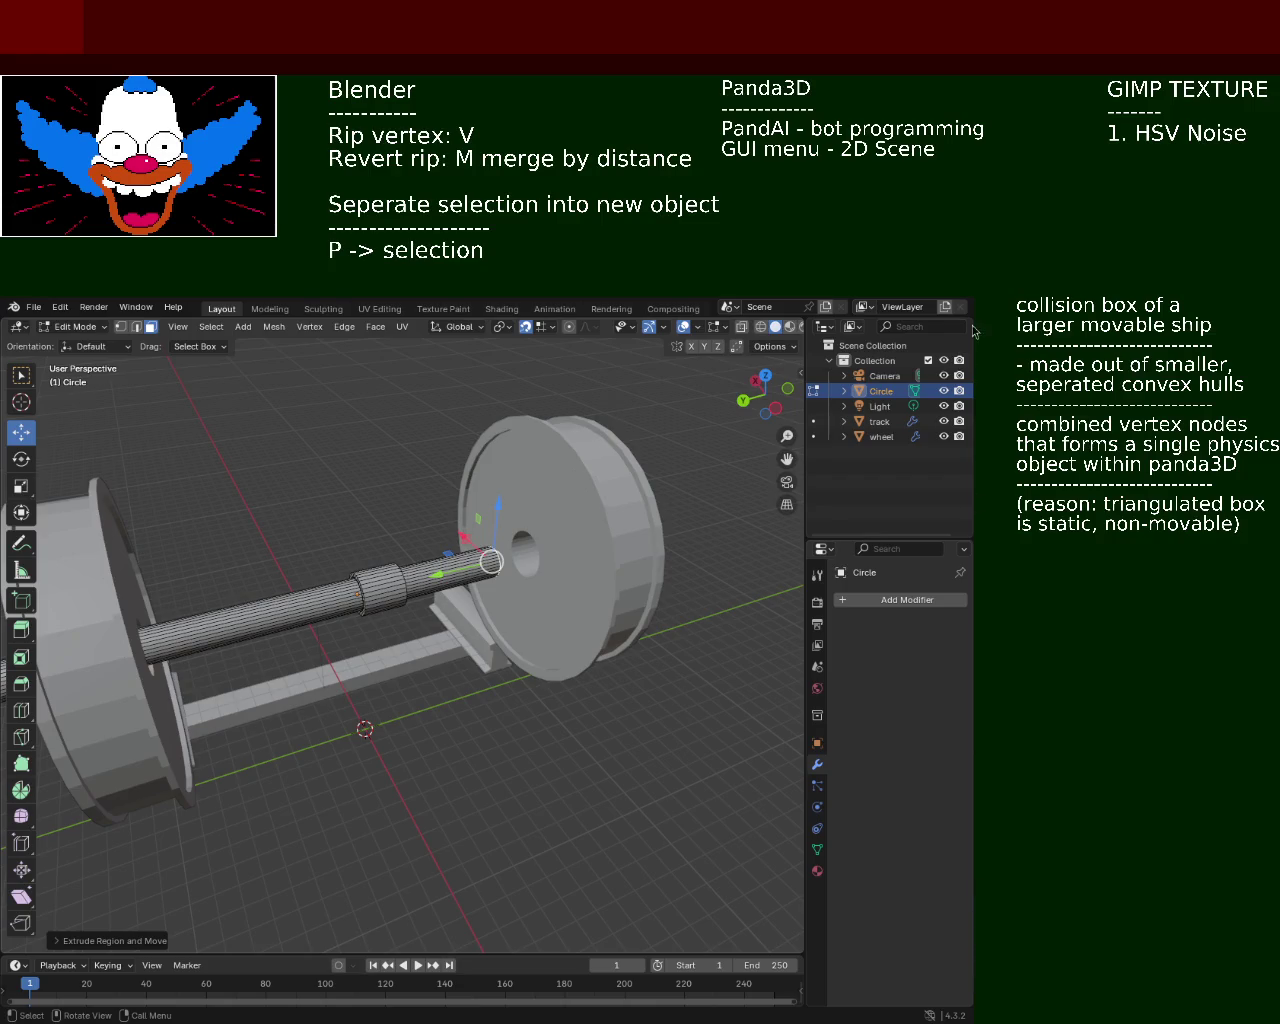
pyautogui.moveTo(380, 517)
pyautogui.mouseDown(button='middle')
pyautogui.moveTo(382, 622)
pyautogui.moveTo(406, 600)
pyautogui.mouseUp(button='middle')
pyautogui.scroll(3, 382, 617)
pyautogui.scroll(-3, 382, 618)
pyautogui.scroll(-4, 407, 615)
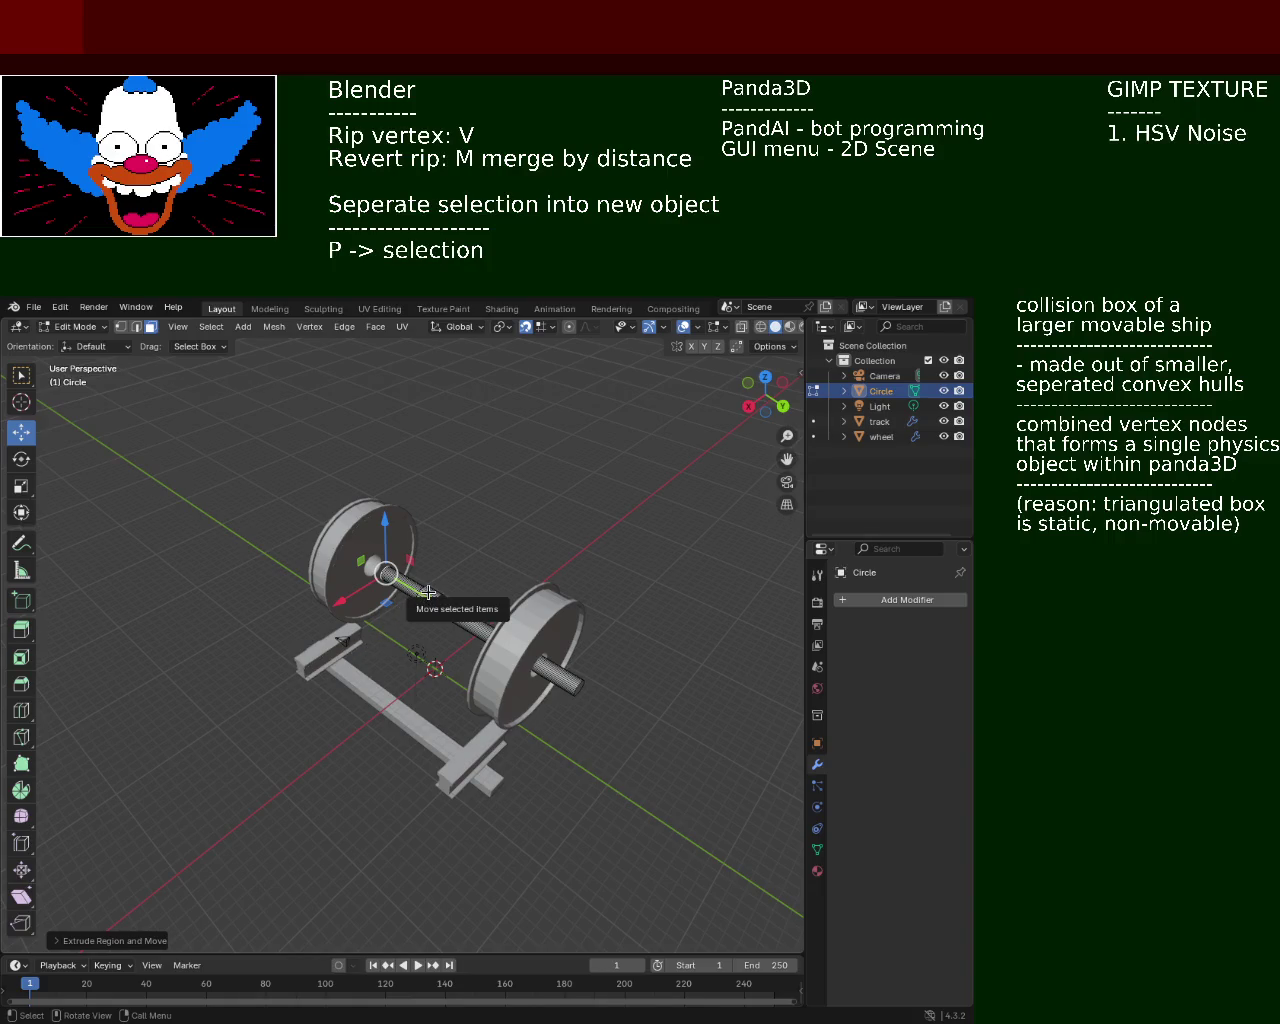
pyautogui.scroll(5, 451, 530)
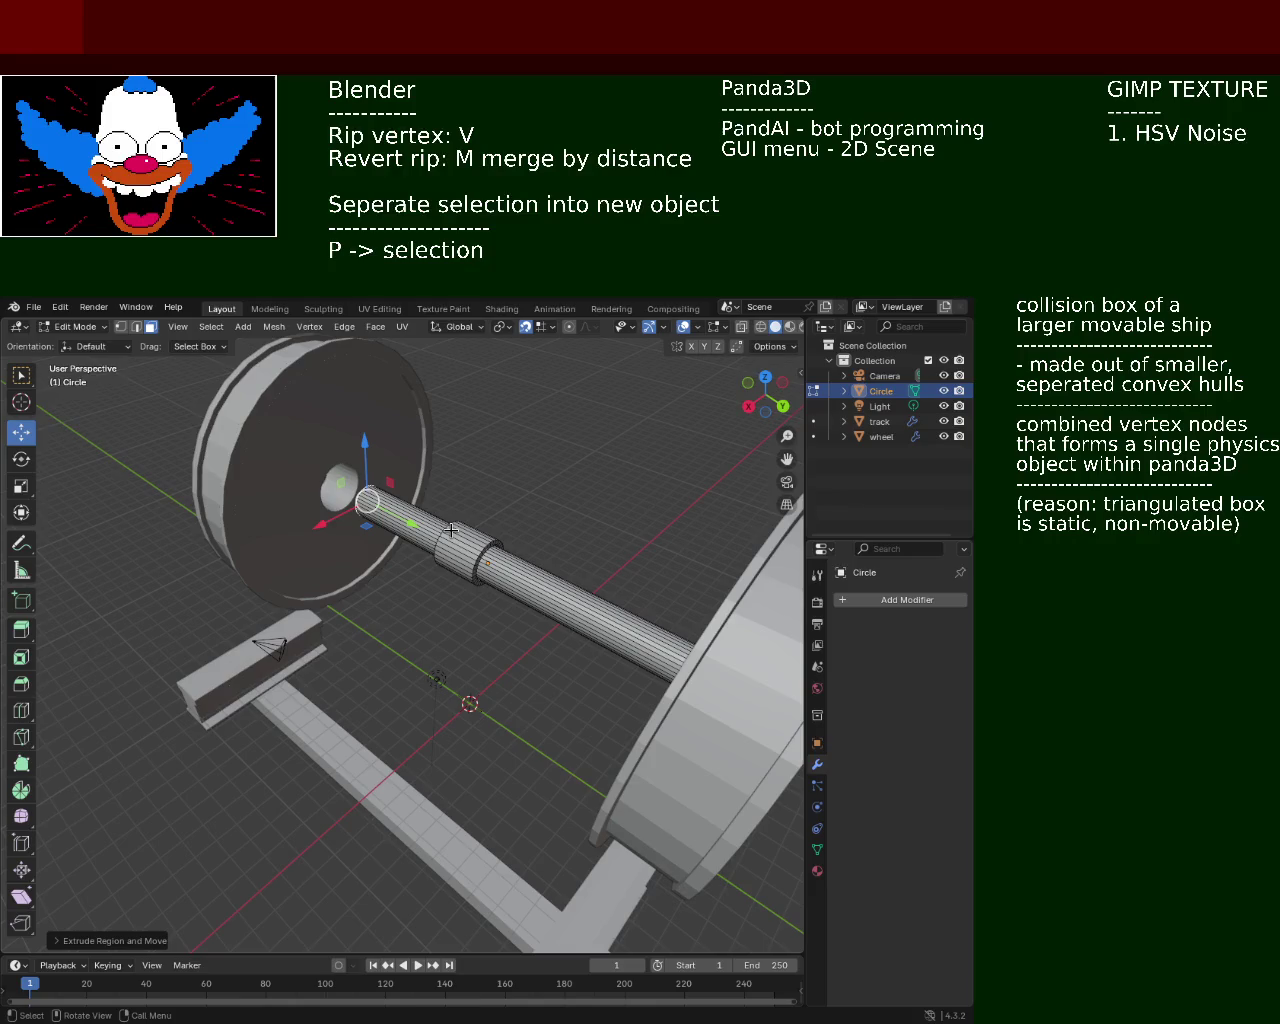
pyautogui.scroll(-3, 488, 562)
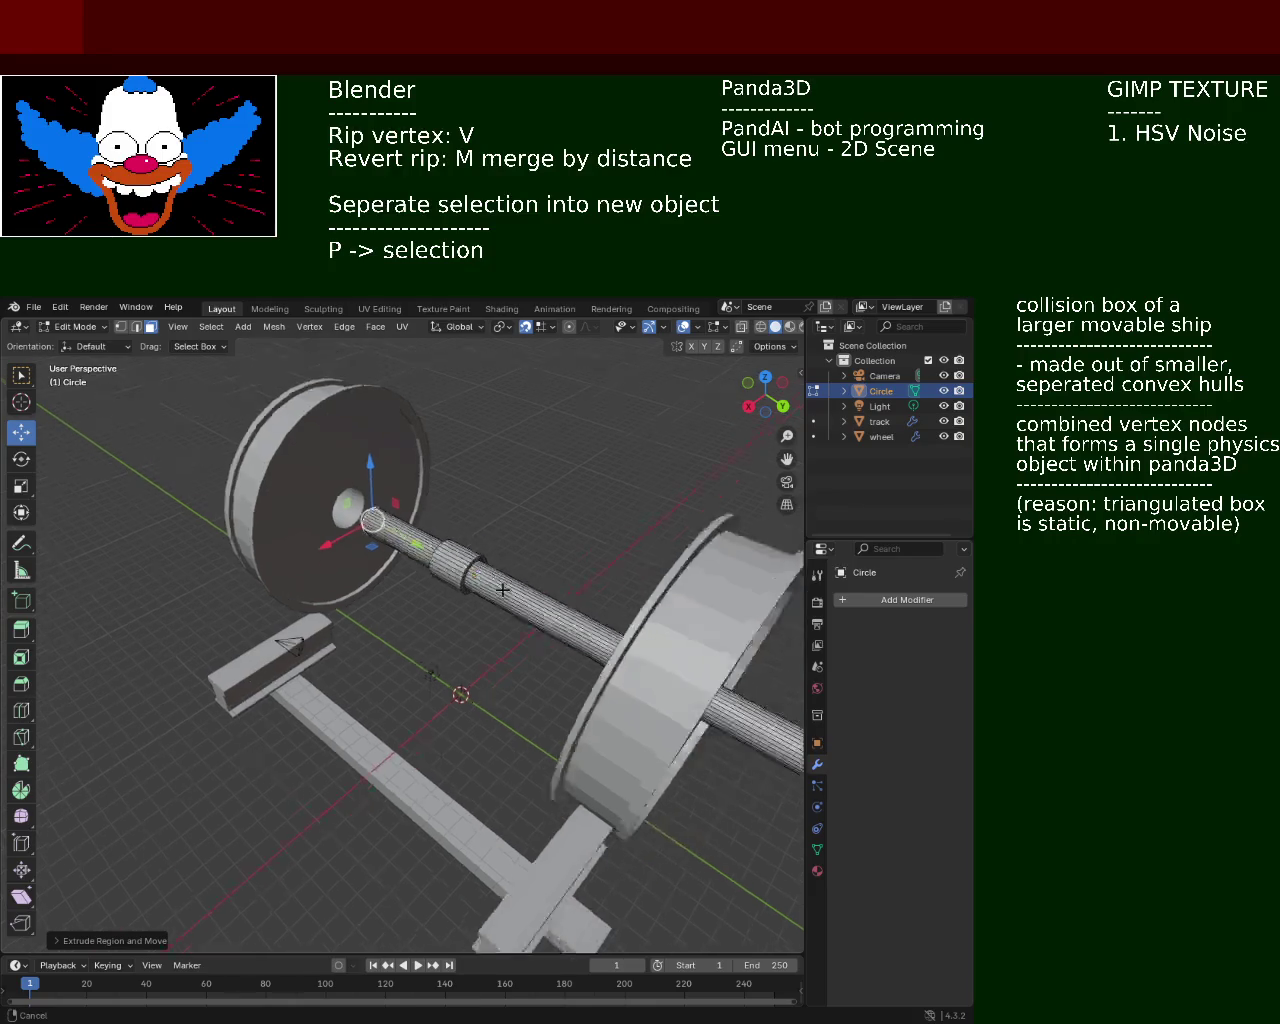
pyautogui.scroll(-3, 488, 562)
pyautogui.moveTo(443, 624); pyautogui.dragTo(573, 598, button='middle')
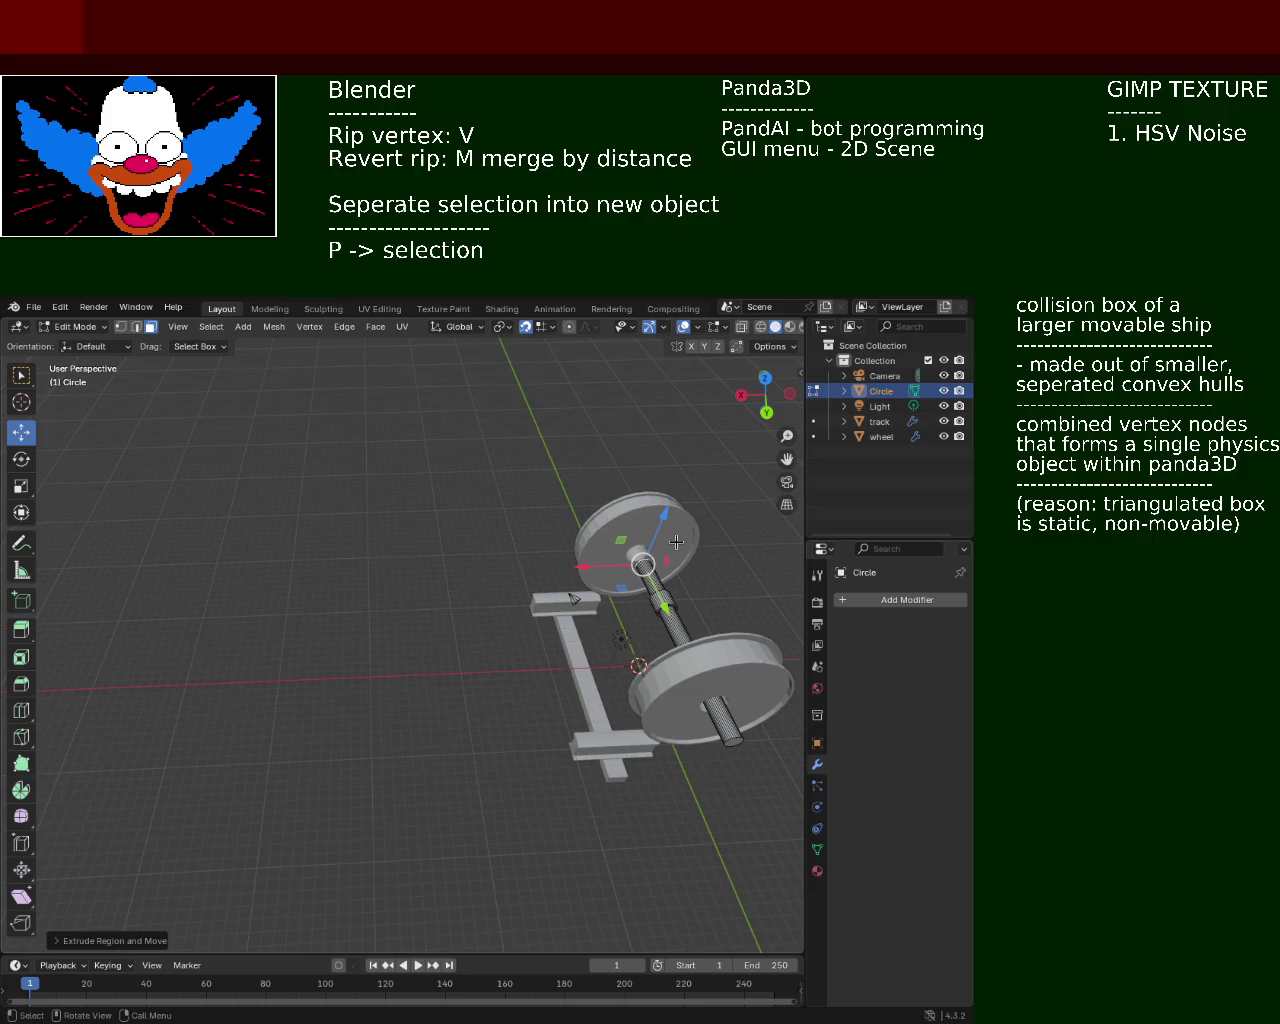
pyautogui.moveTo(676, 541)
pyautogui.keyDown('ctrl'); pyautogui.mouseDown(button='middle')
pyautogui.moveTo(270, 574)
pyautogui.moveTo(527, 535)
pyautogui.mouseUp(button='middle'); pyautogui.keyUp('ctrl')
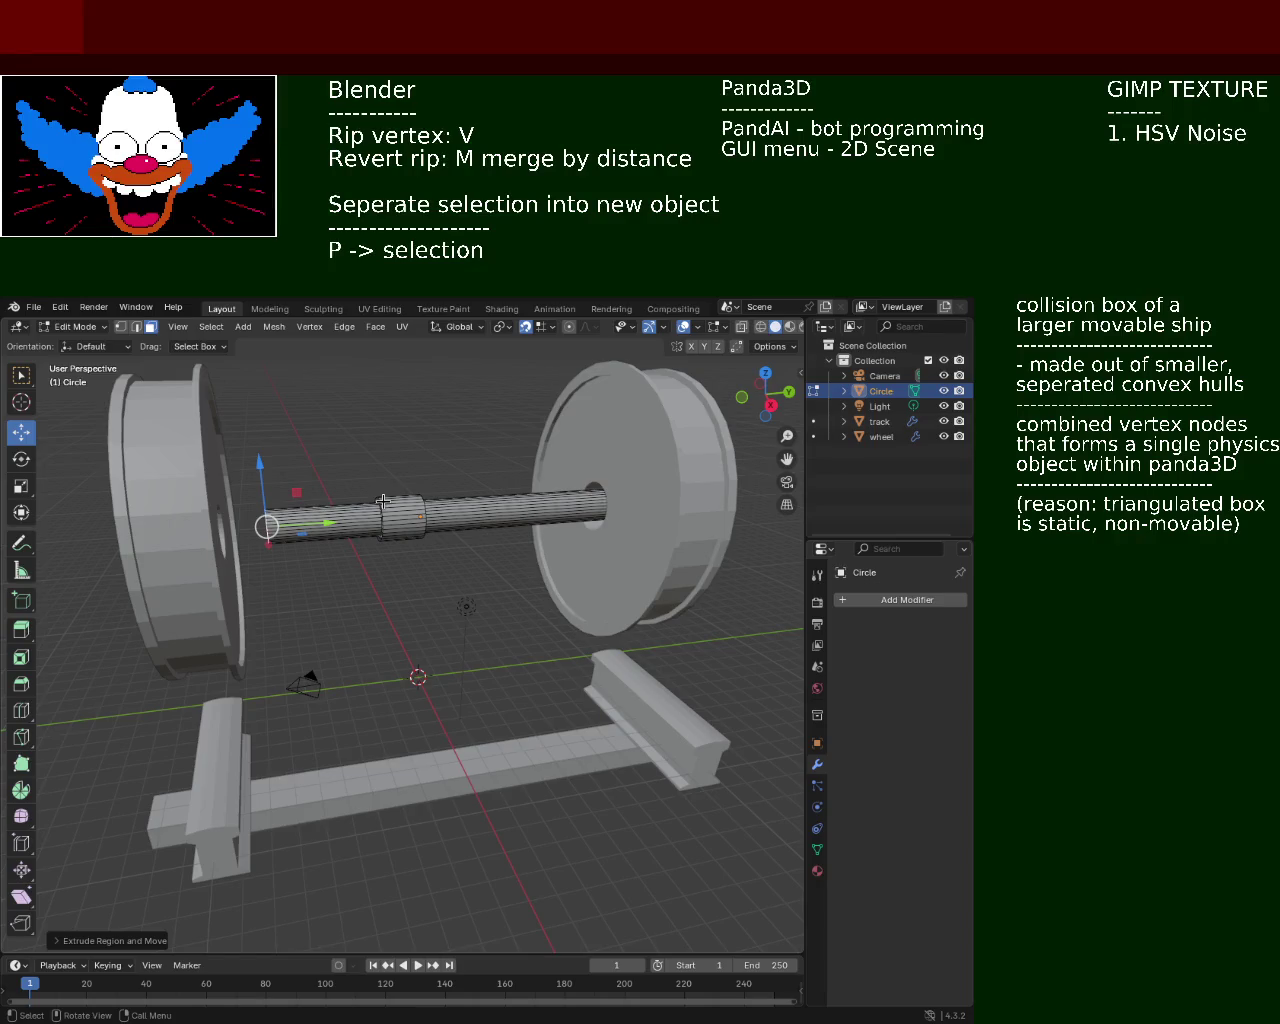
# Zoom in closely on the narrow axle shaft beyond the collar
pyautogui.moveTo(417, 534)
pyautogui.keyDown('ctrl'); pyautogui.mouseDown(button='middle')
pyautogui.moveTo(404, 457)
pyautogui.moveTo(503, 483)
pyautogui.moveTo(522, 509)
pyautogui.moveTo(287, 567)
pyautogui.moveTo(449, 594)
pyautogui.moveTo(605, 545)
pyautogui.mouseUp(button='middle'); pyautogui.keyUp('ctrl')
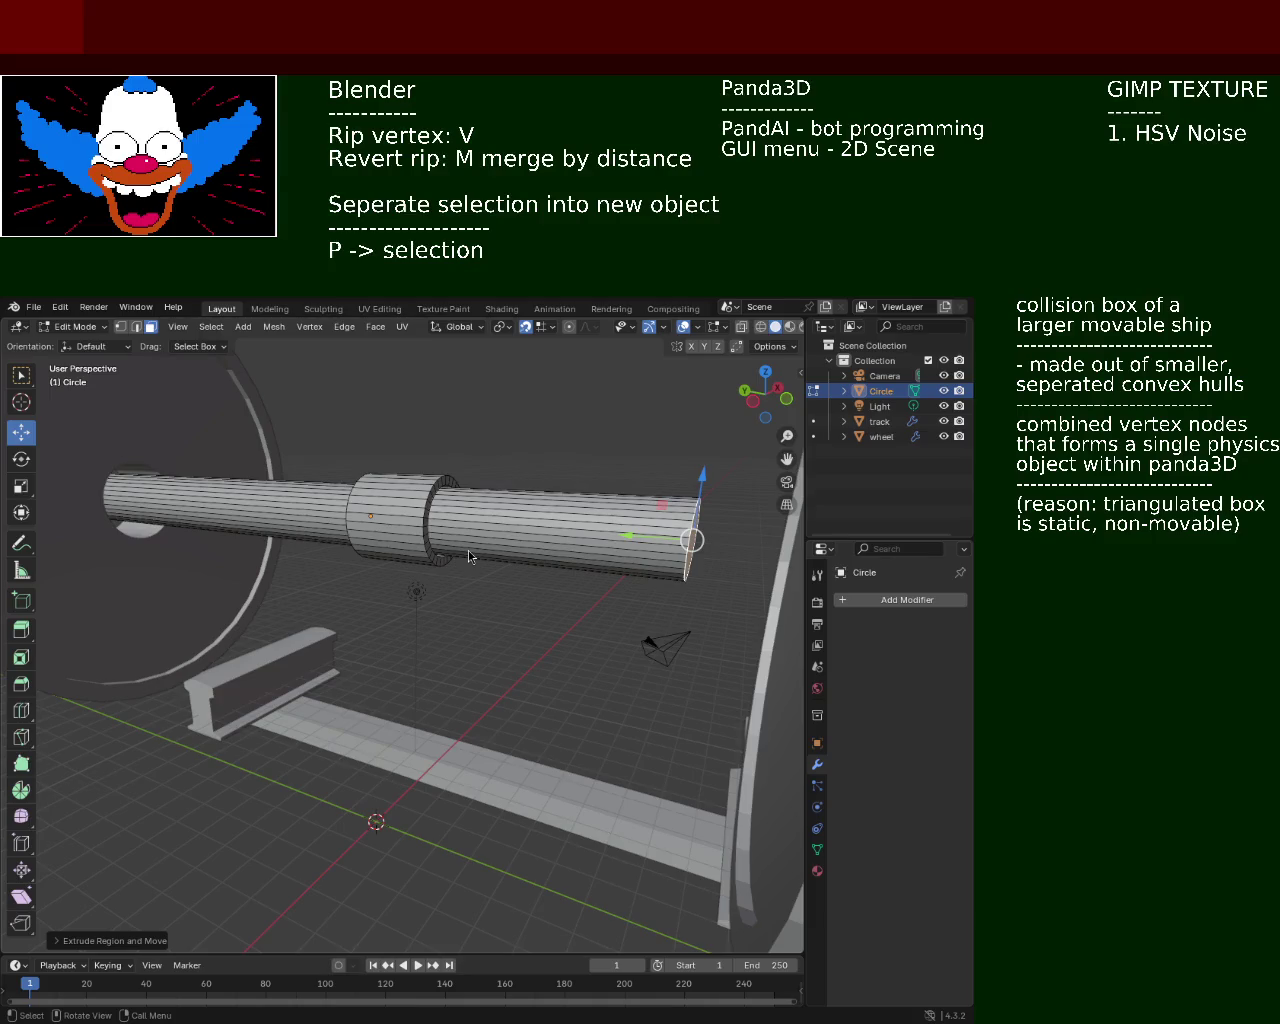
pyautogui.moveTo(350, 521)
pyautogui.mouseDown(button='middle')
pyautogui.moveTo(483, 519)
pyautogui.moveTo(382, 524)
pyautogui.mouseUp(button='middle')
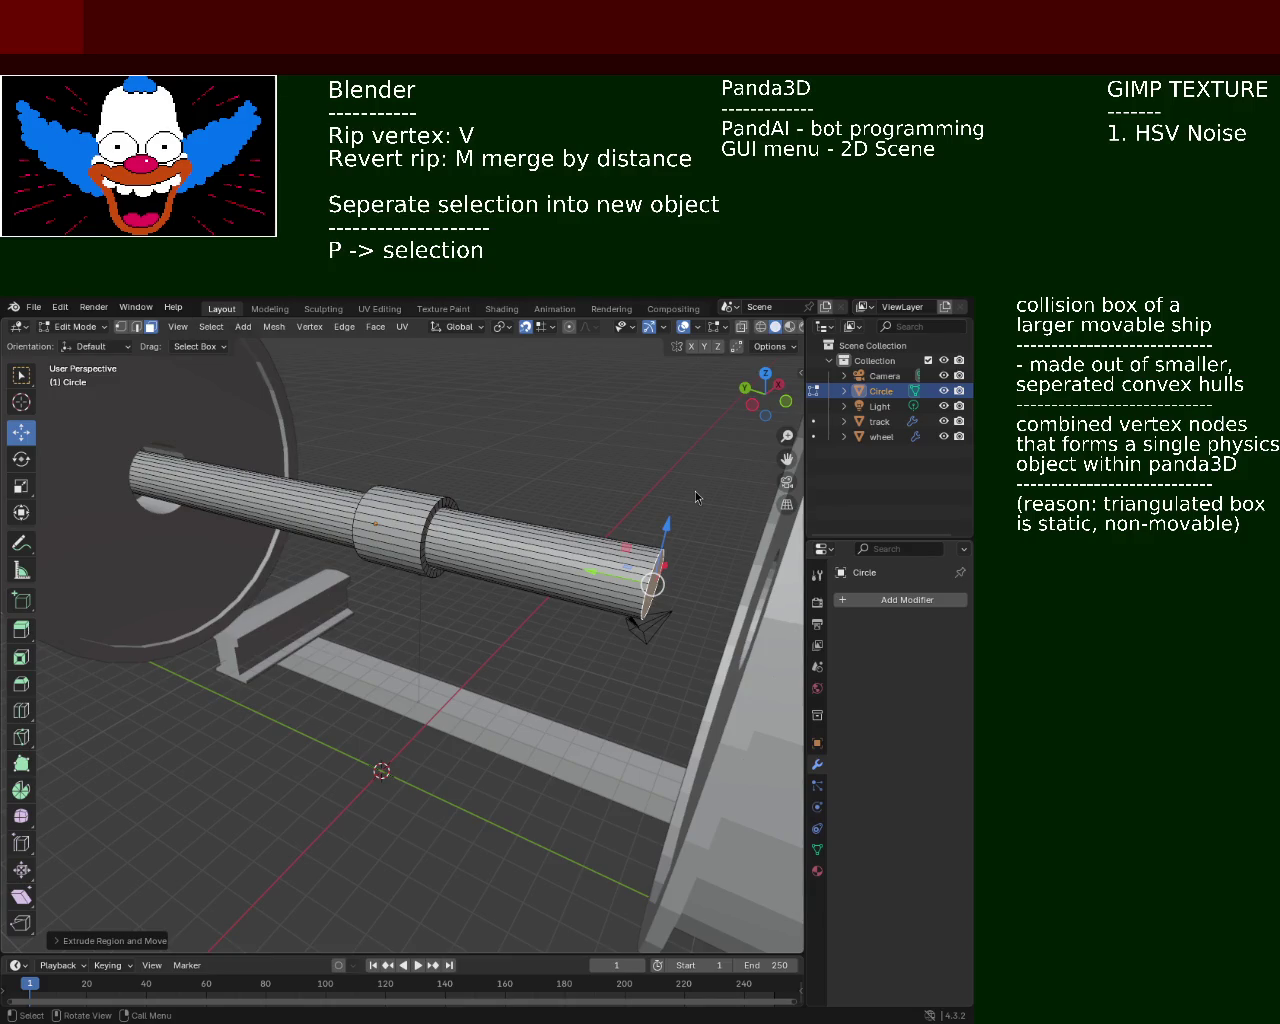
pyautogui.moveTo(392, 572); pyautogui.dragTo(390, 555, button='middle')
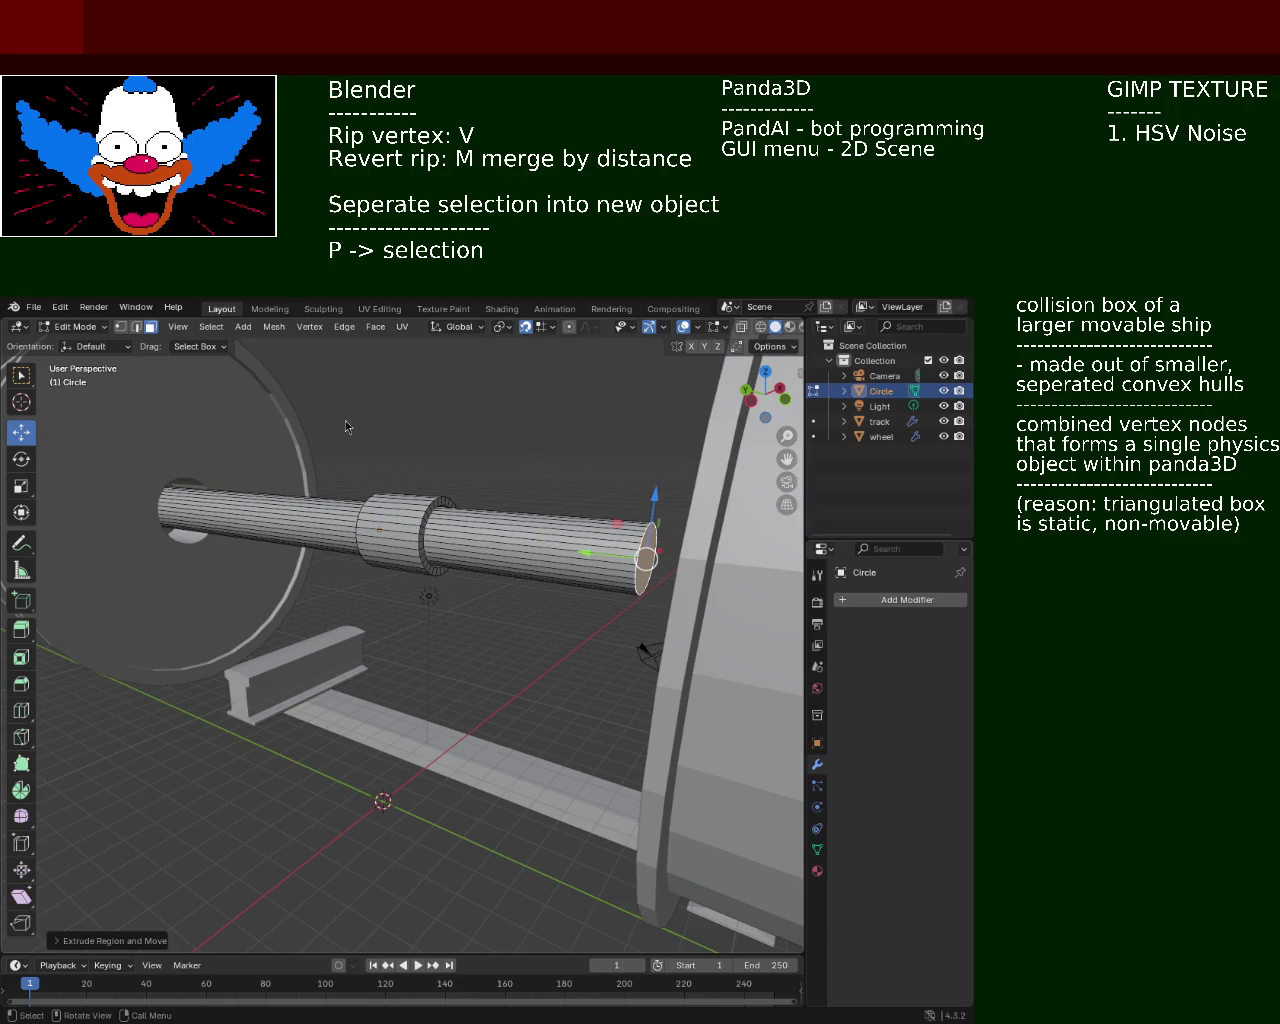
pyautogui.scroll(-5, 448, 540)
pyautogui.moveTo(448, 540)
pyautogui.mouseDown(button='middle')
pyautogui.moveTo(427, 543)
pyautogui.moveTo(471, 508)
pyautogui.mouseUp(button='middle')
pyautogui.scroll(5, 471, 508)
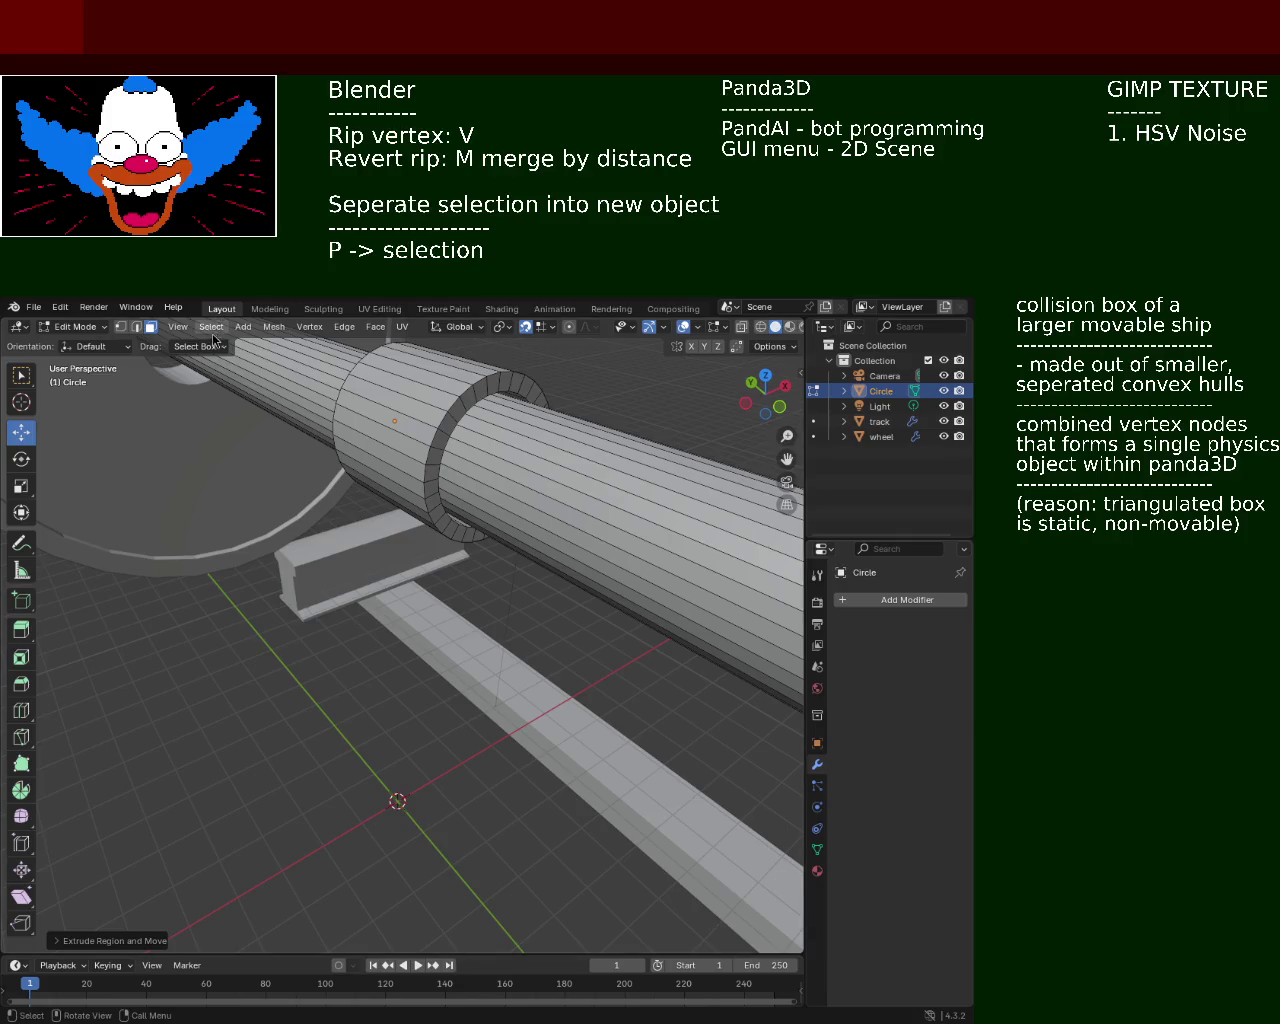
pyautogui.scroll(-5, 375, 350)
pyautogui.moveTo(375, 350)
pyautogui.mouseDown(button='middle')
pyautogui.moveTo(278, 648)
pyautogui.moveTo(258, 425)
pyautogui.mouseUp(button='middle')
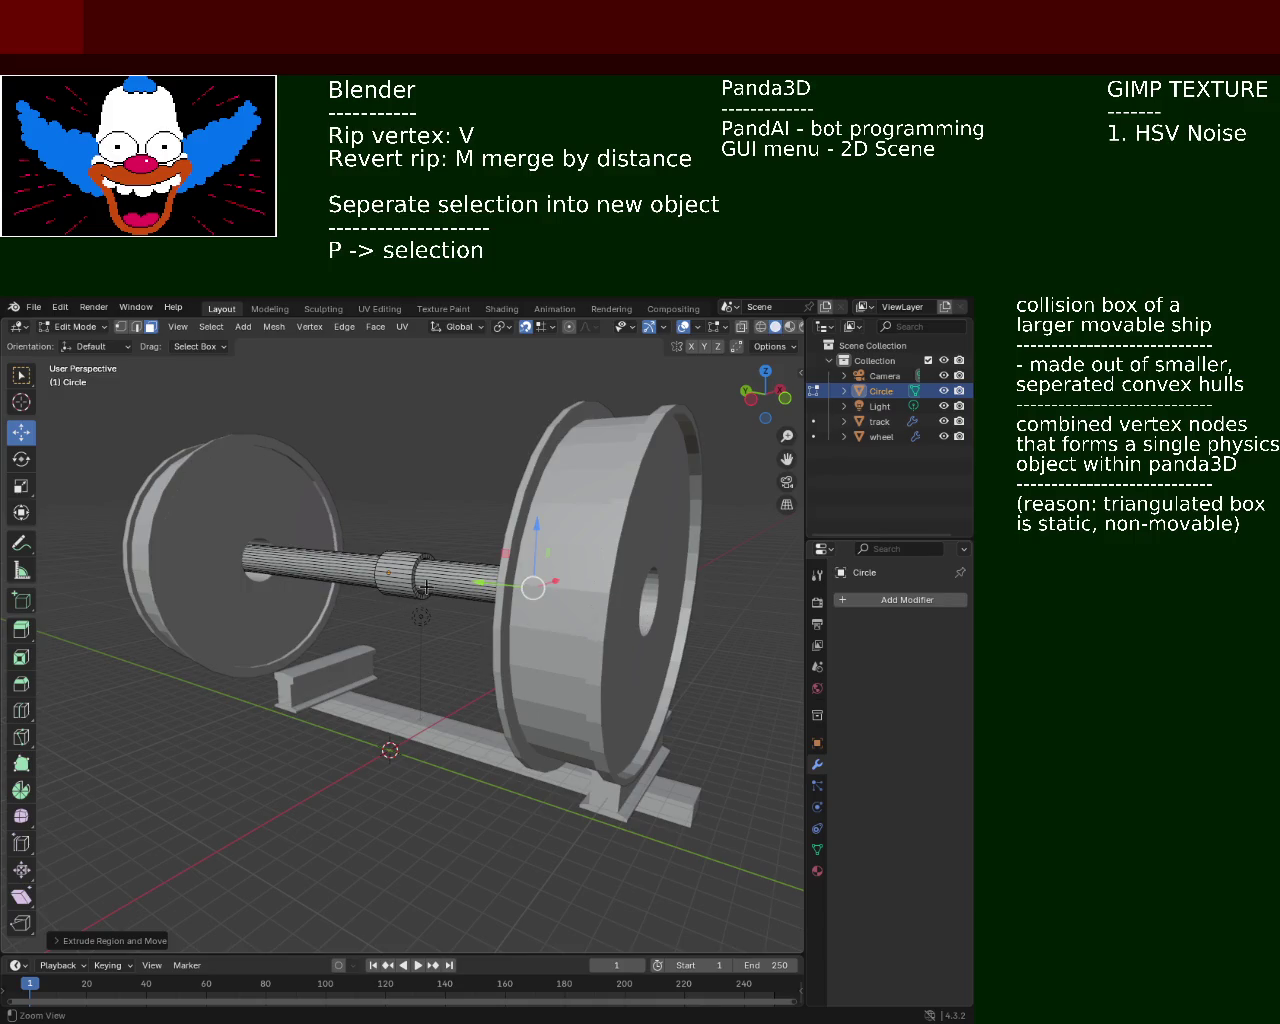
pyautogui.scroll(-3, 334, 538)
pyautogui.moveTo(334, 538)
pyautogui.mouseDown(button='middle')
pyautogui.moveTo(453, 525)
pyautogui.moveTo(439, 483)
pyautogui.mouseUp(button='middle')
pyautogui.scroll(5, 453, 525)
pyautogui.scroll(4, 439, 483)
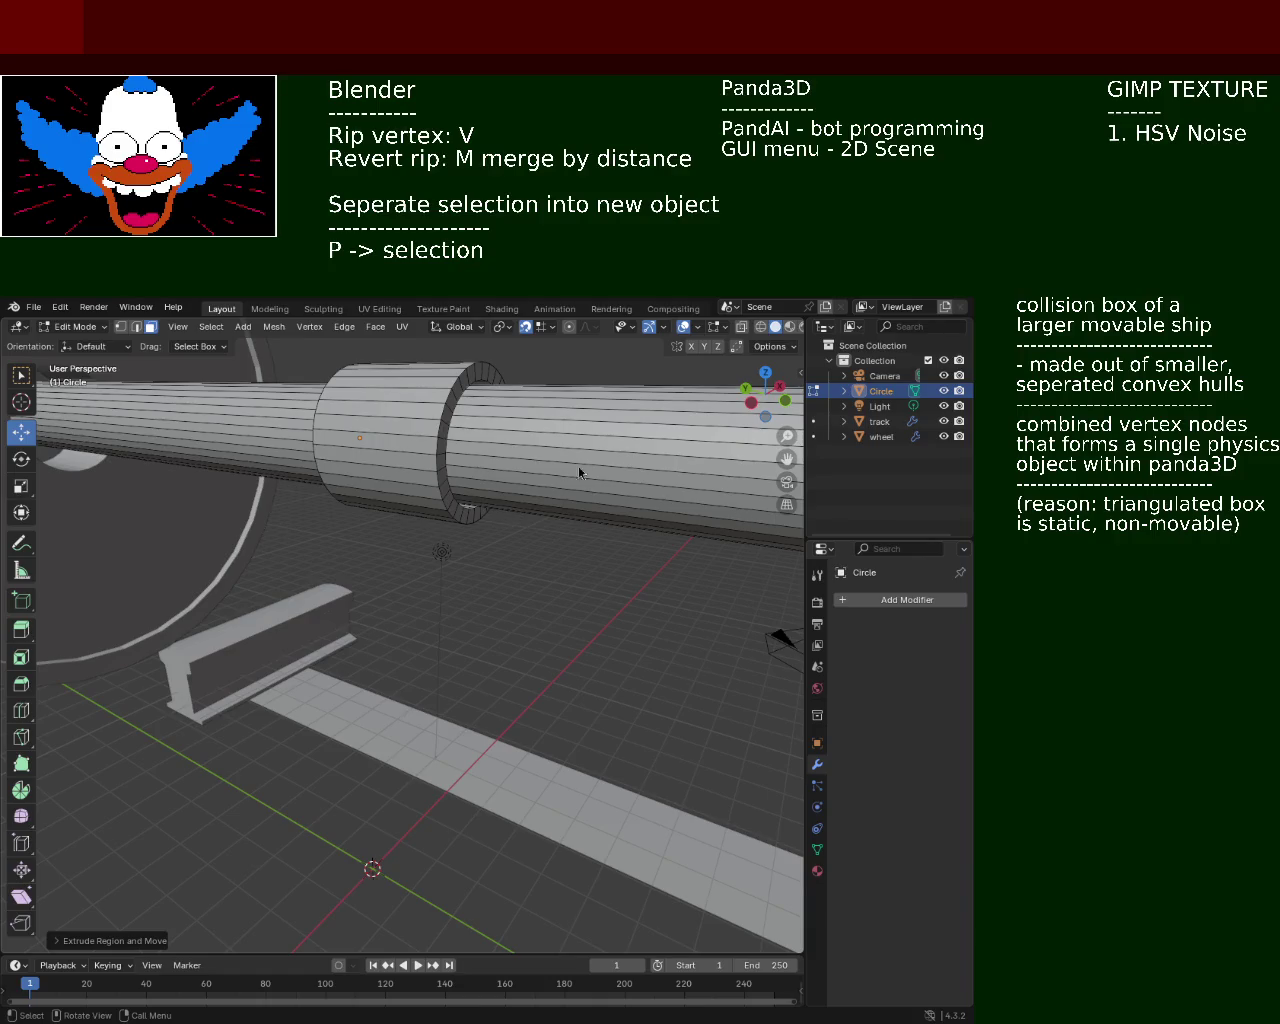
pyautogui.moveTo(582, 474)
pyautogui.keyDown('ctrl'); pyautogui.mouseDown(button='middle')
pyautogui.moveTo(455, 768)
pyautogui.moveTo(333, 619)
pyautogui.moveTo(395, 612)
pyautogui.mouseUp(button='middle'); pyautogui.keyUp('ctrl')
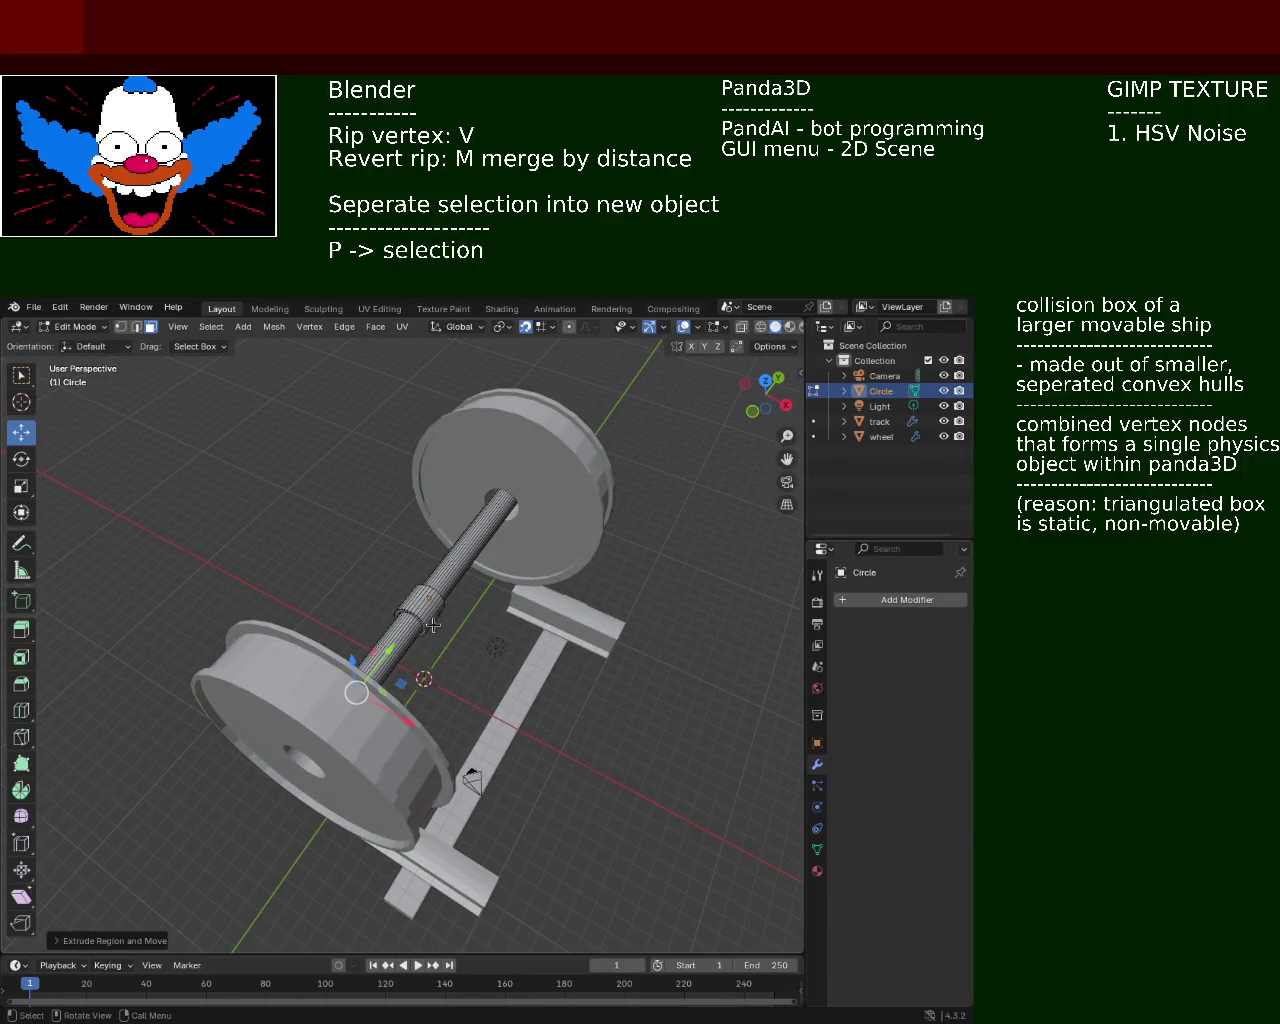
pyautogui.keyDown('ctrl'); pyautogui.moveTo(424, 626); pyautogui.dragTo(464, 563, button='middle'); pyautogui.keyUp('ctrl')
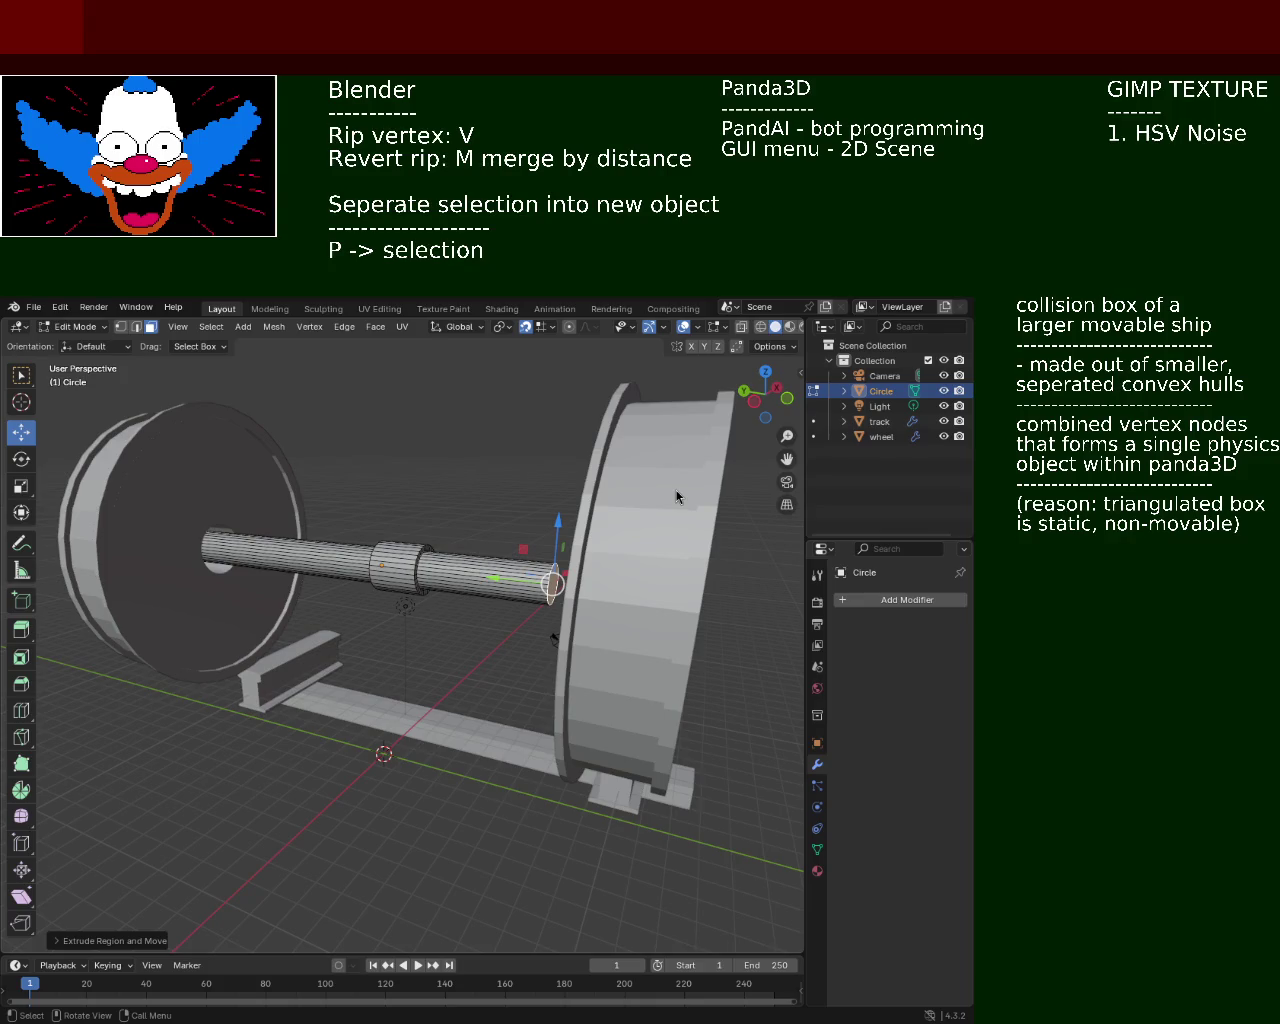
pyautogui.moveTo(359, 568)
pyautogui.mouseDown(button='middle')
pyautogui.moveTo(353, 581)
pyautogui.moveTo(427, 471)
pyautogui.mouseUp(button='middle')
pyautogui.click(139, 327)
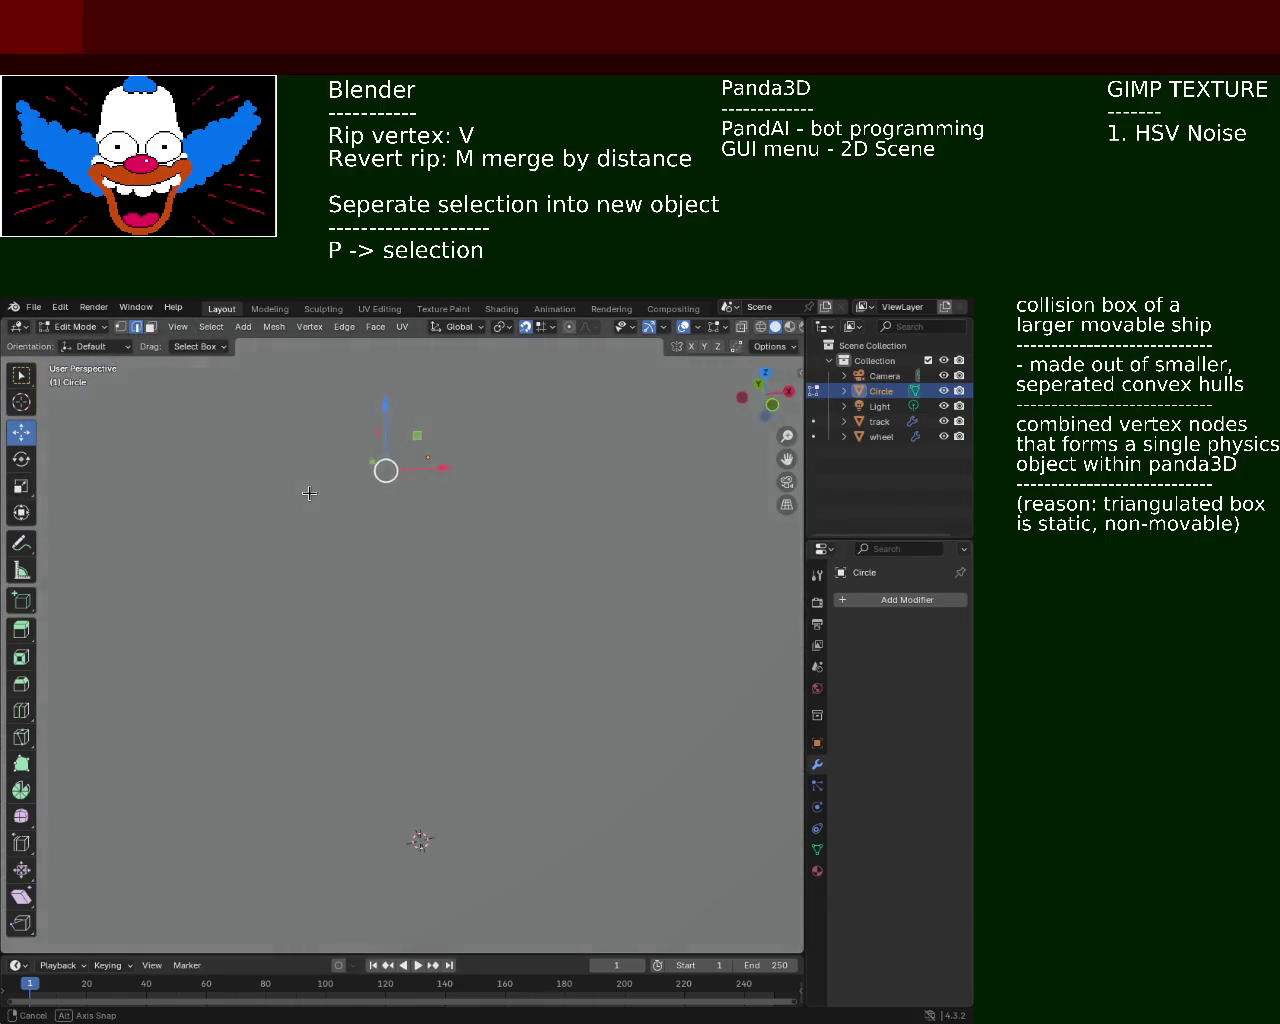
# Extrude a collar edge along the X axis into a long flat strip toward the left wheel
pyautogui.moveTo(309, 491); pyautogui.dragTo(380, 470, button='middle')
pyautogui.press('r')
pyautogui.press('g')
pyautogui.press('y')
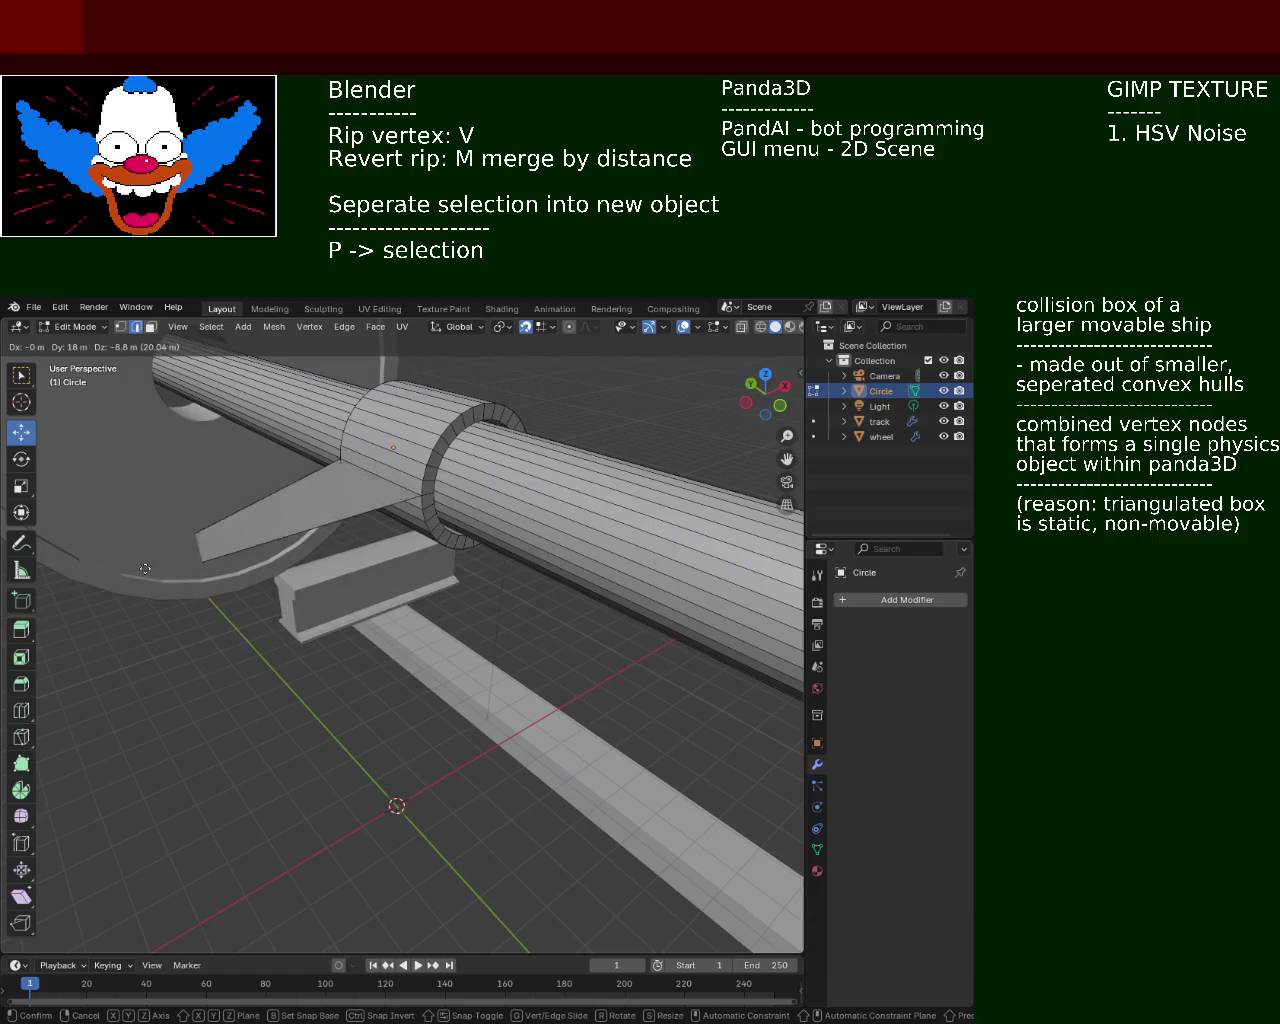
pyautogui.press('z')
pyautogui.press('x')
pyautogui.click(515, 594)
pyautogui.moveTo(557, 423)
pyautogui.mouseDown(button='middle')
pyautogui.moveTo(397, 617)
pyautogui.moveTo(485, 499)
pyautogui.mouseUp(button='middle')
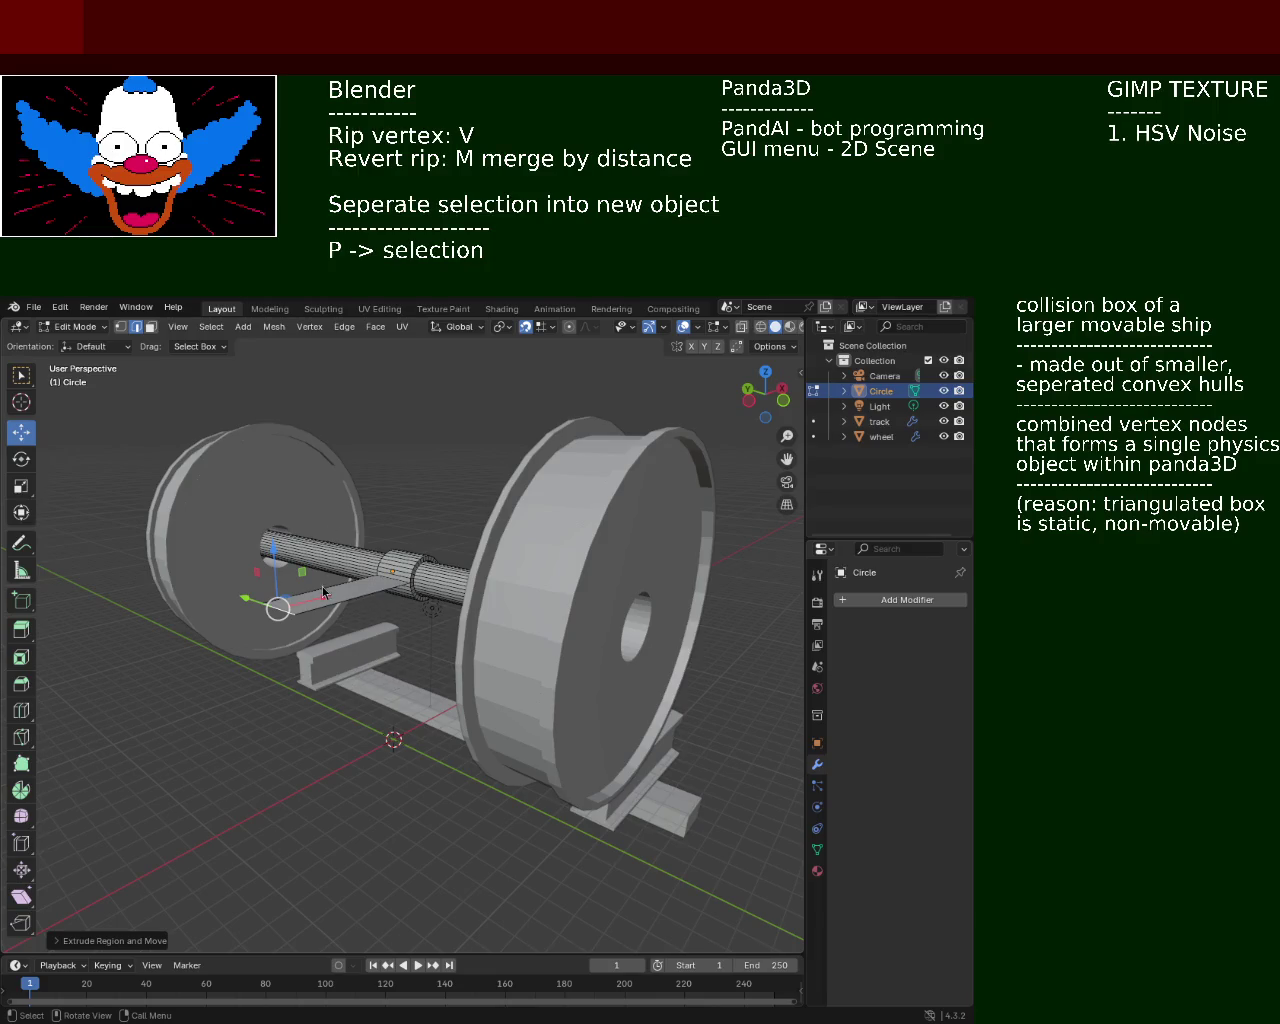
pyautogui.scroll(5, 322, 592)
pyautogui.moveTo(794, 671)
pyautogui.mouseDown(button='middle')
pyautogui.moveTo(404, 479)
pyautogui.moveTo(327, 518)
pyautogui.moveTo(341, 496)
pyautogui.mouseUp(button='middle')
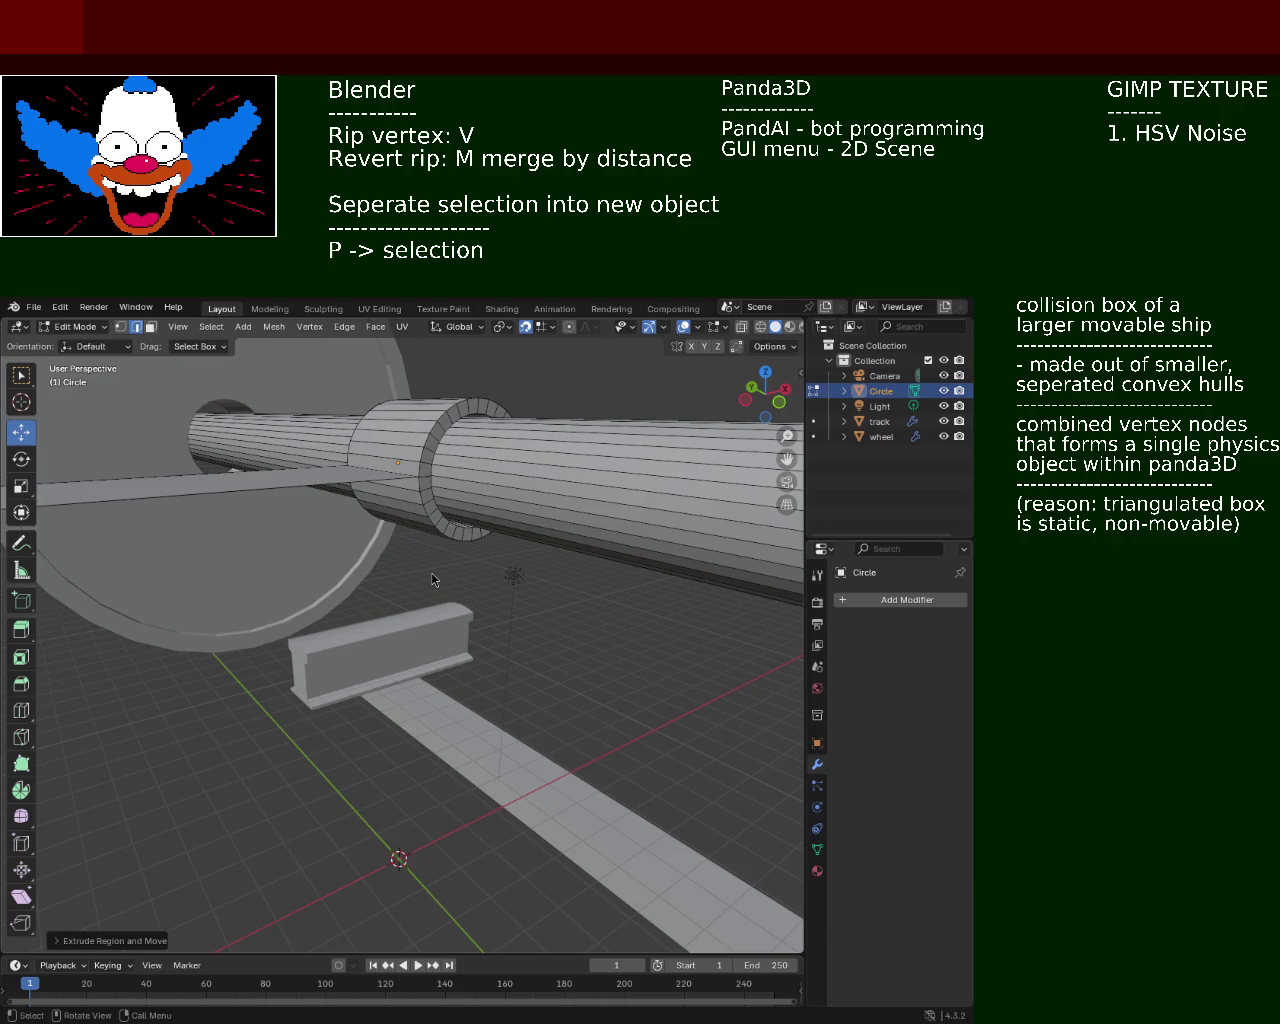
pyautogui.scroll(-5, 372, 464)
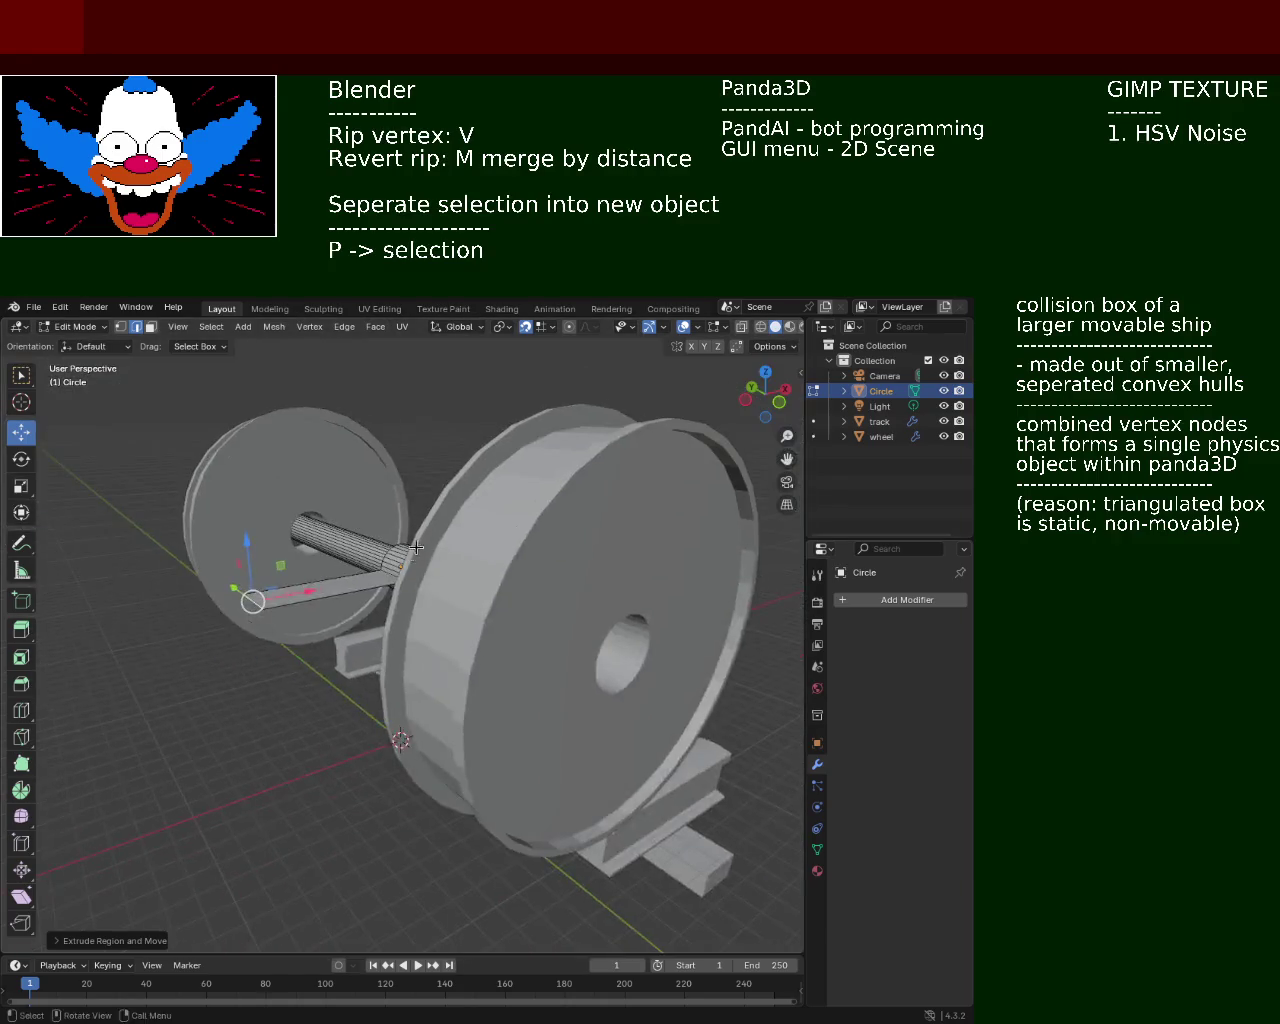
pyautogui.moveTo(372, 464); pyautogui.dragTo(361, 610, button='middle')
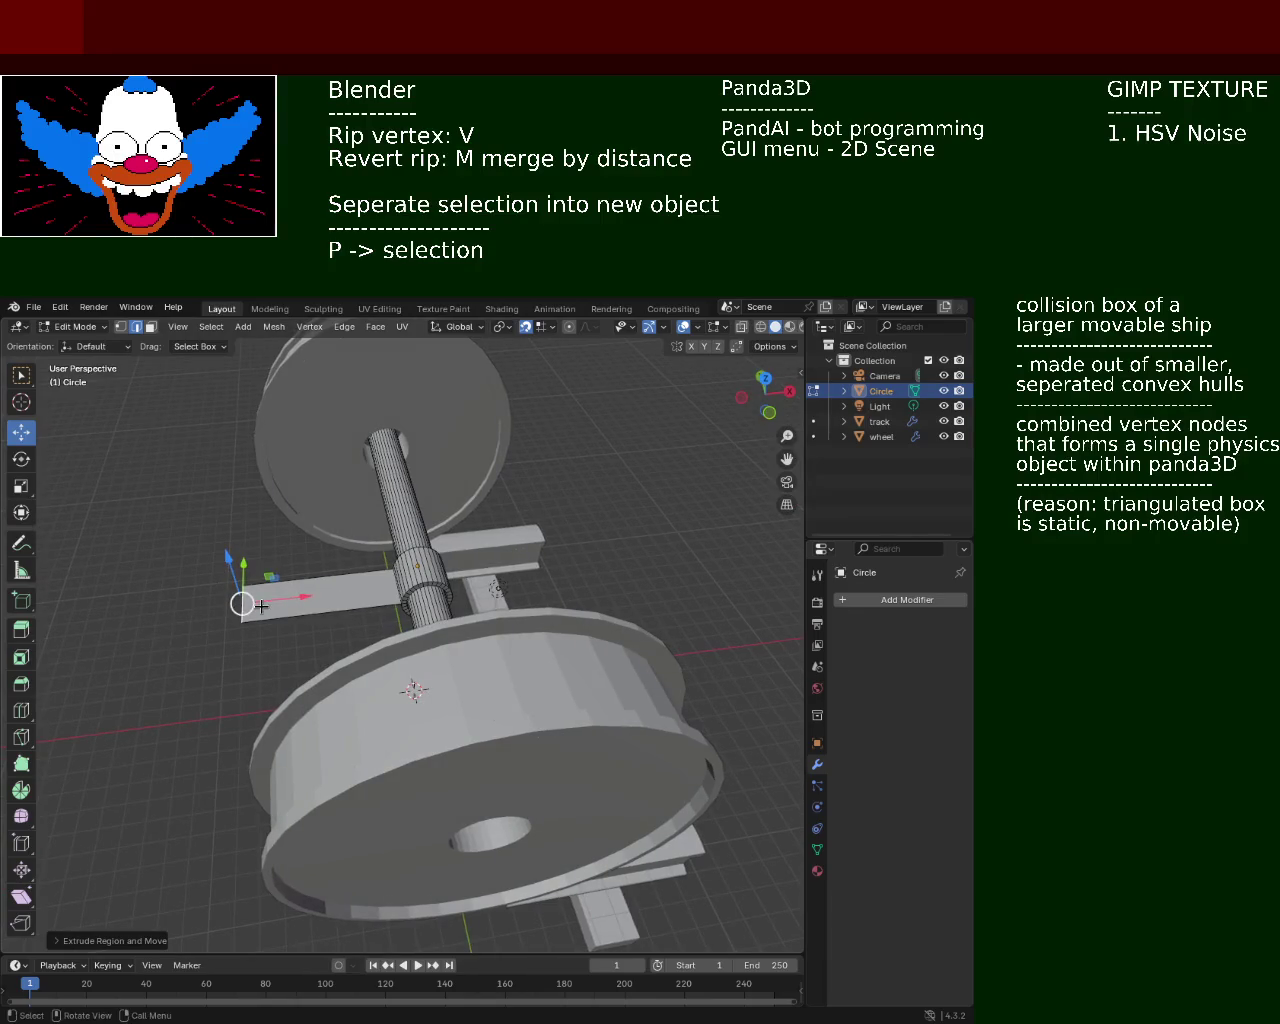
# Extrude the new strip's end along the Y axis
pyautogui.press('e')
pyautogui.press('y')
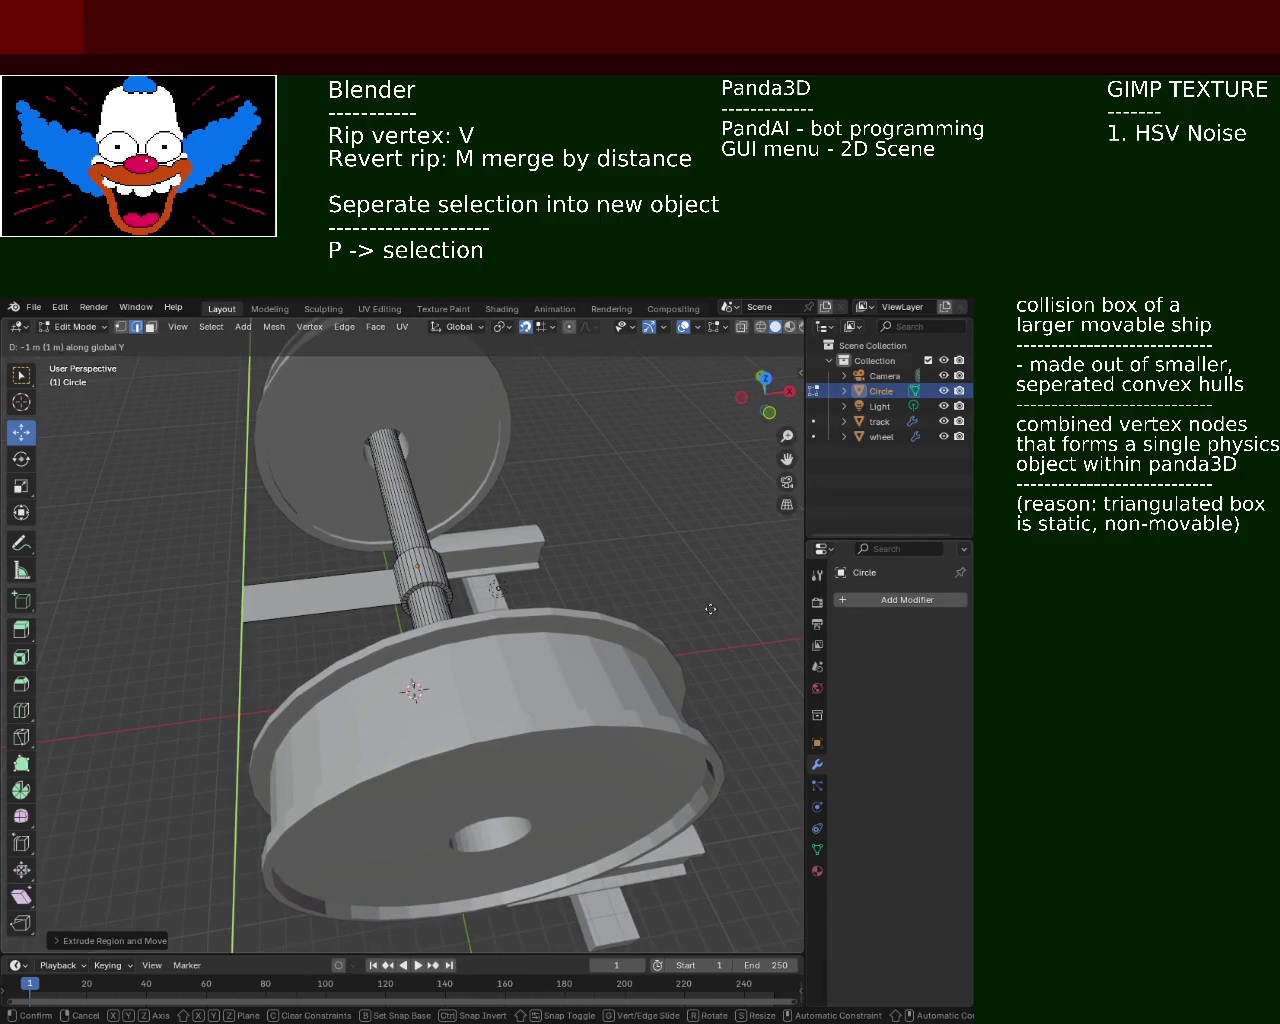
pyautogui.press('Return')
pyautogui.moveTo(457, 598); pyautogui.dragTo(464, 531, button='middle')
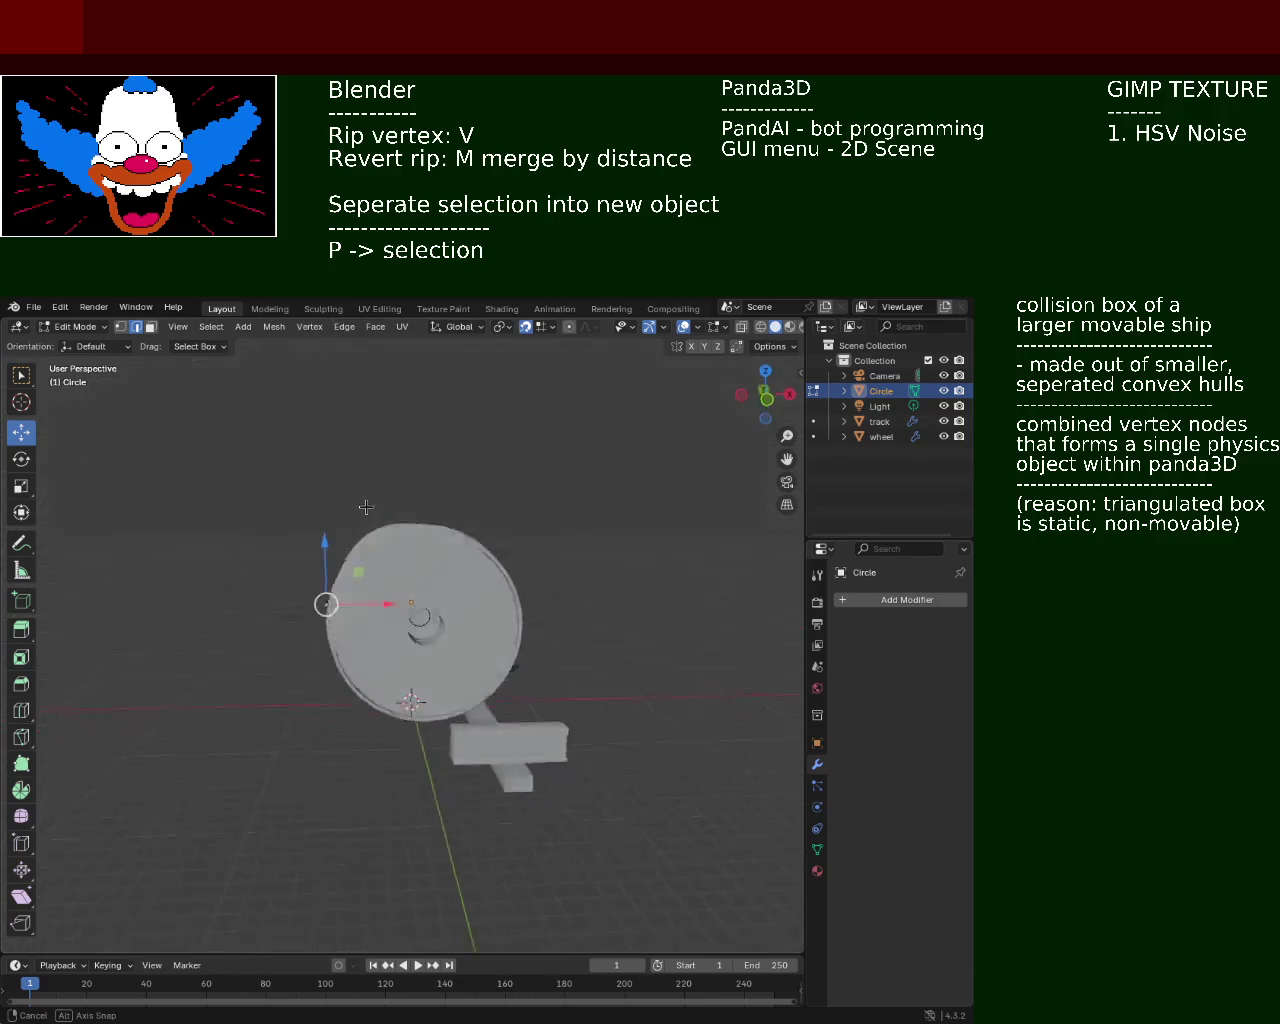
pyautogui.scroll(-3, 464, 531)
pyautogui.moveTo(318, 666); pyautogui.dragTo(300, 660, button='middle')
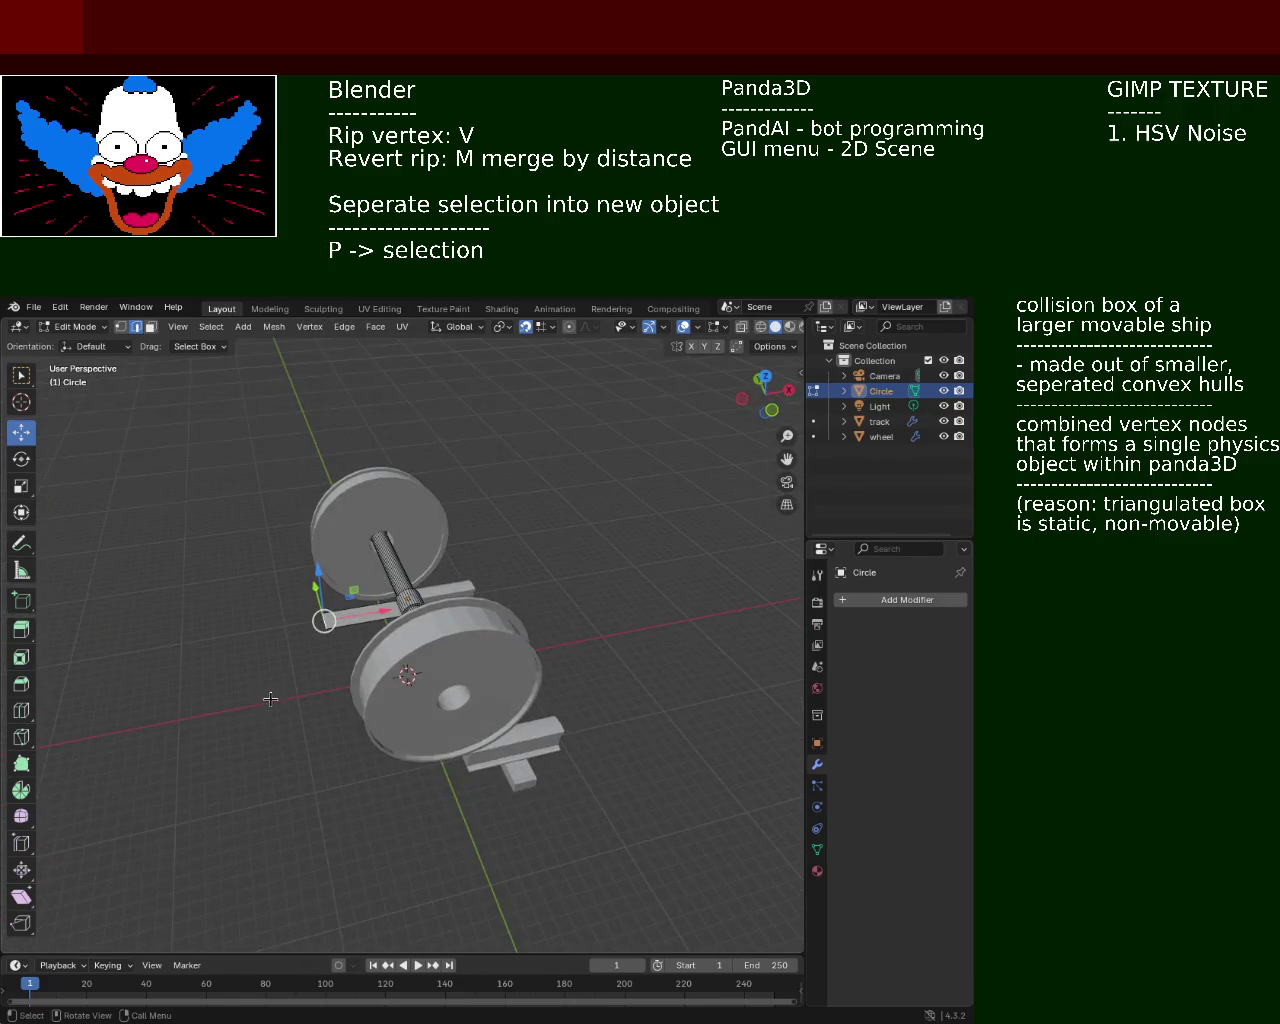
# Extend the track end outward along the global X axis
pyautogui.press('e')
pyautogui.press('y')
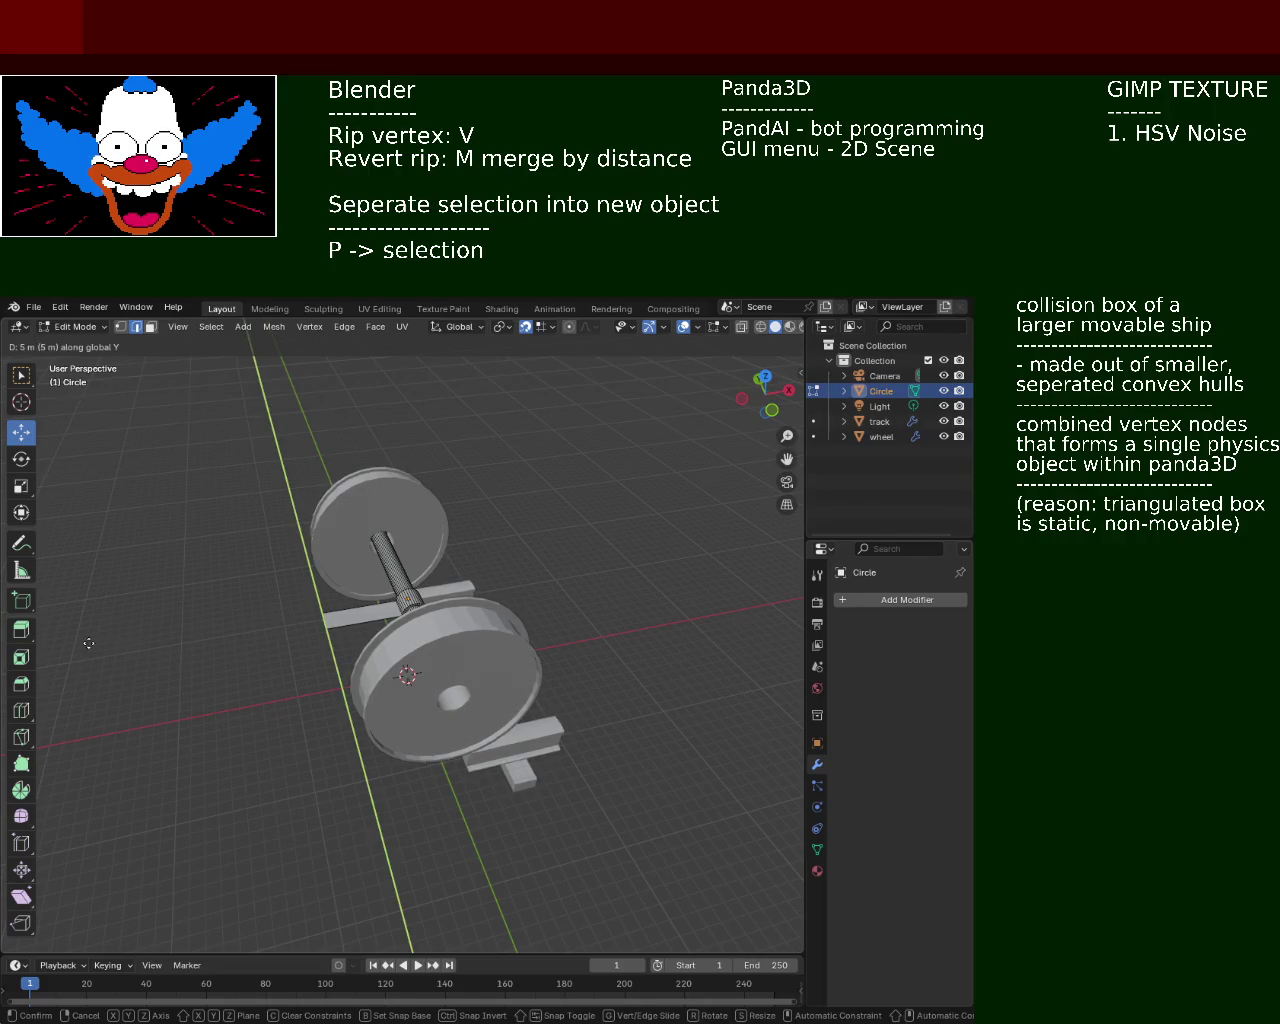
pyautogui.press('x')
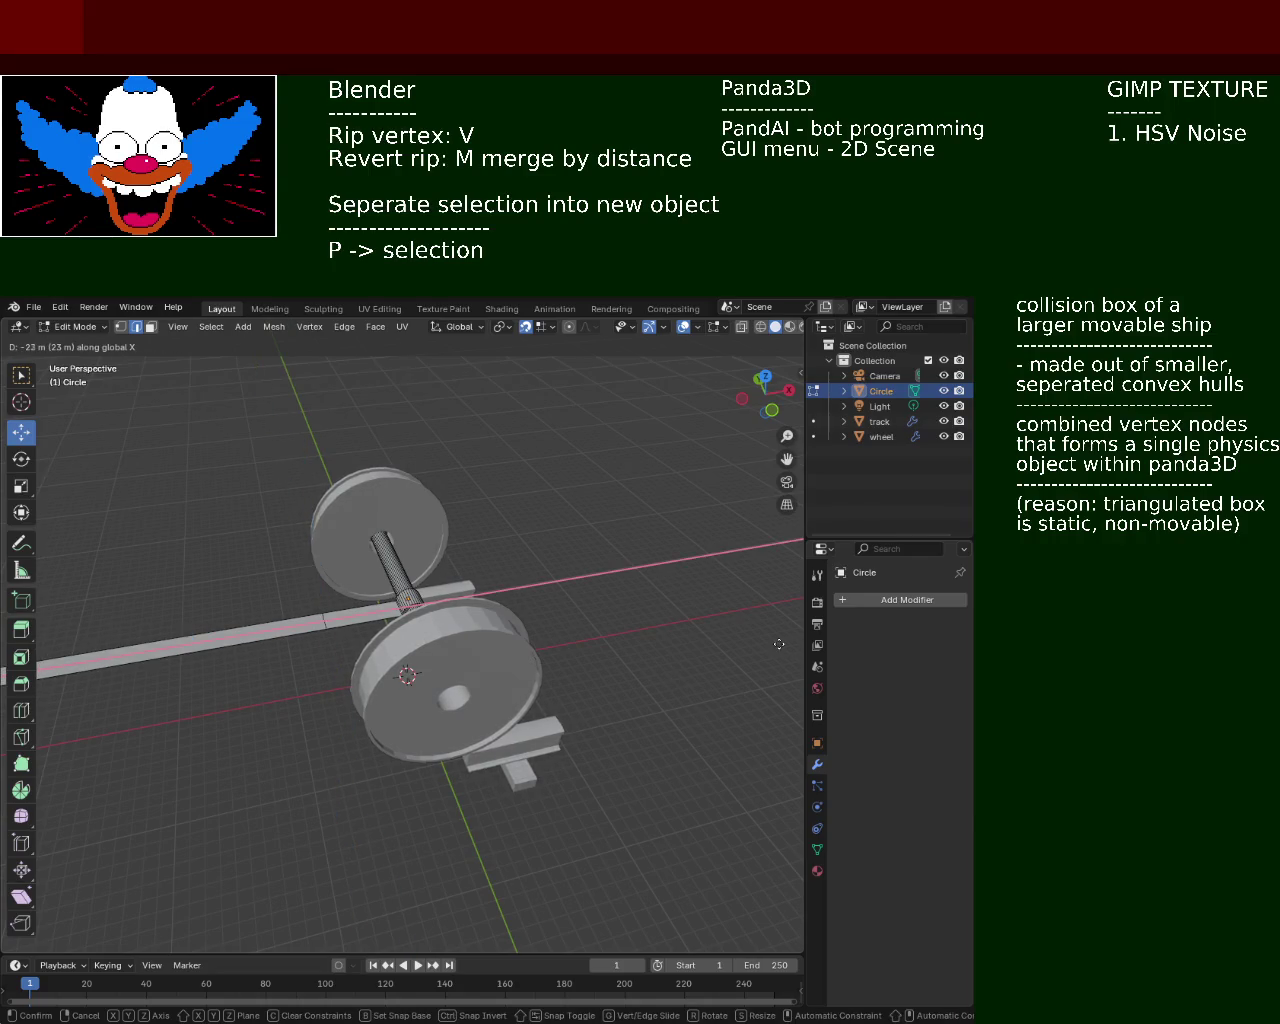
pyautogui.click(778, 644)
pyautogui.scroll(-3, 537, 513)
pyautogui.moveTo(537, 513); pyautogui.dragTo(537, 502, button='middle')
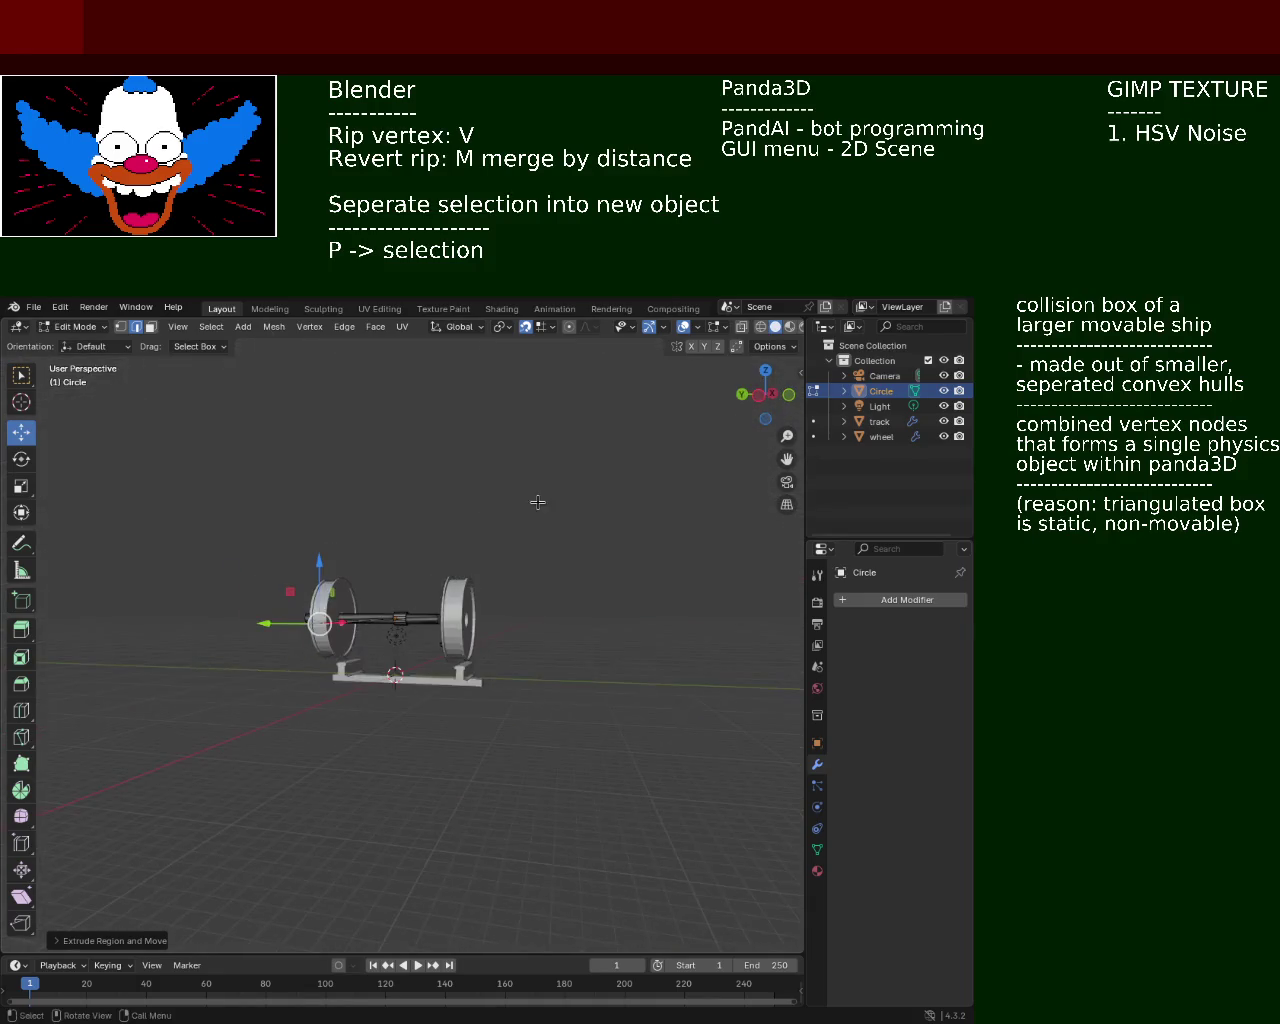
pyautogui.moveTo(461, 554); pyautogui.dragTo(380, 641, button='middle')
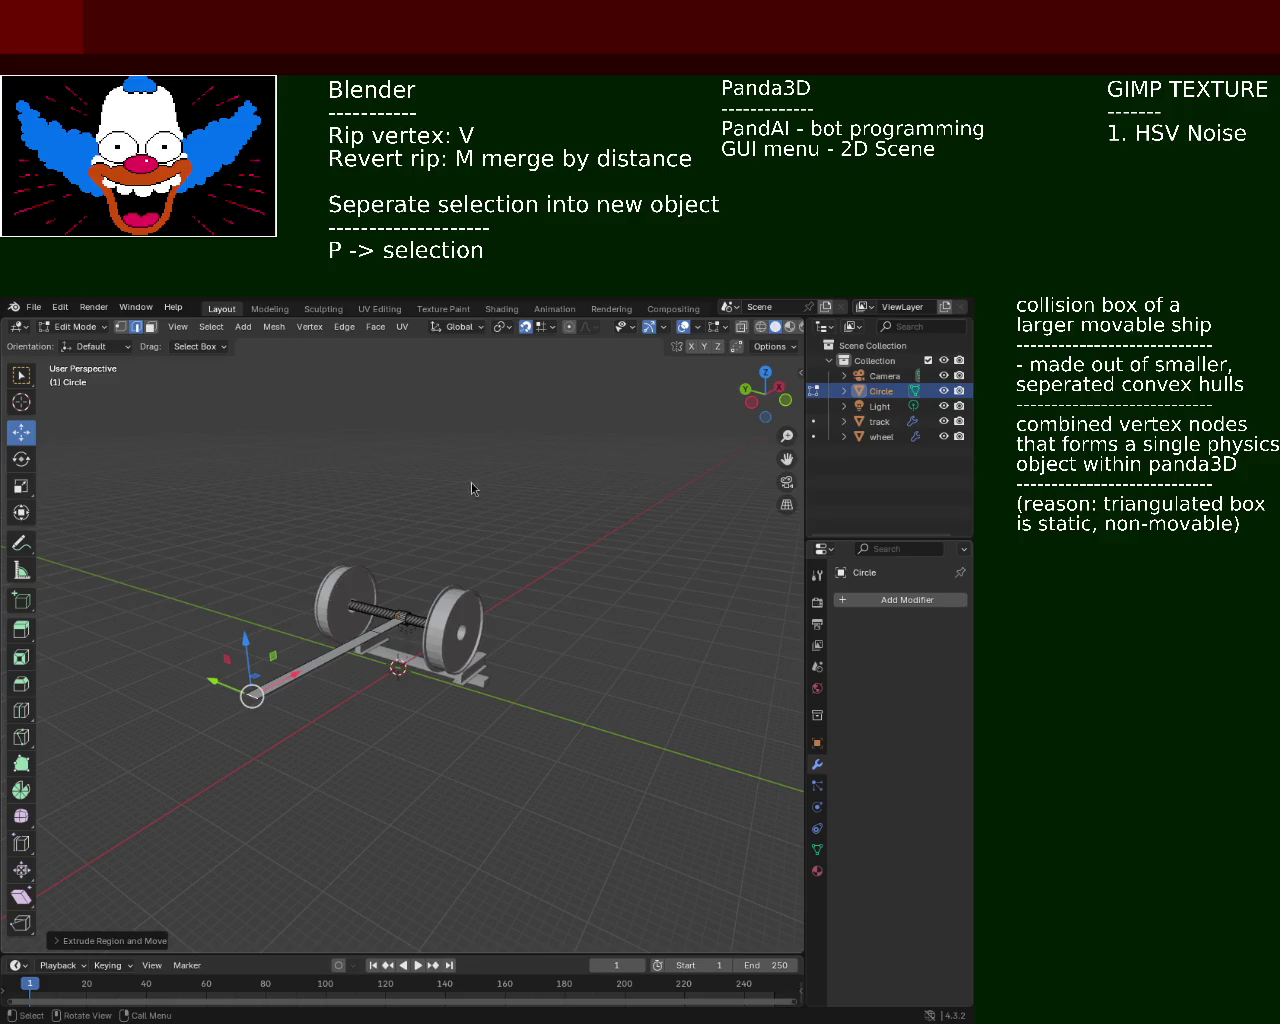
pyautogui.moveTo(326, 574)
pyautogui.mouseDown(button='middle')
pyautogui.moveTo(169, 694)
pyautogui.moveTo(243, 629)
pyautogui.moveTo(428, 565)
pyautogui.moveTo(569, 552)
pyautogui.mouseUp(button='middle')
pyautogui.scroll(8, 243, 629)
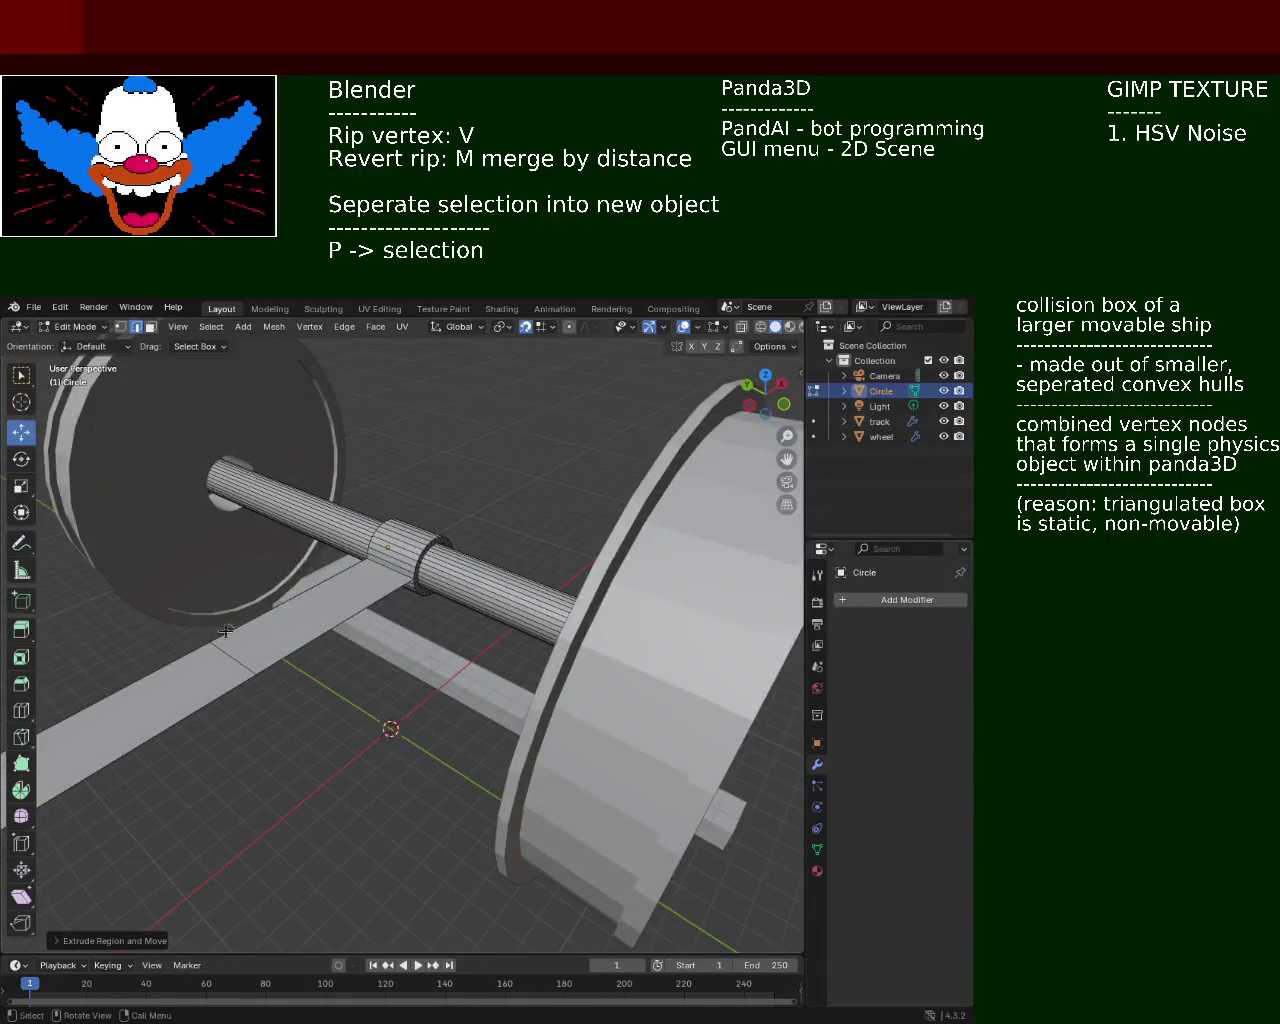
pyautogui.scroll(-5, 443, 523)
pyautogui.scroll(1, 204, 560)
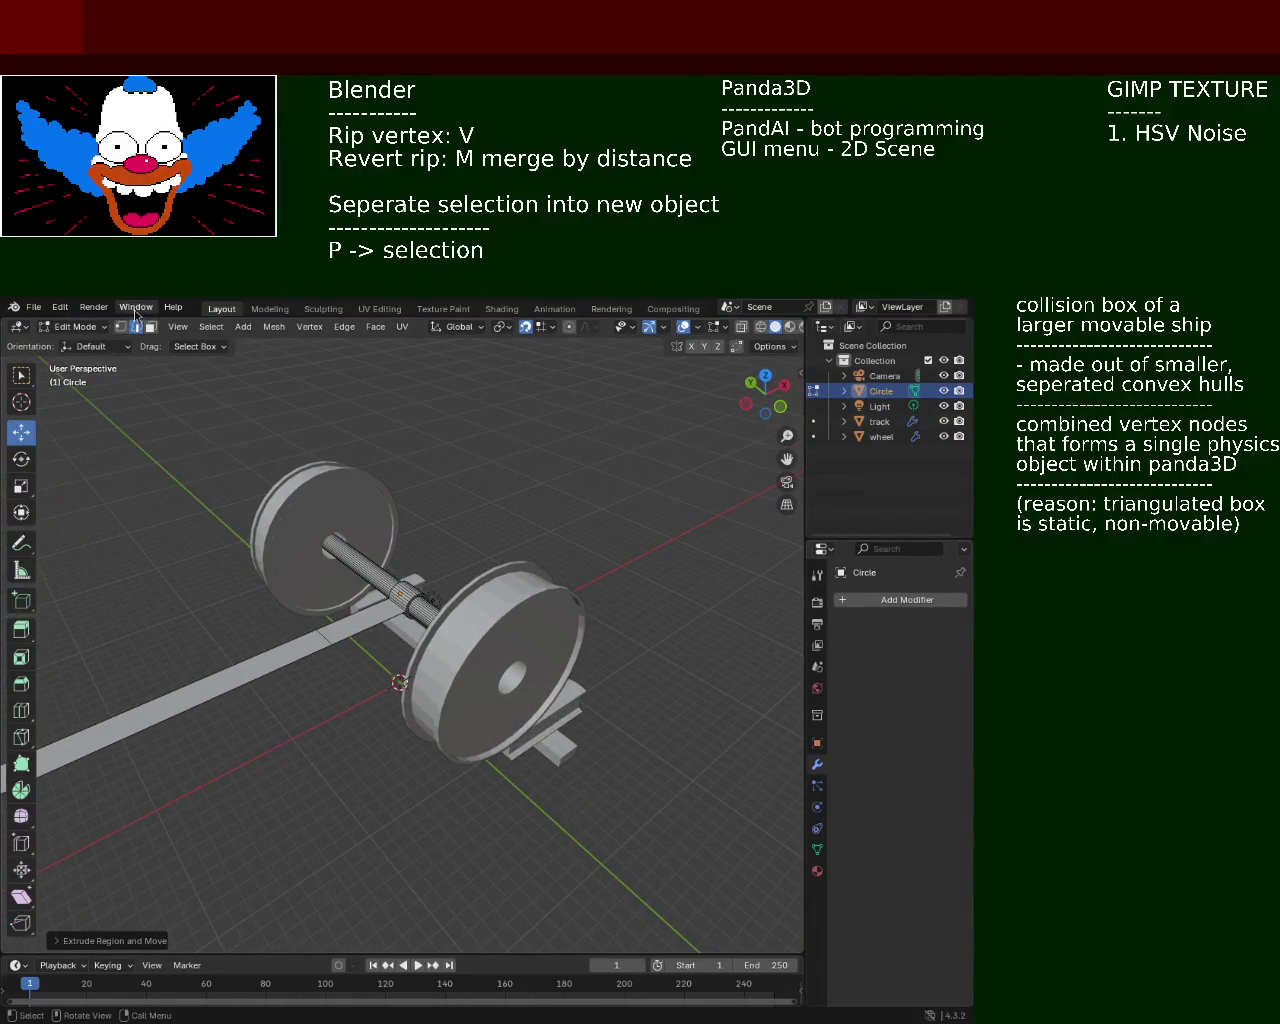
# Extrude the strip's far end upward into a box
pyautogui.click(214, 681)
pyautogui.click(211, 595)
pyautogui.click(214, 681)
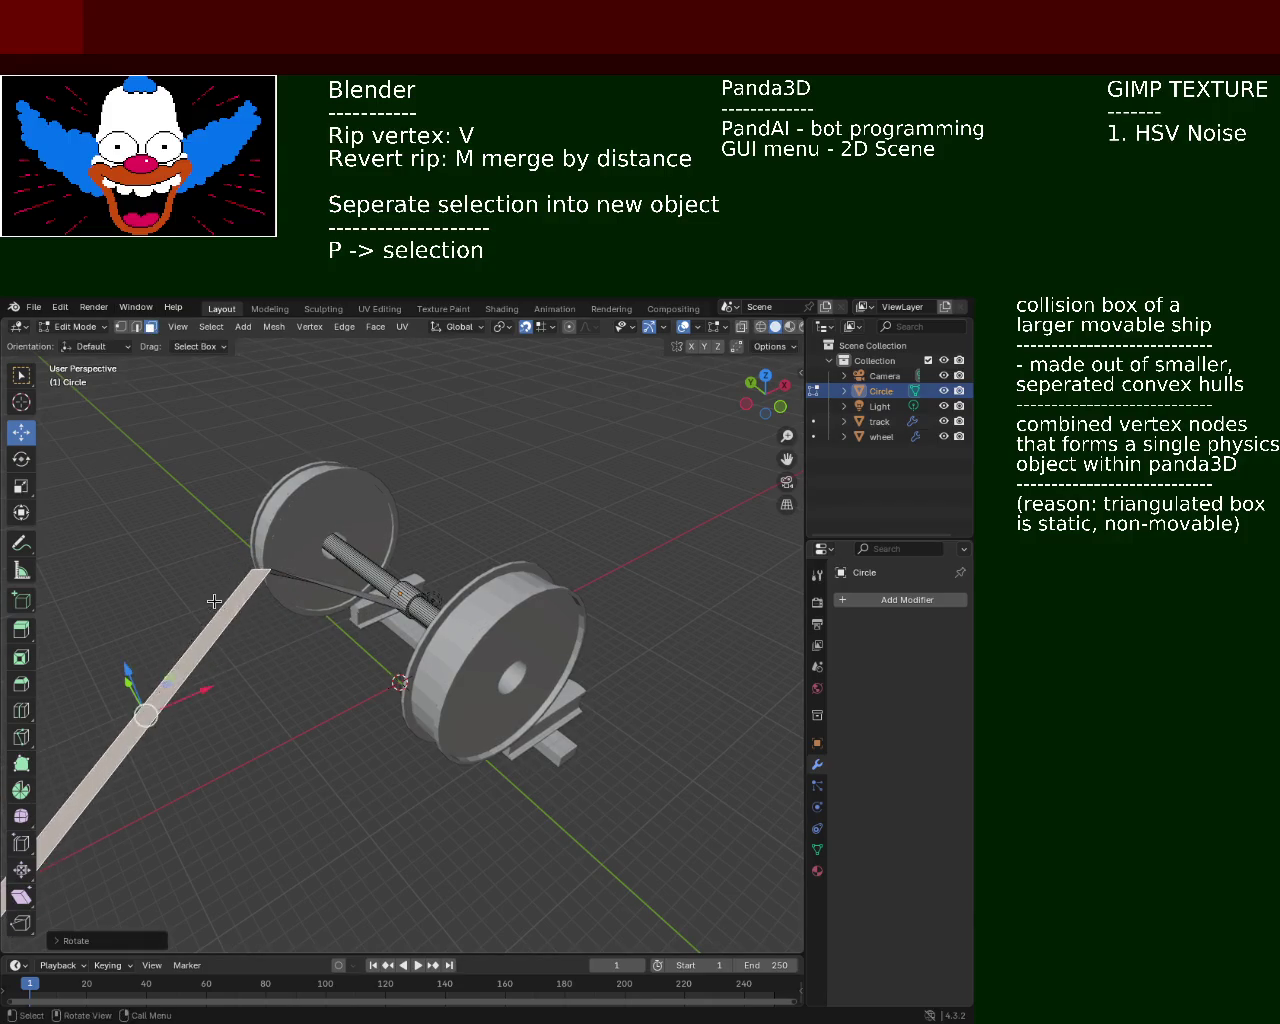
pyautogui.press('e')
pyautogui.click(306, 607)
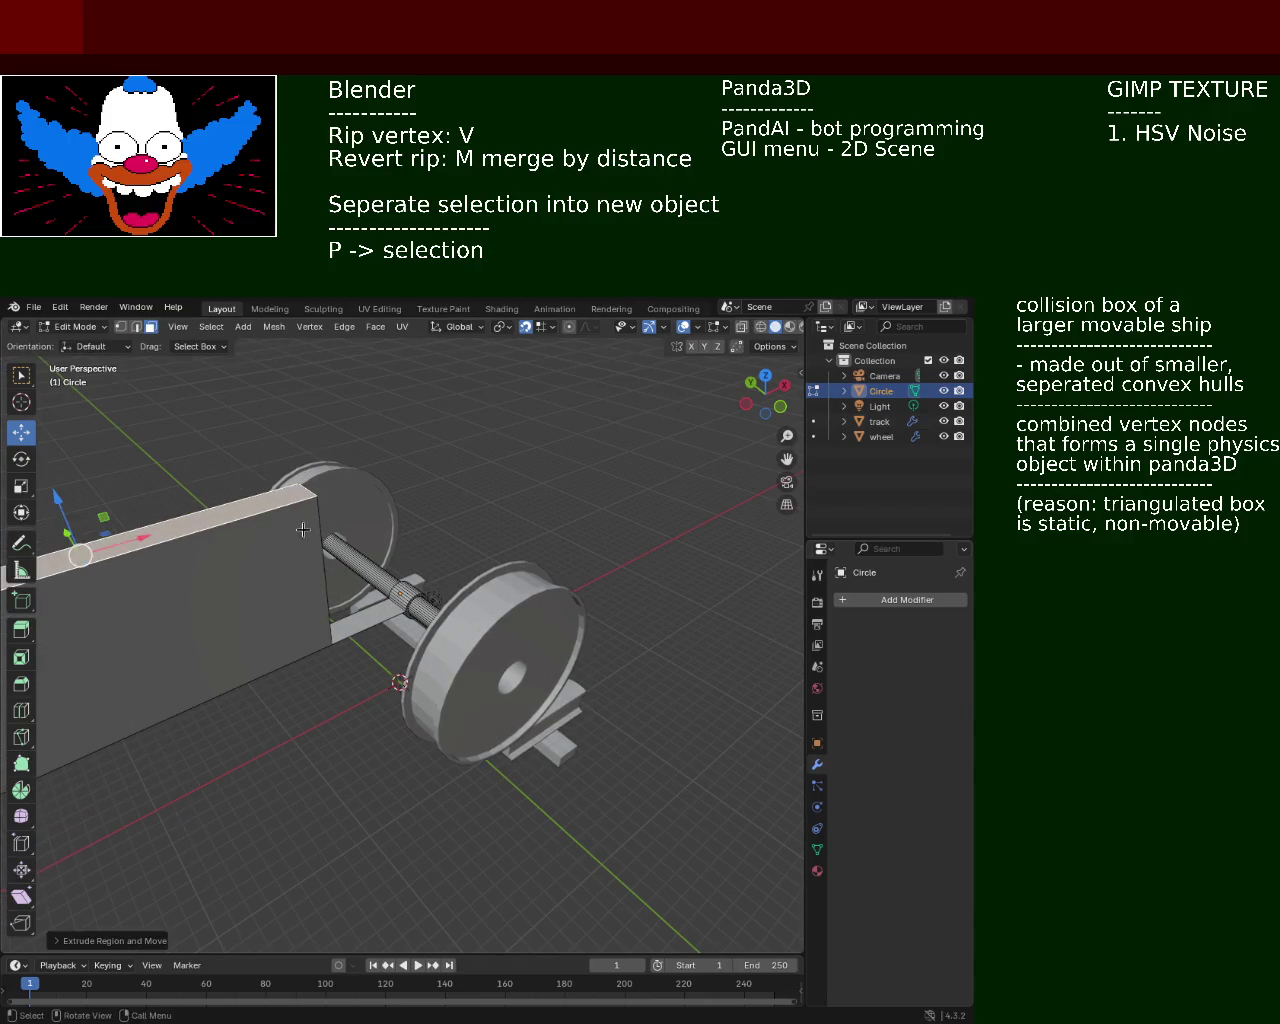
pyautogui.moveTo(306, 607); pyautogui.dragTo(312, 489, button='middle')
# Extrude the slab along its normal, leaving a thin upright bar
pyautogui.press('e')
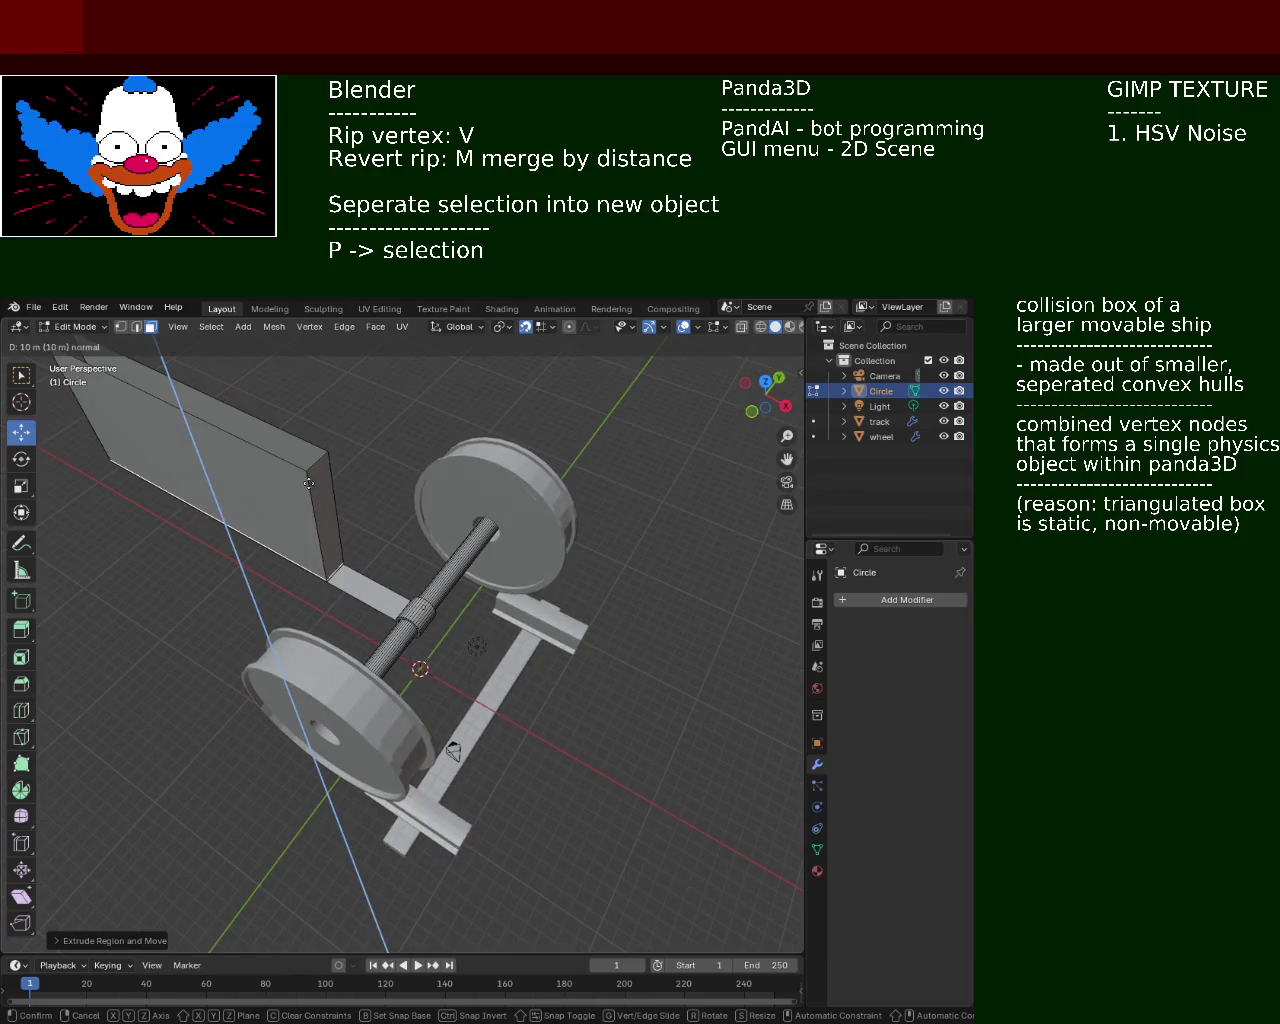
pyautogui.rightClick(295, 364)
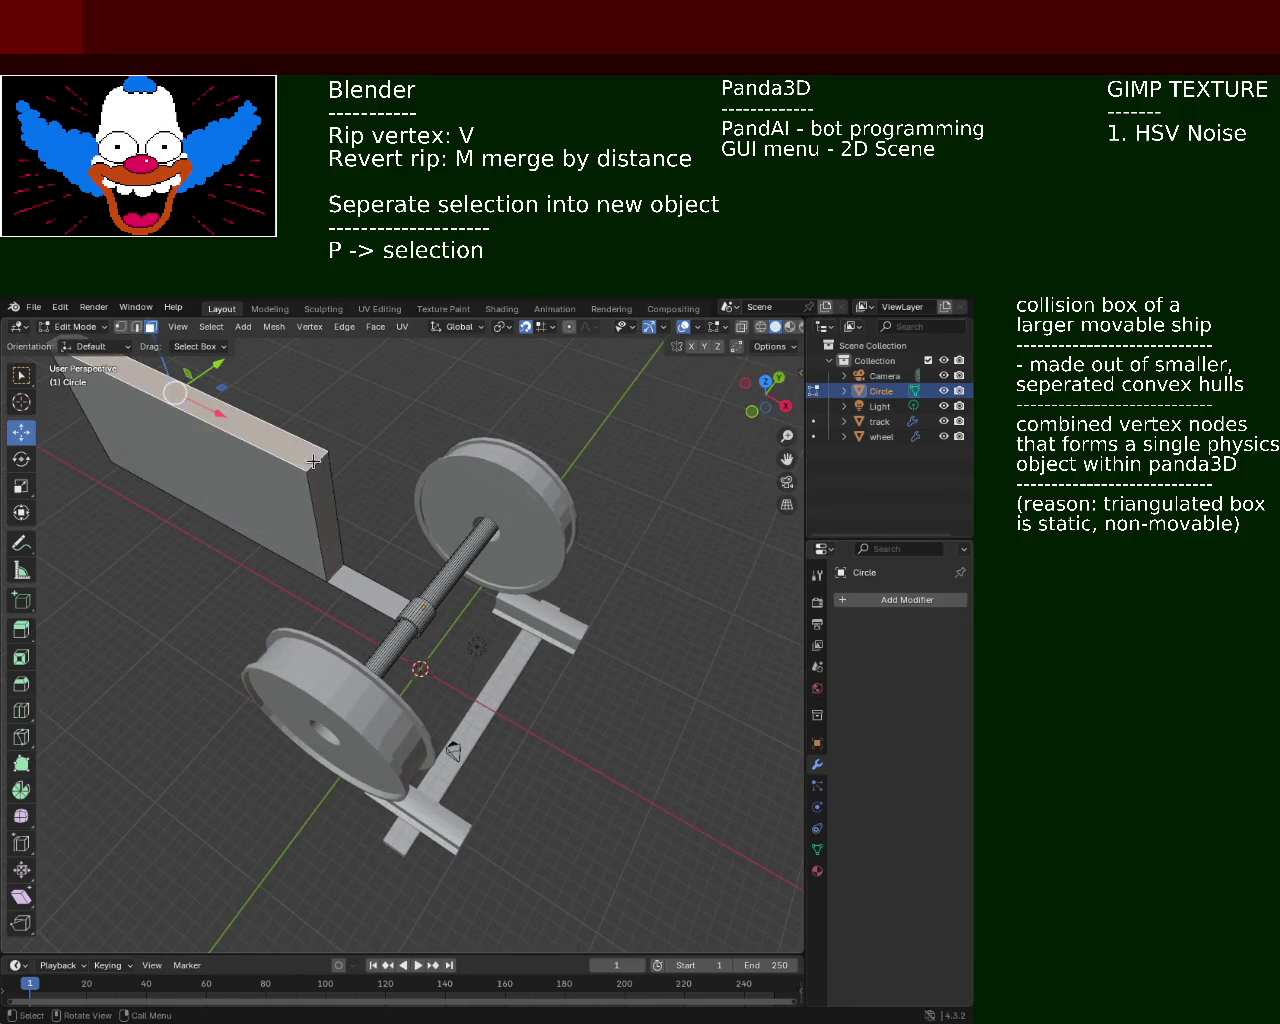
pyautogui.press('e')
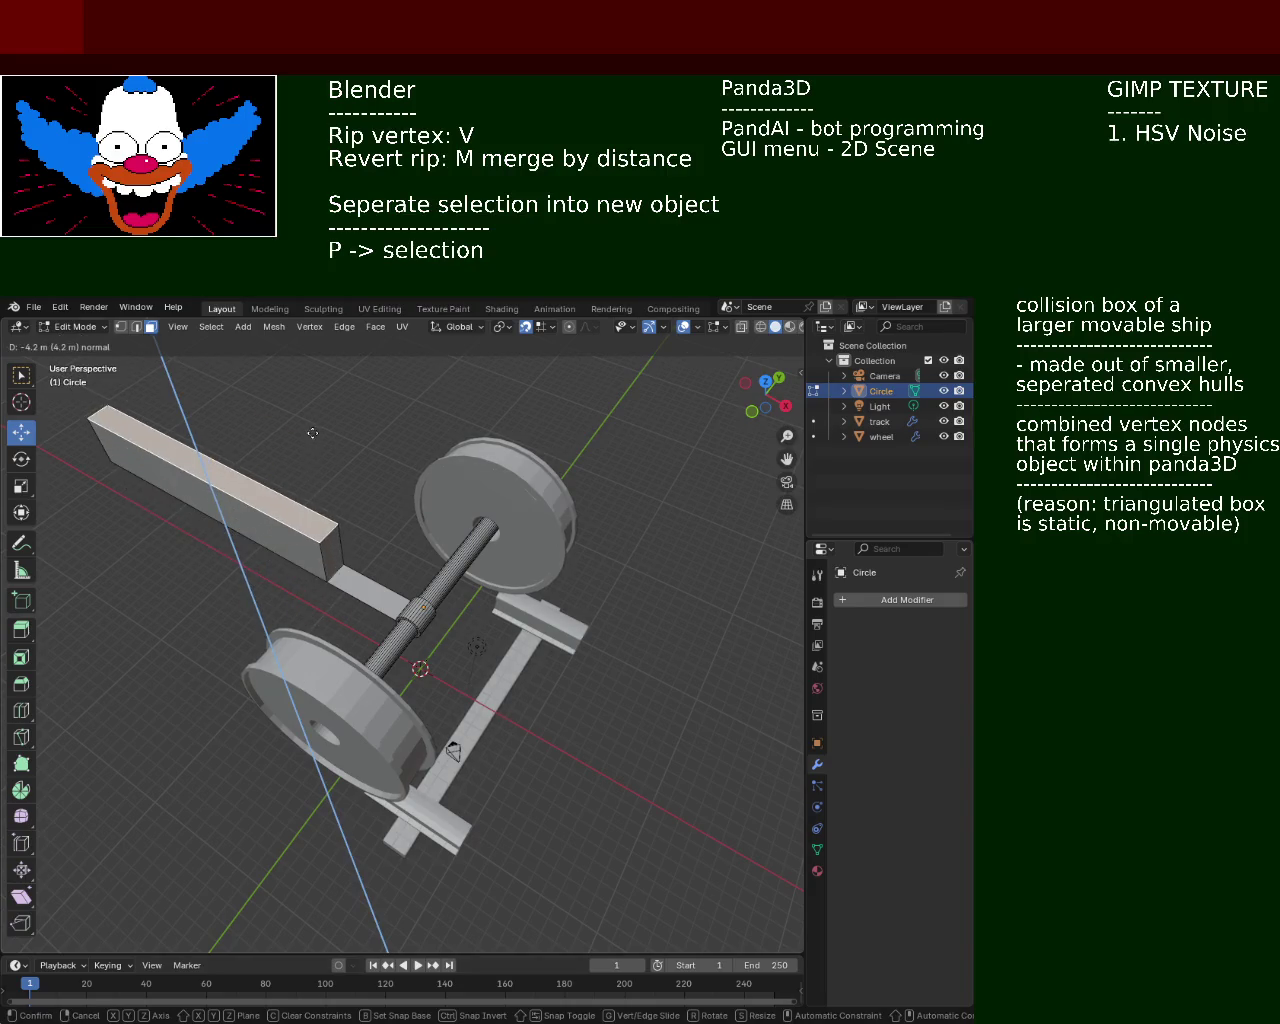
pyautogui.click(312, 431)
pyautogui.moveTo(444, 591); pyautogui.dragTo(412, 502, button='middle')
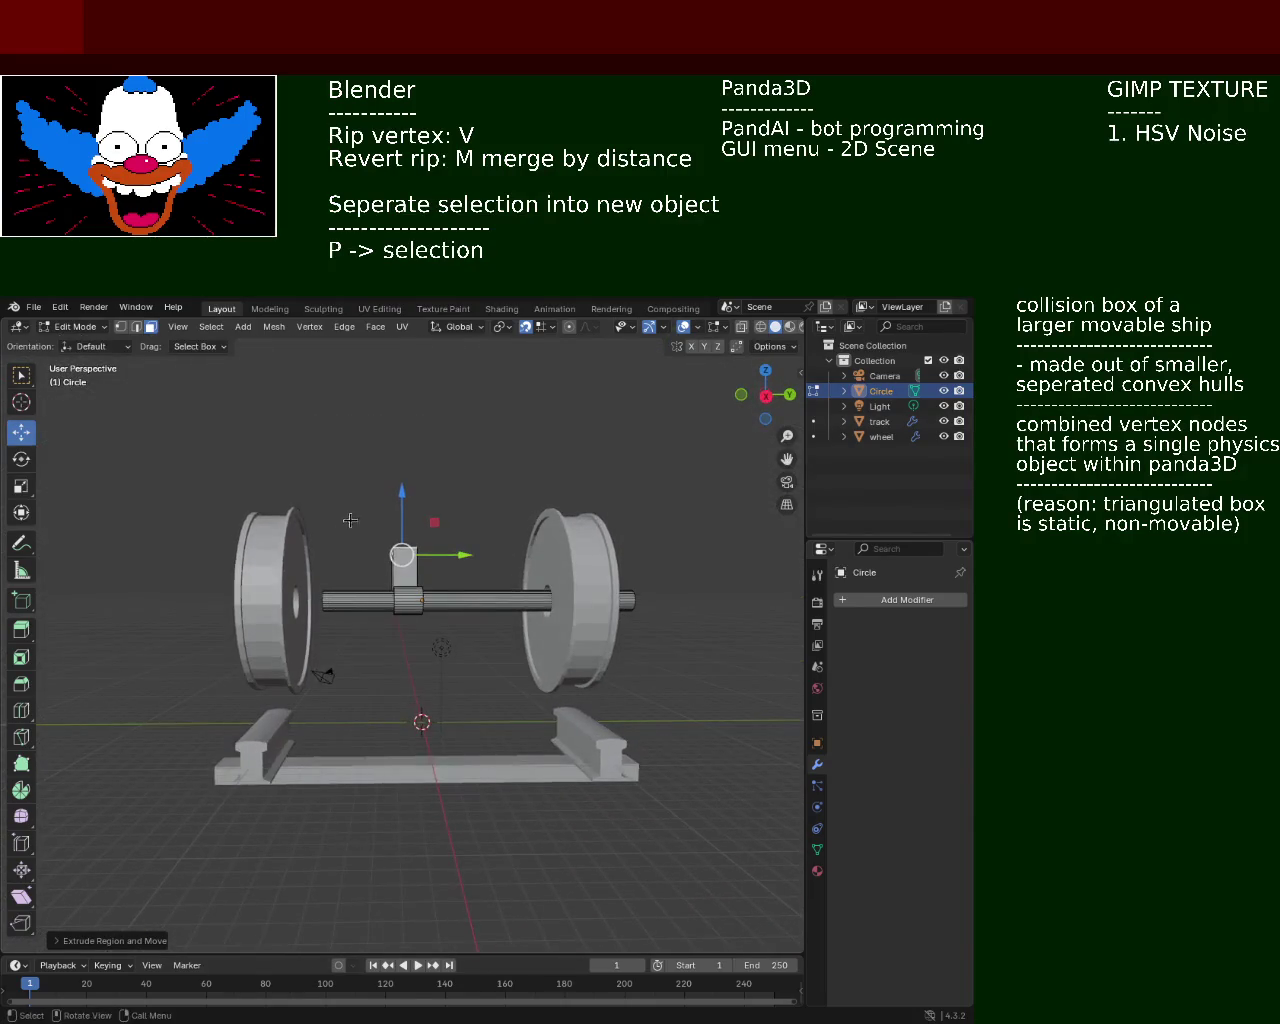
# Extrude the bar's end face into a post, then undo the oversized top-face scaling
pyautogui.press('e')
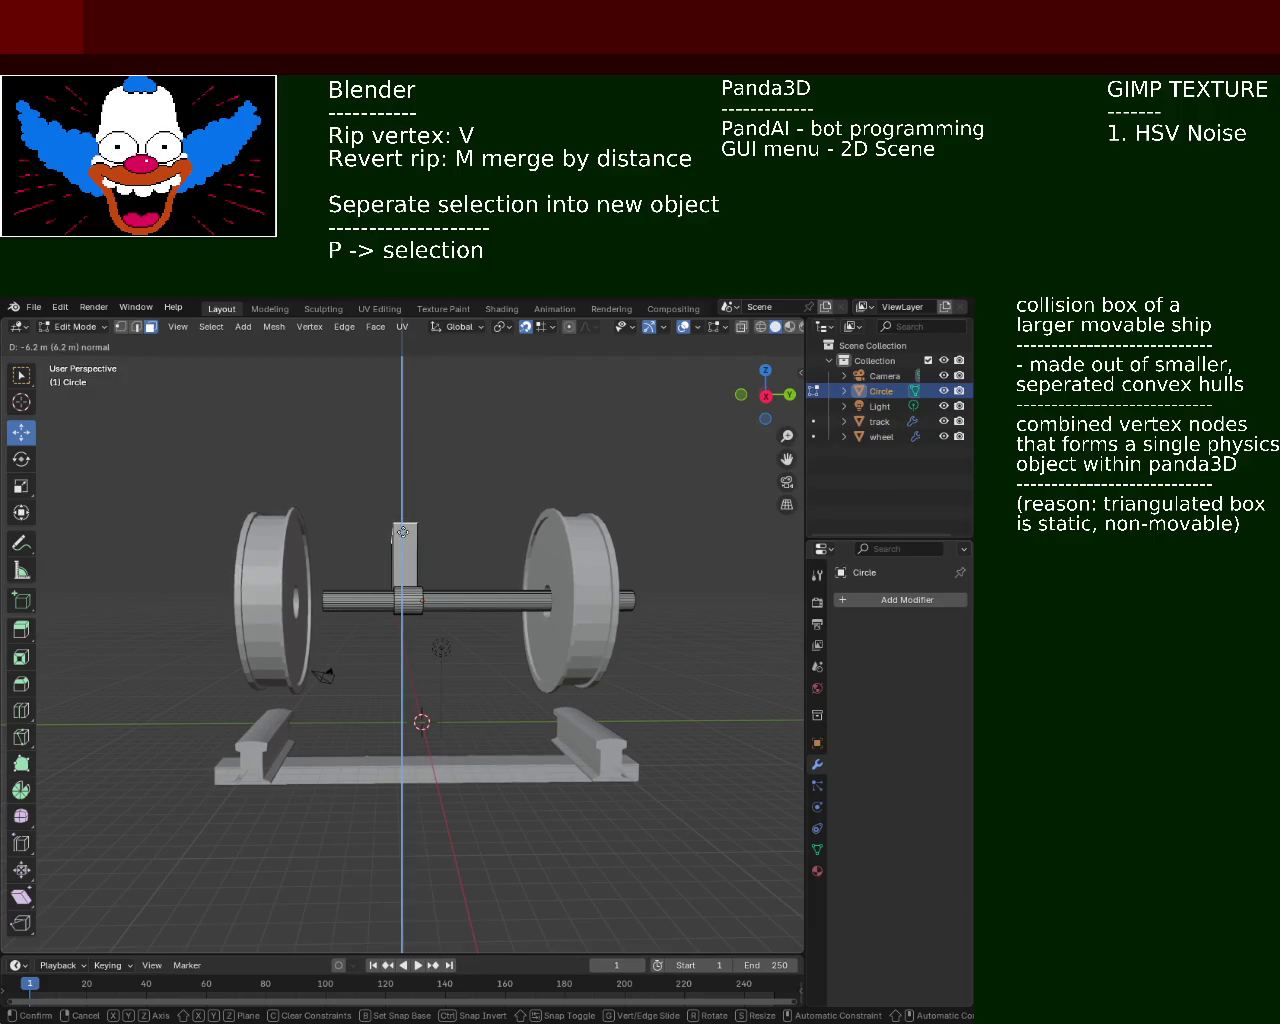
pyautogui.click(403, 531)
pyautogui.moveTo(403, 531); pyautogui.dragTo(399, 549, button='middle')
pyautogui.press('s')
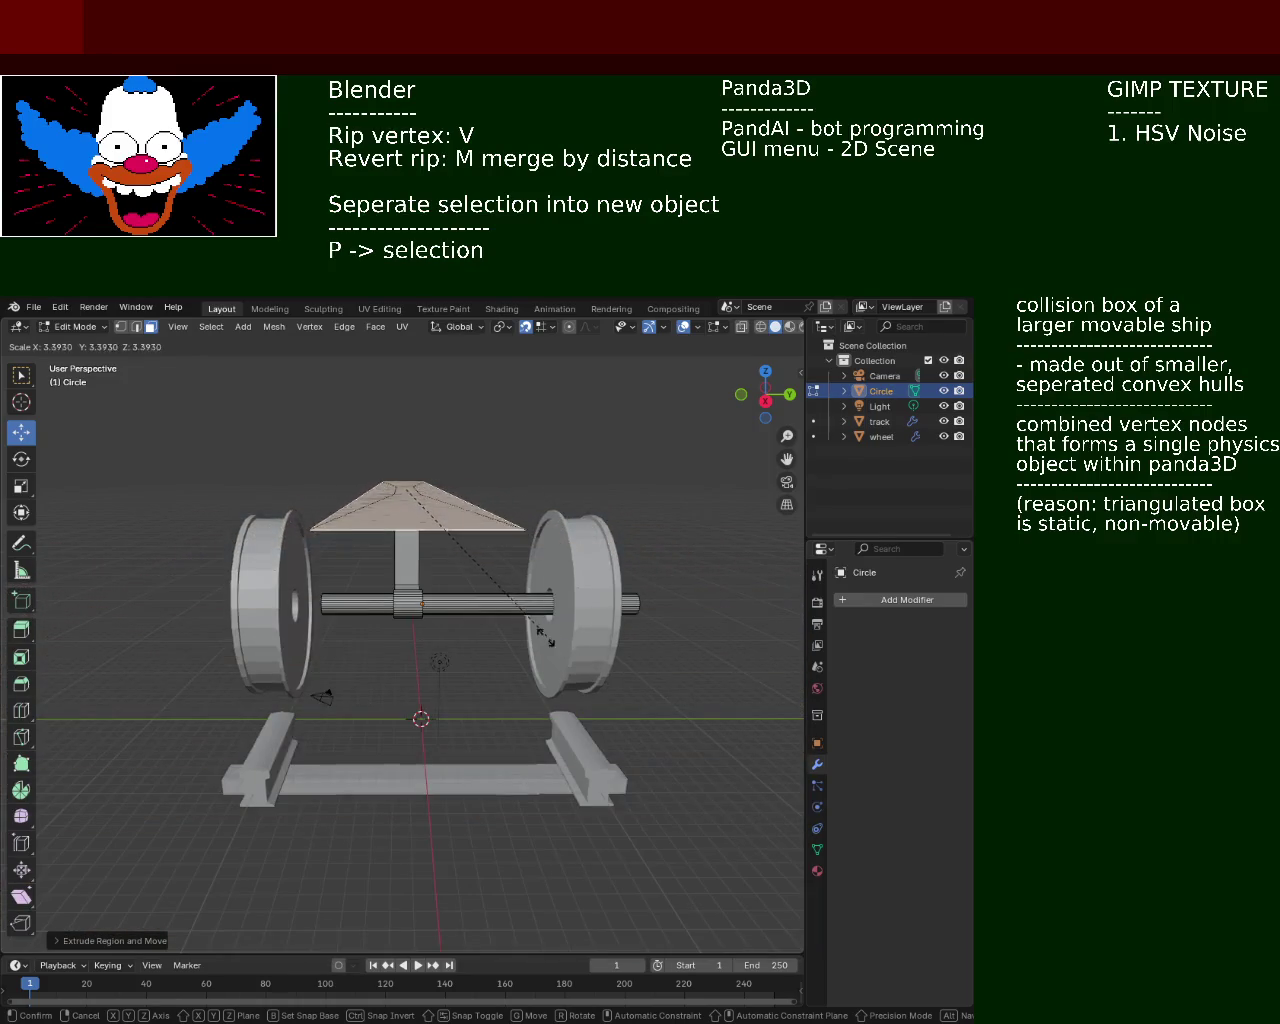
pyautogui.click(621, 746)
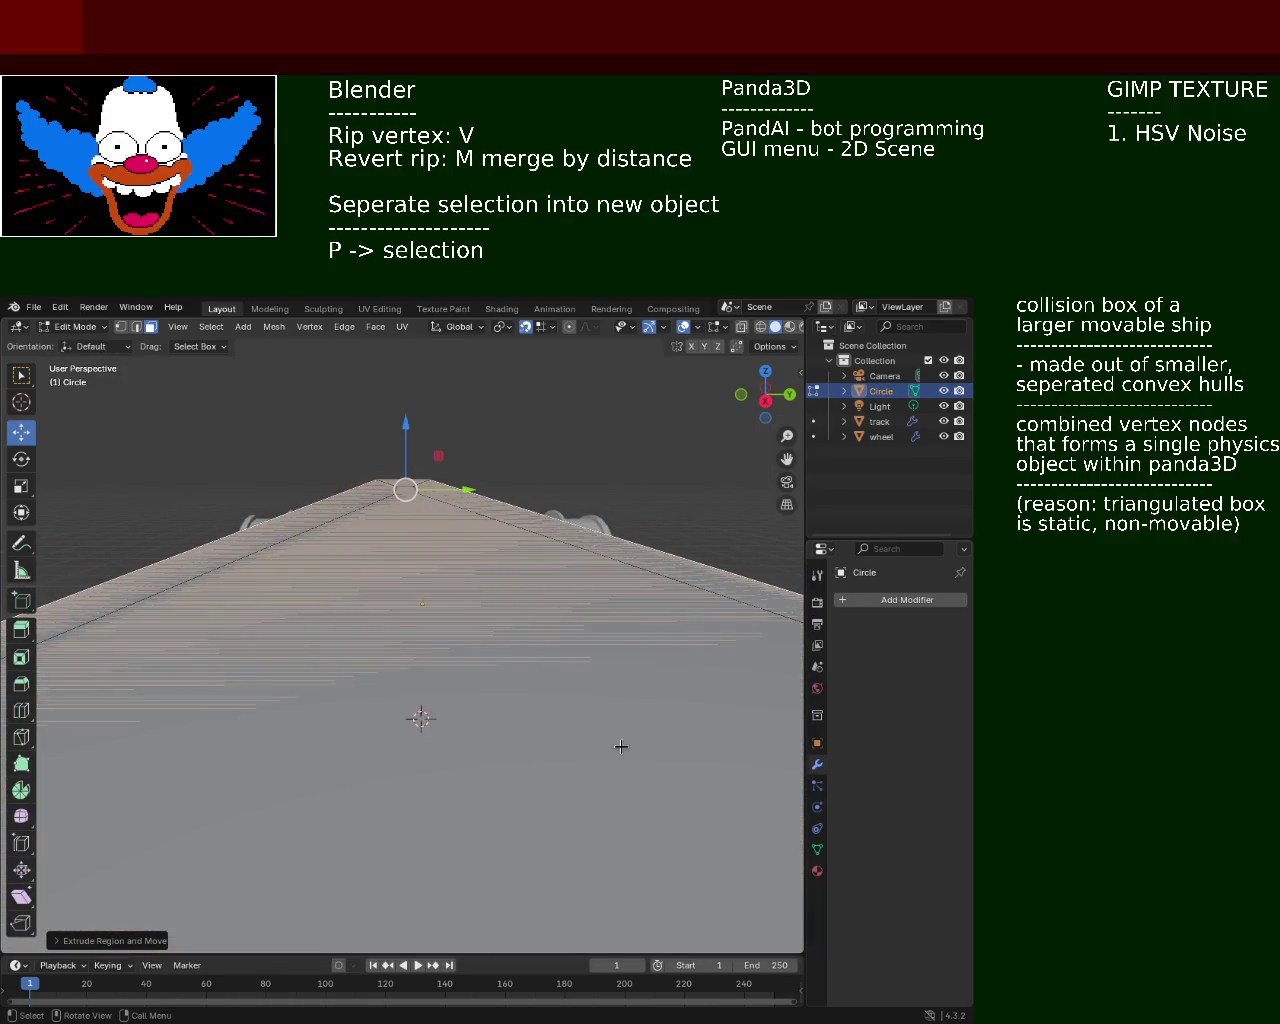
pyautogui.scroll(-5, 427, 484)
pyautogui.moveTo(383, 471)
pyautogui.mouseDown(button='middle')
pyautogui.moveTo(487, 484)
pyautogui.moveTo(308, 515)
pyautogui.mouseUp(button='middle')
pyautogui.scroll(-3, 487, 484)
pyautogui.hotkey('ctrl', 'z')
# Extrude the plate's top upward once, discard the extra extrusions, and select its front face
pyautogui.press('e')
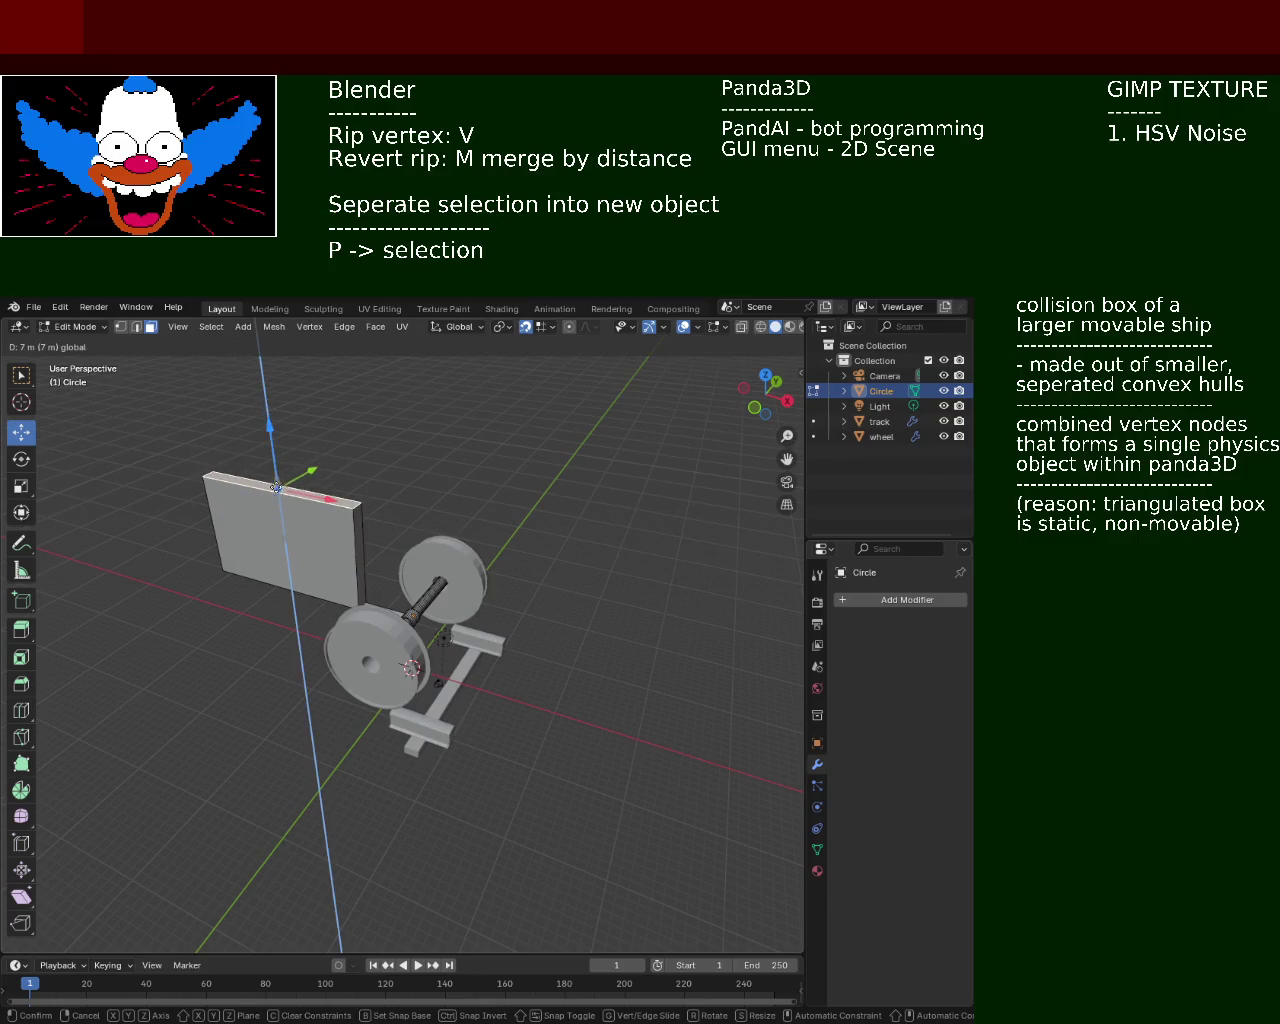
pyautogui.click(315, 498)
pyautogui.press('e')
pyautogui.click(329, 495)
pyautogui.hotkey('ctrl', 'z')
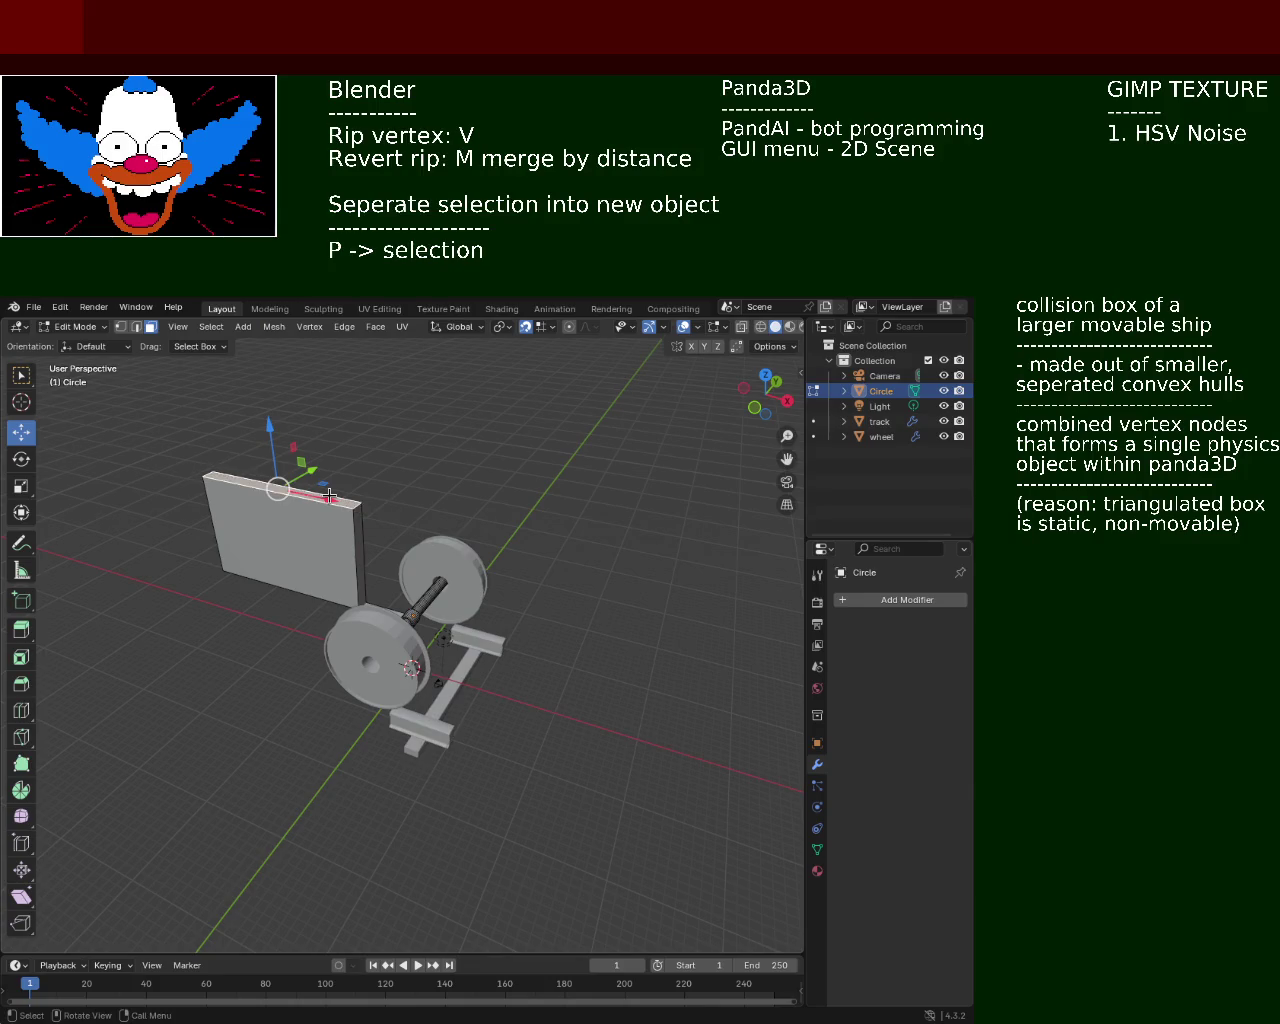
pyautogui.press('e')
pyautogui.press('Escape')
pyautogui.press('e')
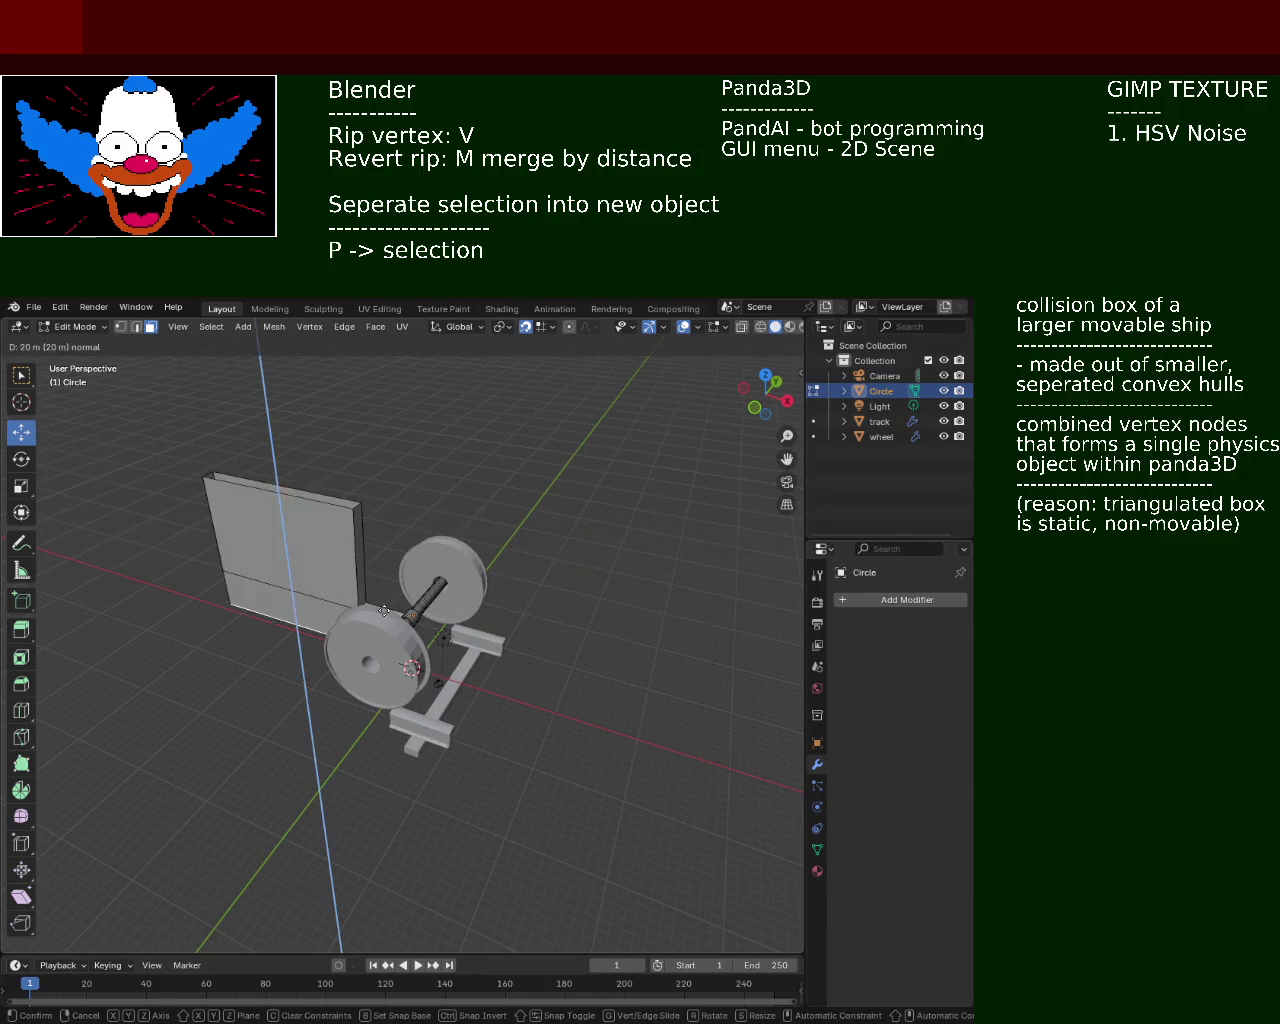
pyautogui.press('Escape')
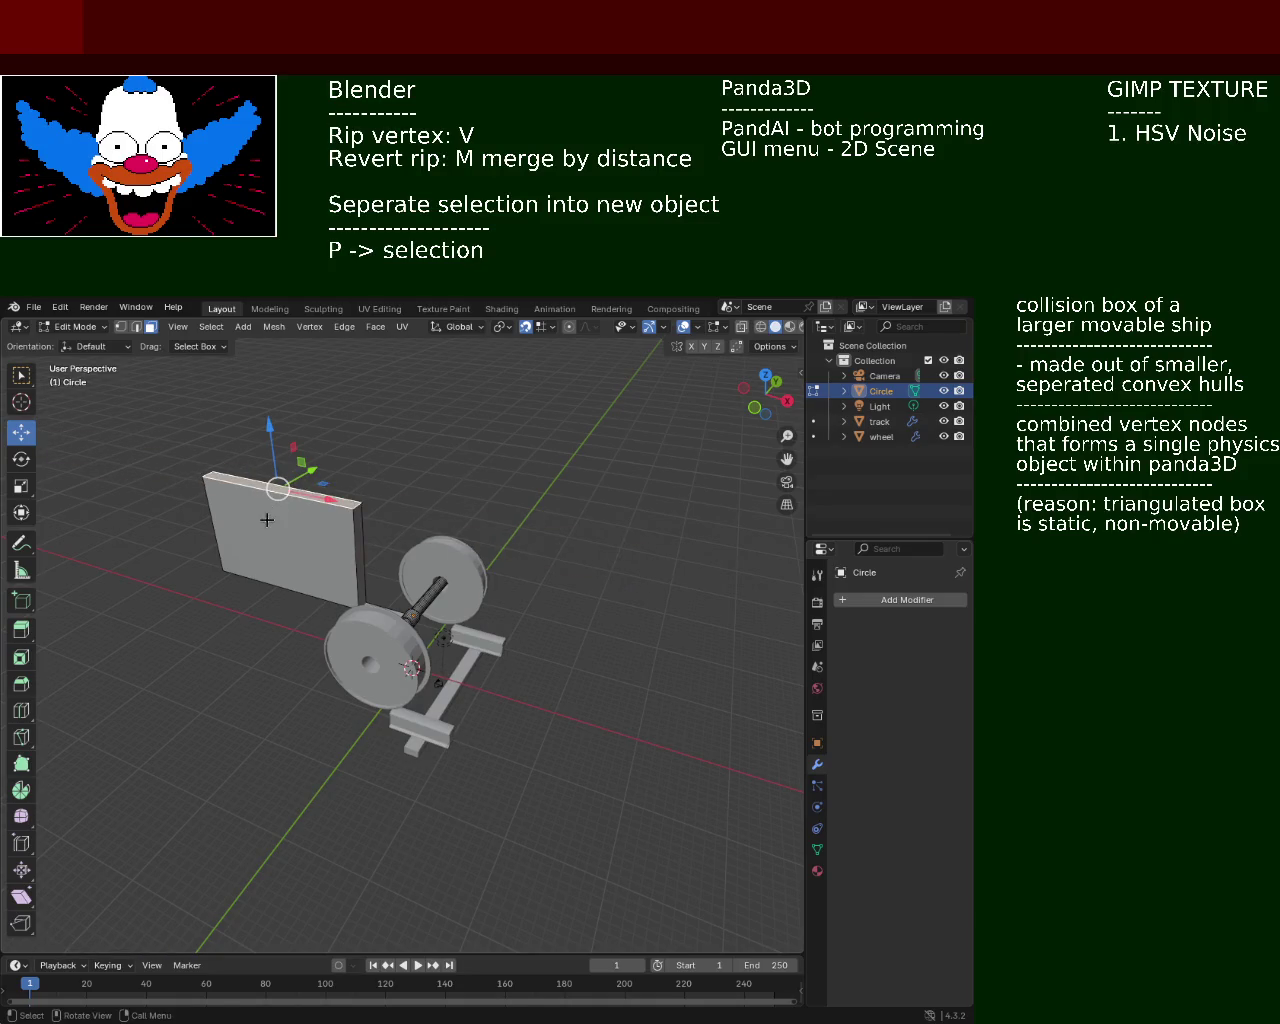
pyautogui.click(265, 512)
pyautogui.click(143, 333)
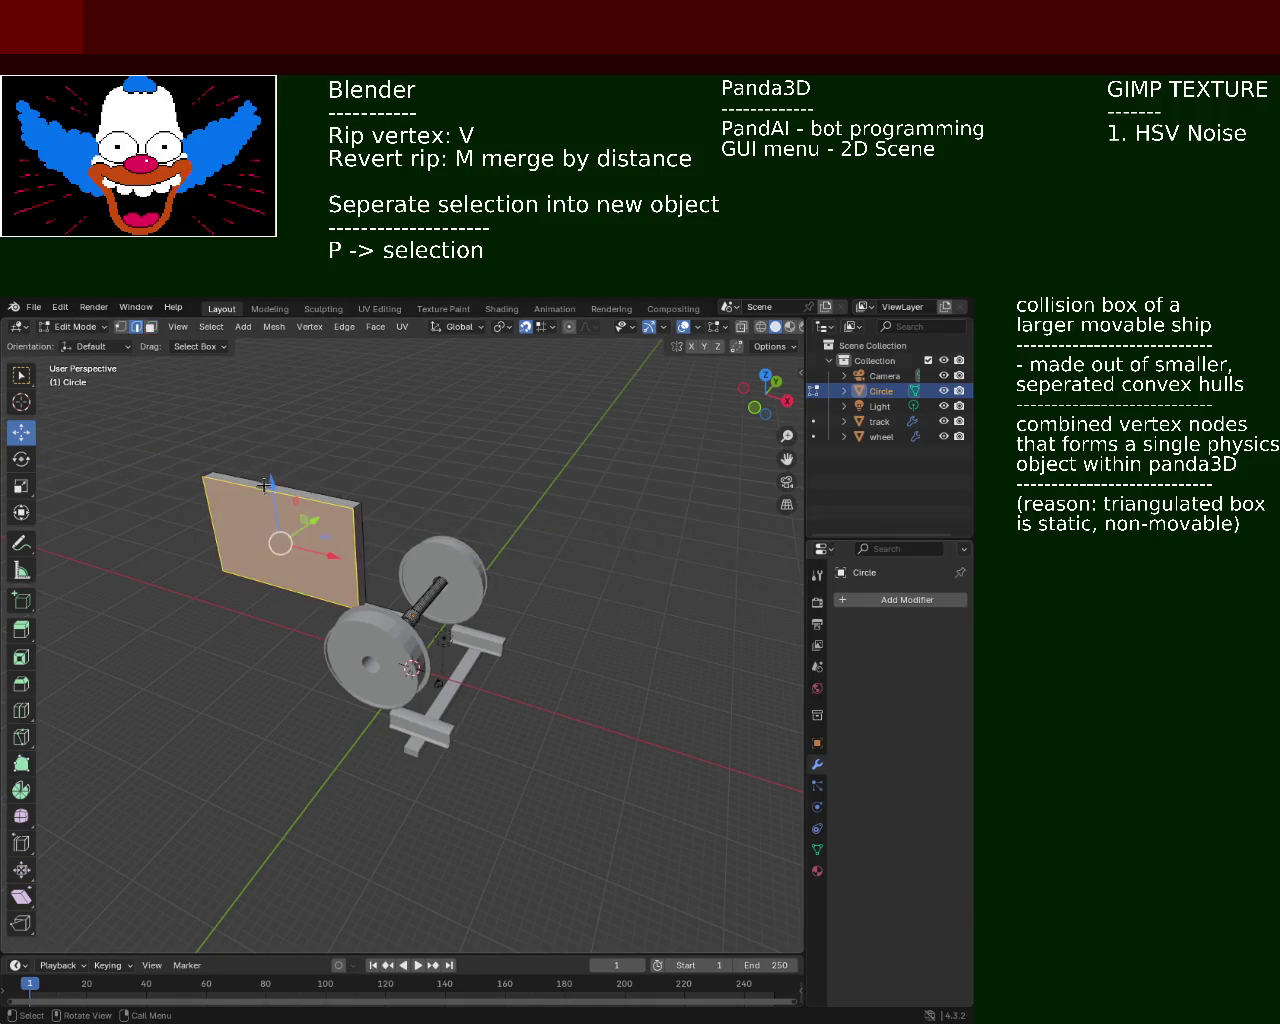
# Extrude the post's top edge along Y into a flat deck and slide its corner back along Y
pyautogui.click(265, 484)
pyautogui.press('e')
pyautogui.moveTo(191, 536); pyautogui.dragTo(457, 493, button='middle')
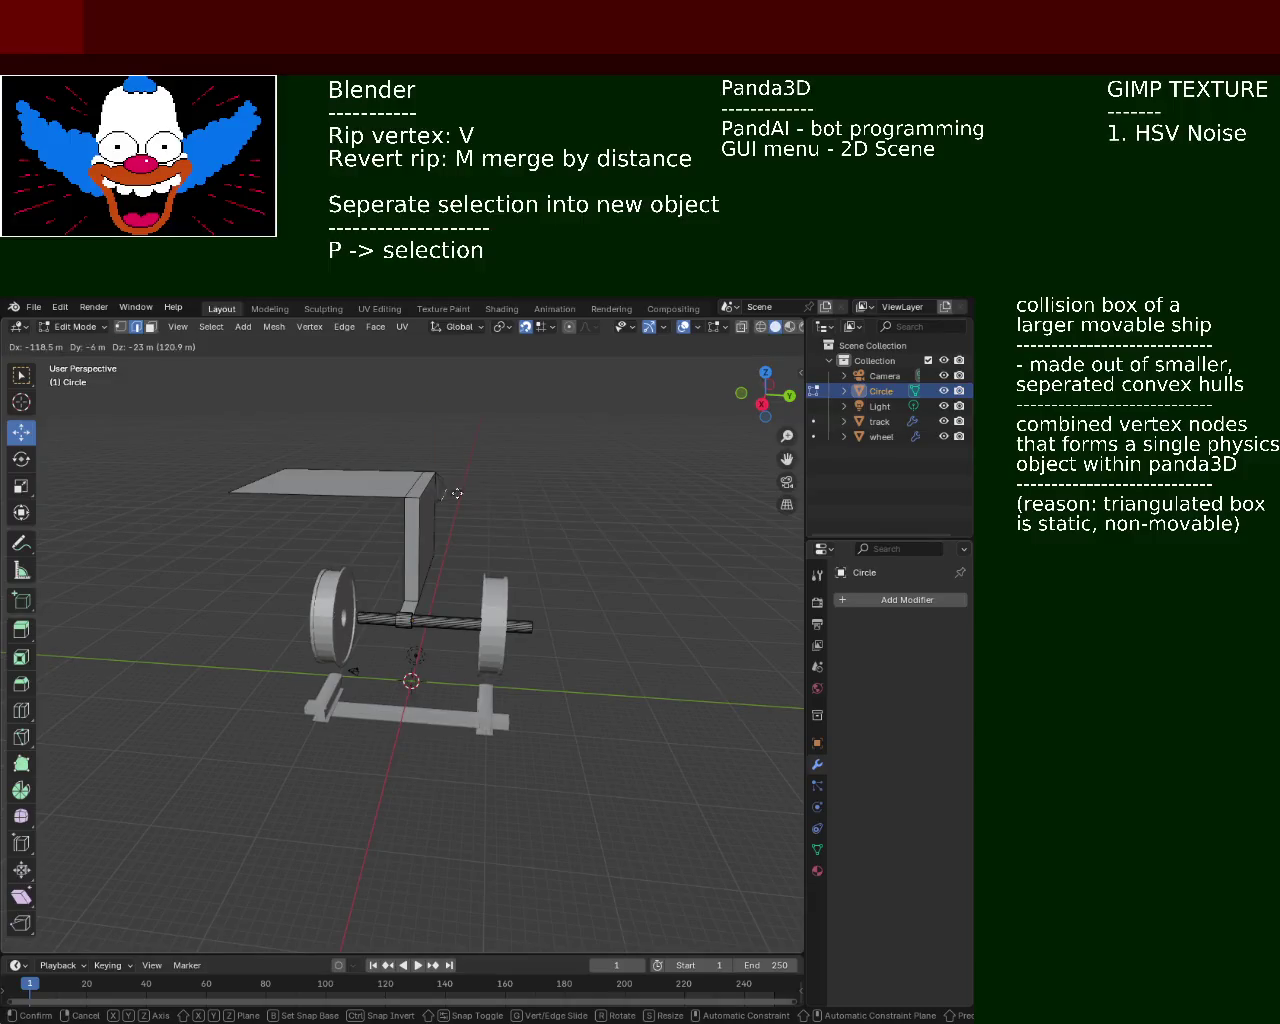
pyautogui.press('y')
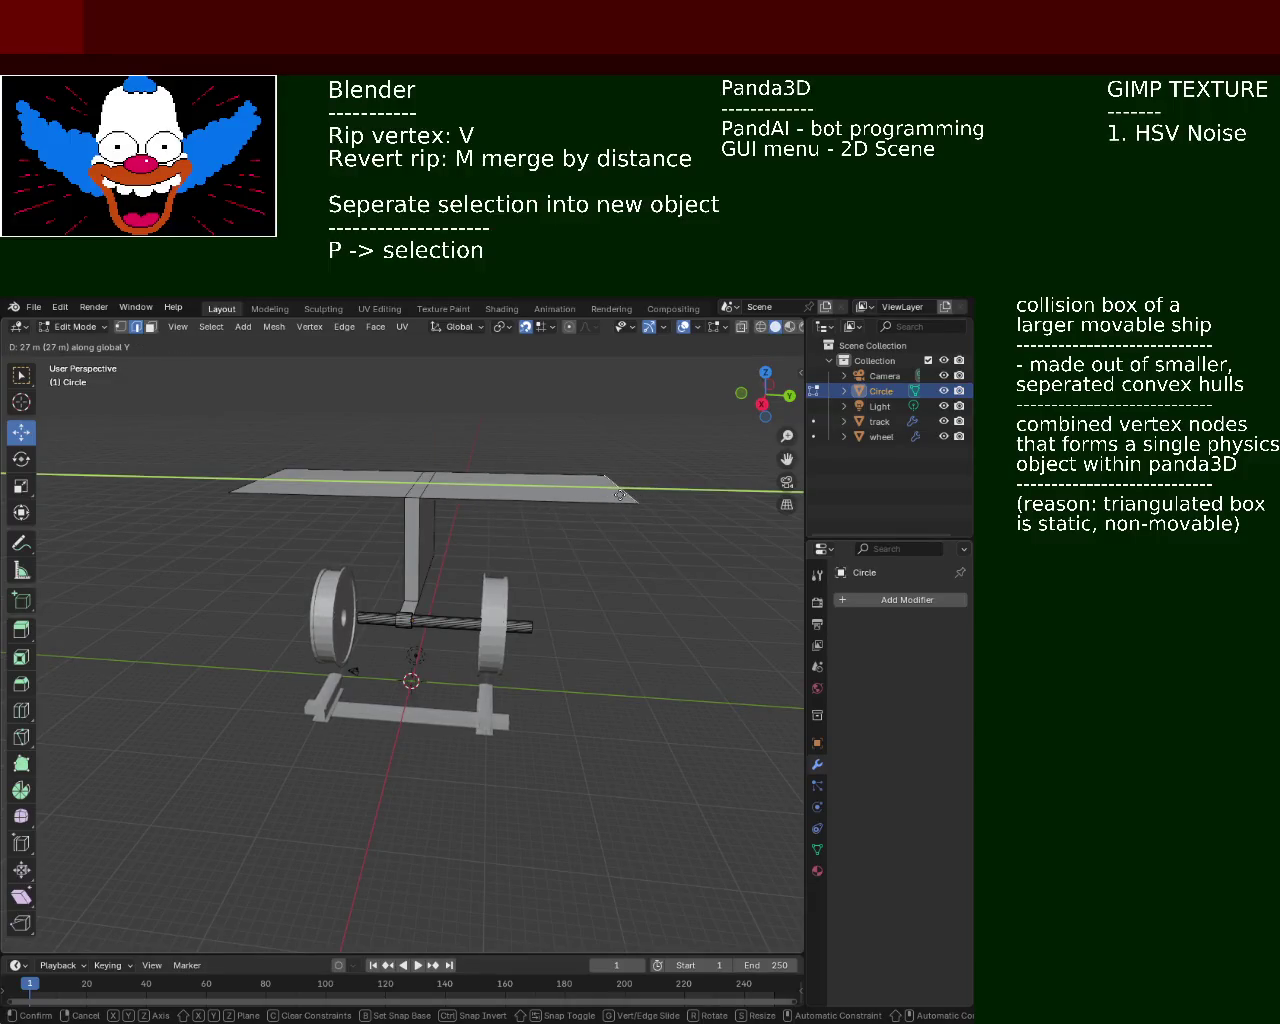
pyautogui.click(620, 494)
pyautogui.moveTo(620, 494); pyautogui.dragTo(540, 508, button='middle')
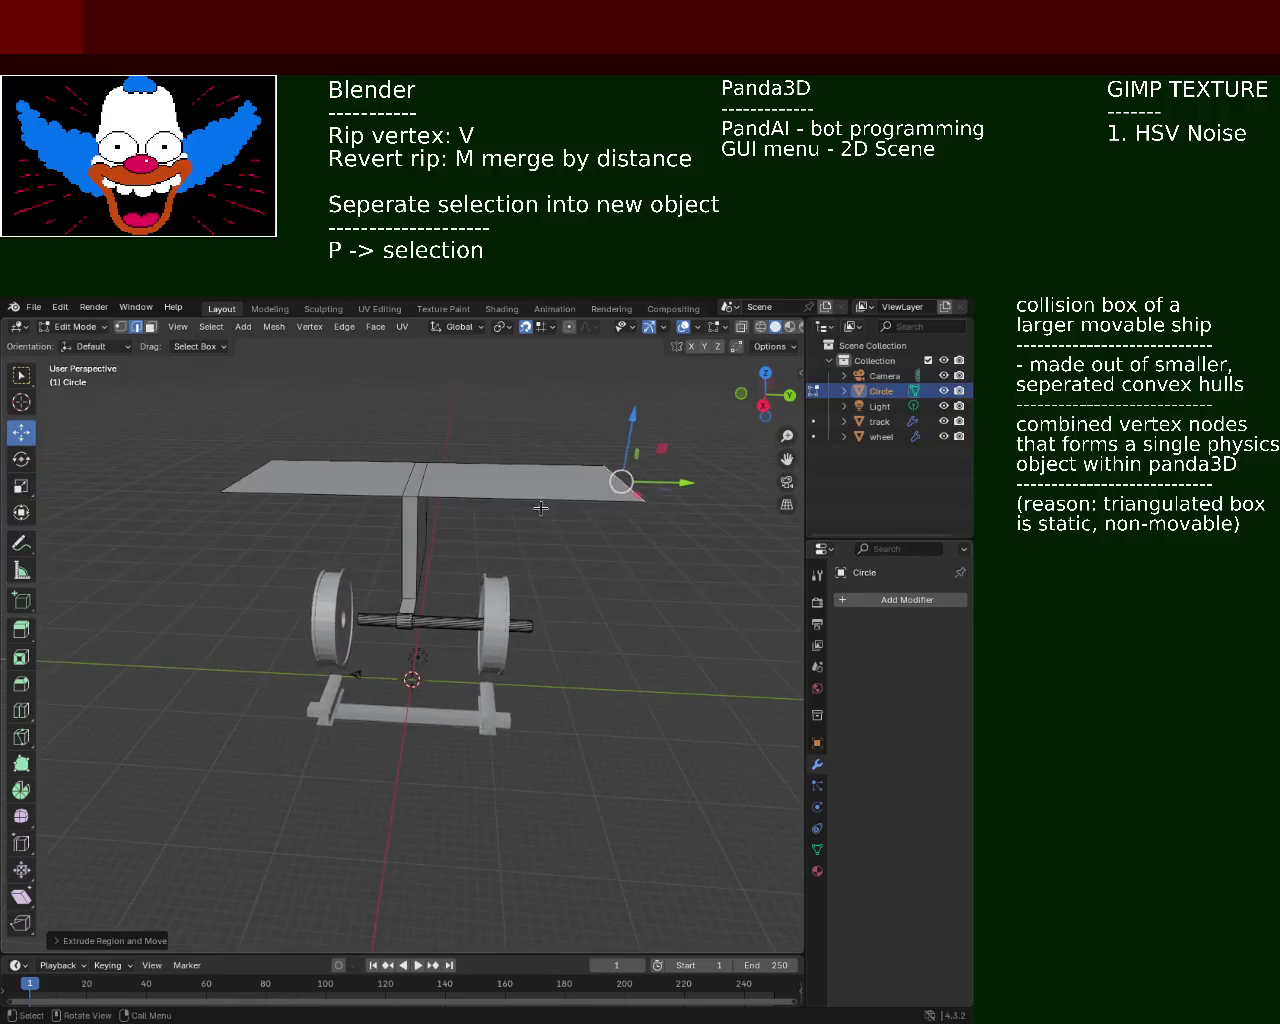
pyautogui.moveTo(669, 479); pyautogui.dragTo(329, 479)
pyautogui.moveTo(329, 479)
pyautogui.mouseDown(button='middle')
pyautogui.moveTo(357, 541)
pyautogui.moveTo(400, 550)
pyautogui.mouseUp(button='middle')
pyautogui.scroll(5, 432, 561)
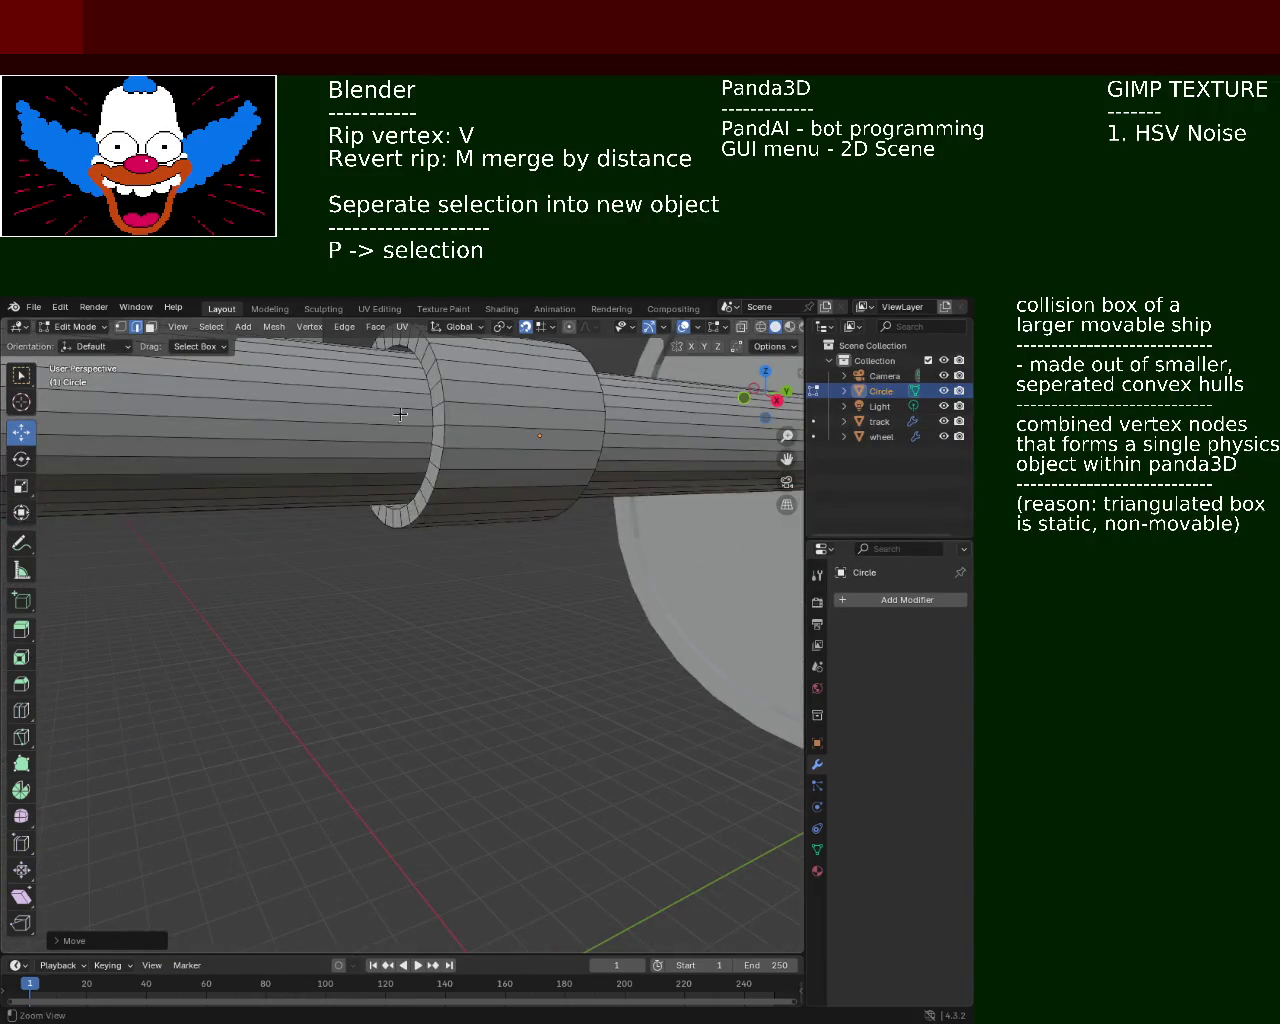
pyautogui.scroll(-3, 400, 414)
pyautogui.moveTo(400, 414)
pyautogui.mouseDown(button='middle')
pyautogui.moveTo(534, 502)
pyautogui.moveTo(421, 557)
pyautogui.mouseUp(button='middle')
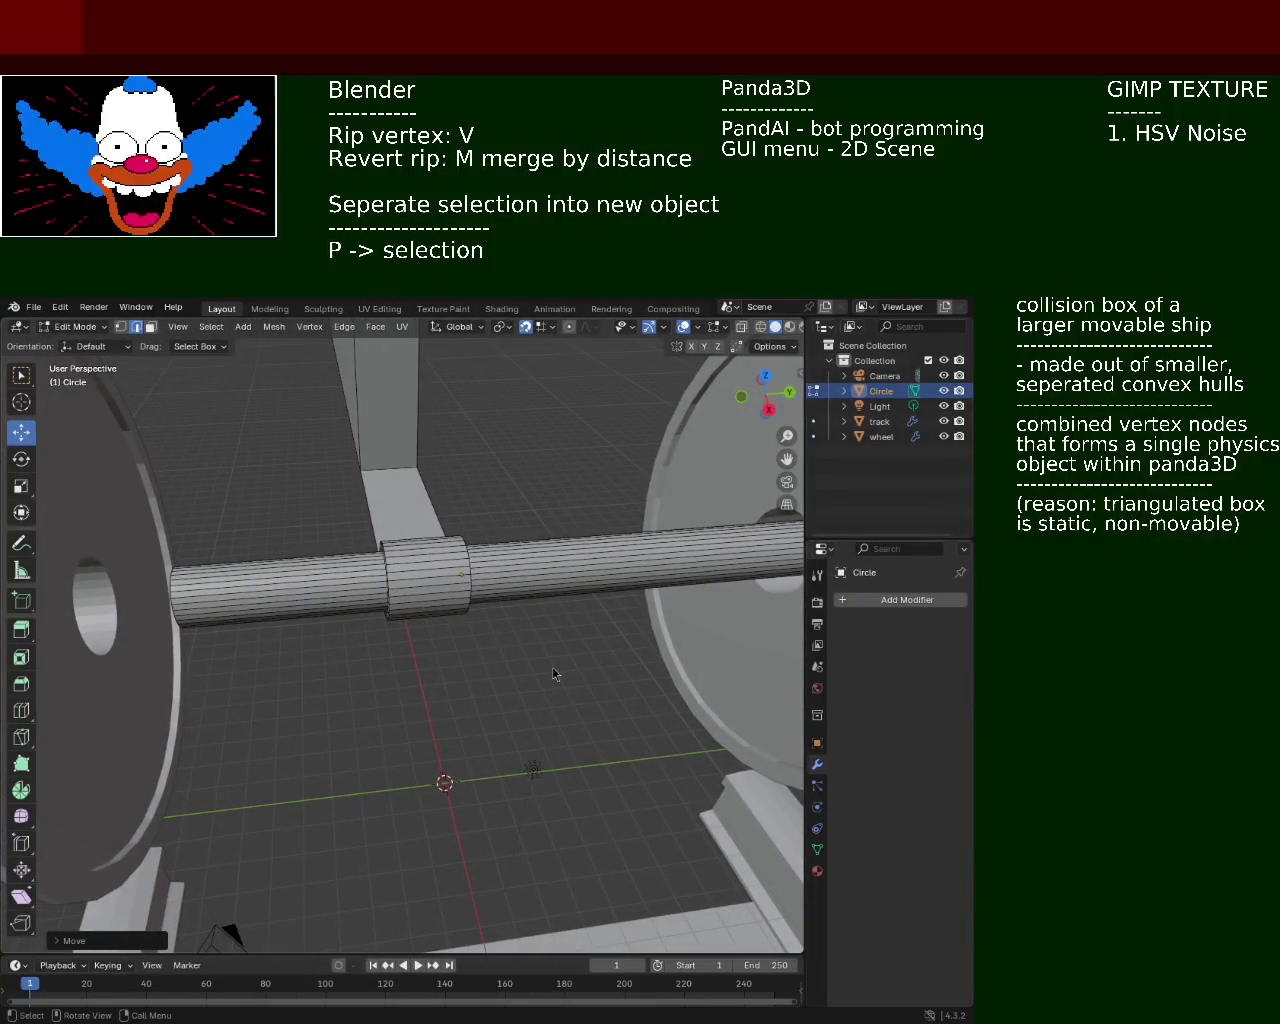
pyautogui.moveTo(312, 527)
pyautogui.mouseDown(button='middle')
pyautogui.moveTo(514, 534)
pyautogui.moveTo(463, 591)
pyautogui.moveTo(340, 591)
pyautogui.moveTo(435, 567)
pyautogui.moveTo(320, 543)
pyautogui.moveTo(457, 486)
pyautogui.moveTo(413, 420)
pyautogui.moveTo(215, 414)
pyautogui.mouseUp(button='middle')
pyautogui.click(151, 327)
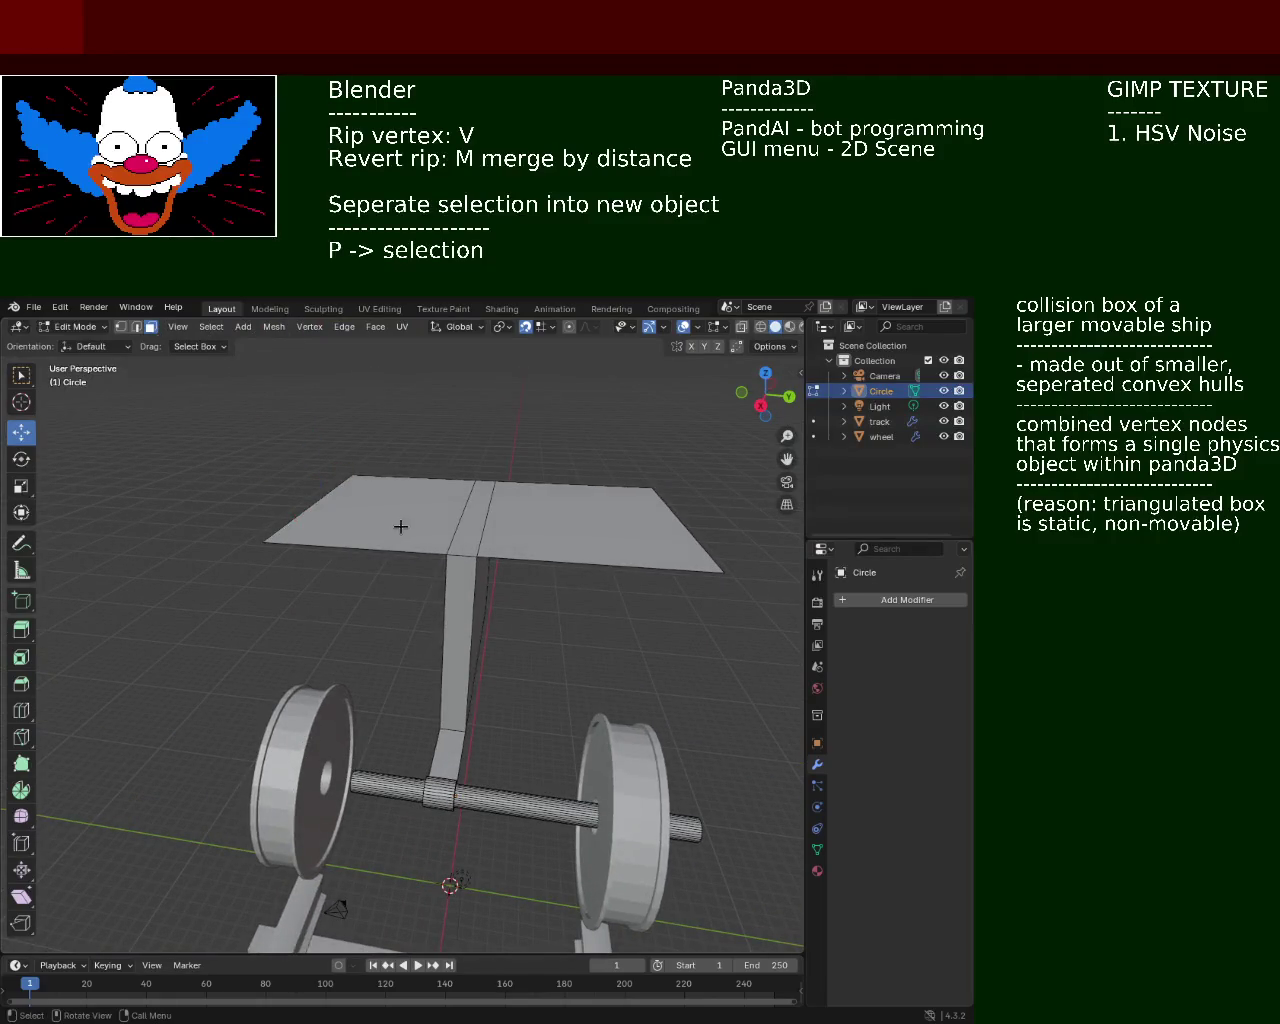
# Select both deck half faces and move them along Z to adjust the deck height
pyautogui.click(400, 523)
pyautogui.keyDown('shift'); pyautogui.click(490, 528); pyautogui.keyUp('shift')
pyautogui.moveTo(475, 456); pyautogui.dragTo(475, 590)
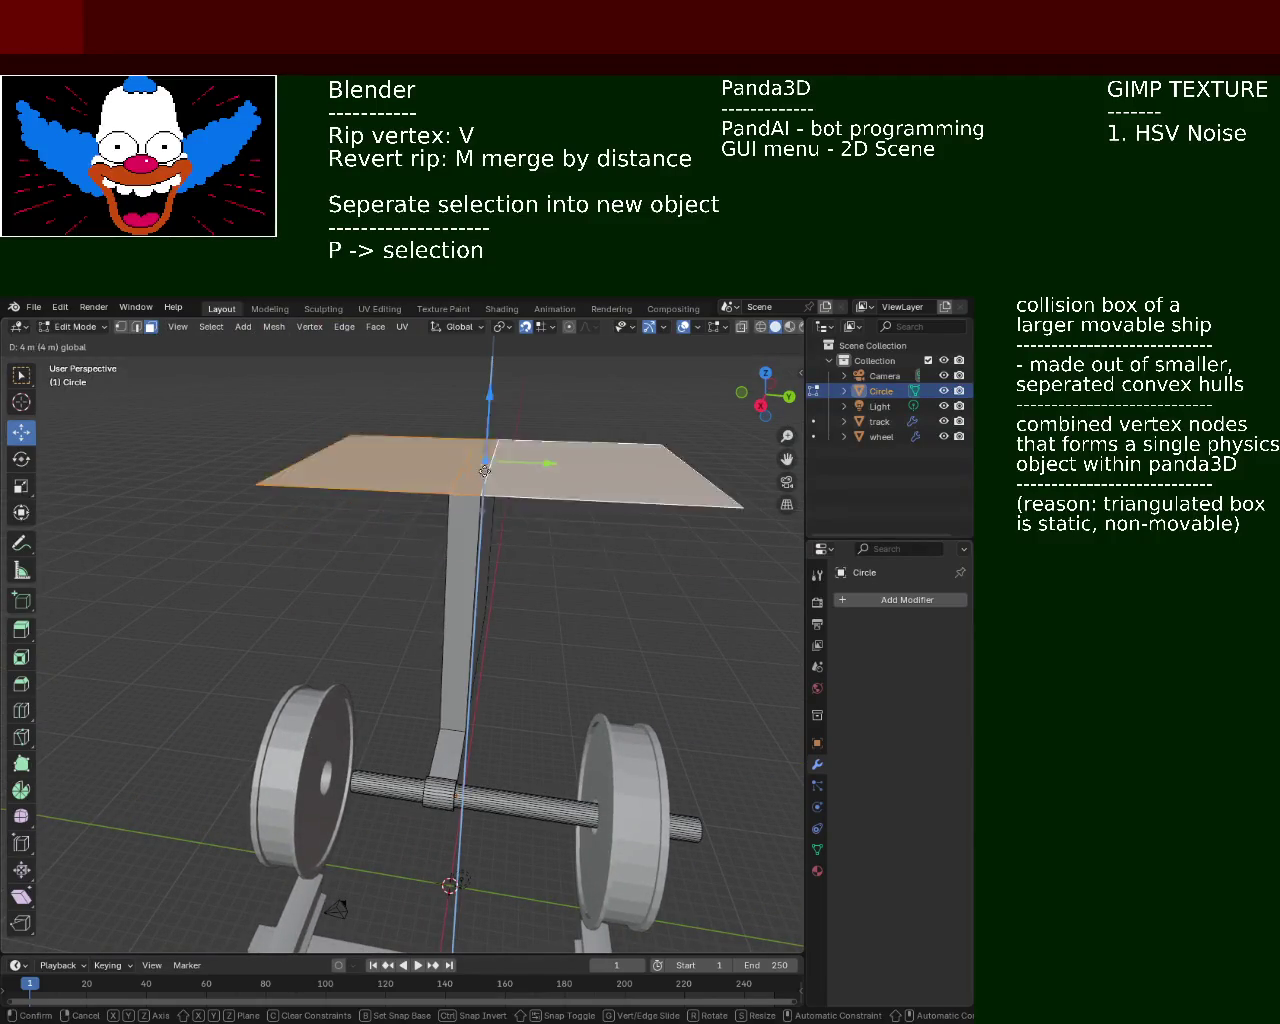
pyautogui.moveTo(475, 590)
pyautogui.mouseDown(button='middle')
pyautogui.moveTo(420, 525)
pyautogui.moveTo(360, 531)
pyautogui.moveTo(354, 577)
pyautogui.moveTo(383, 594)
pyautogui.moveTo(403, 647)
pyautogui.mouseUp(button='middle')
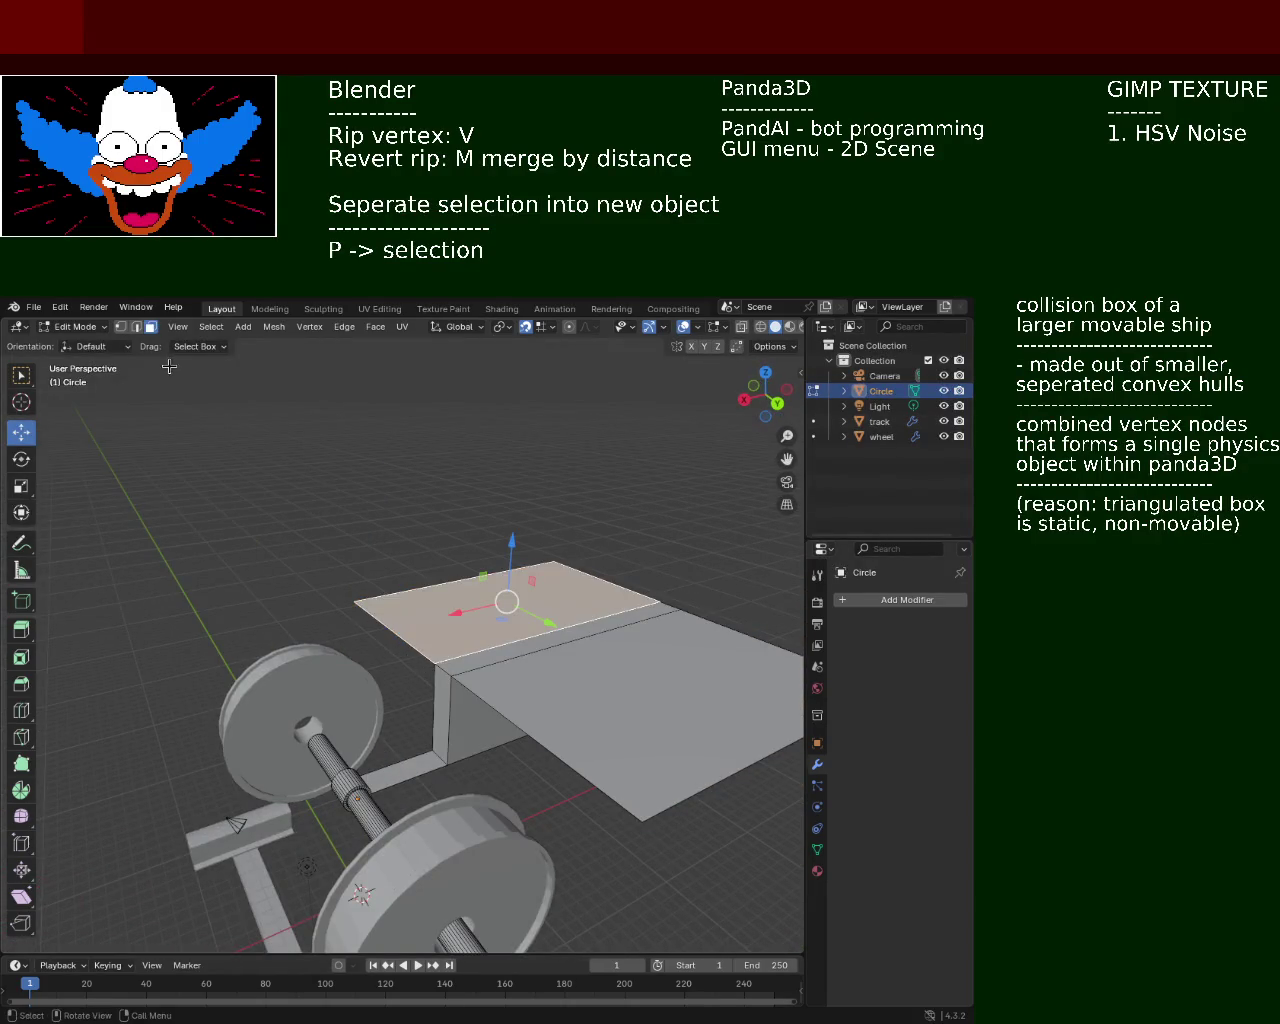
# Select the deck's outer left edge in edge mode, try moving it, then cancel the move
pyautogui.click(137, 328)
pyautogui.click(437, 660)
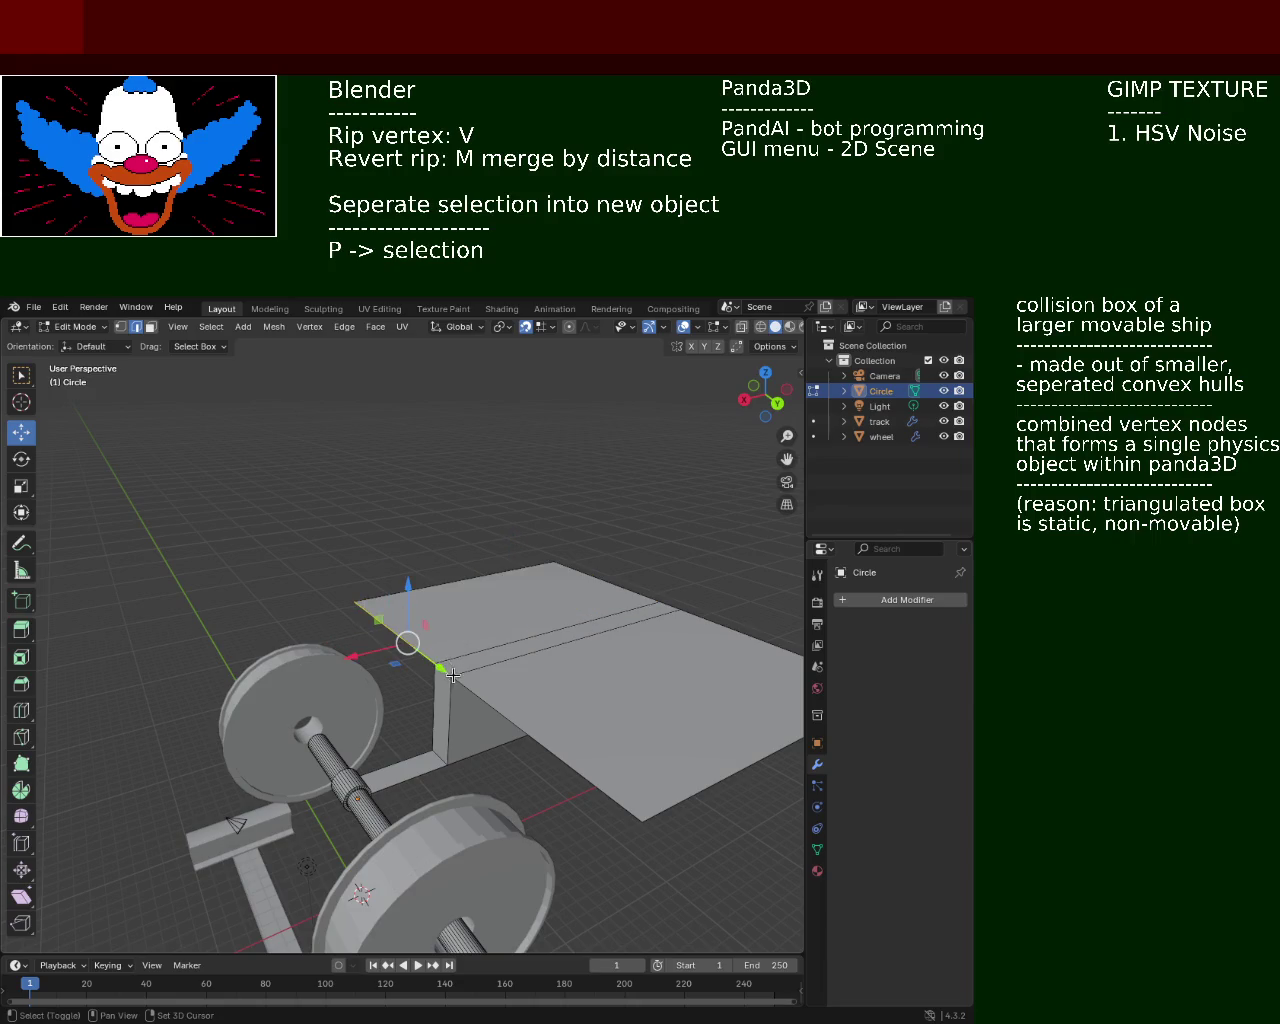
pyautogui.moveTo(480, 698); pyautogui.dragTo(385, 733)
pyautogui.rightClick(385, 733)
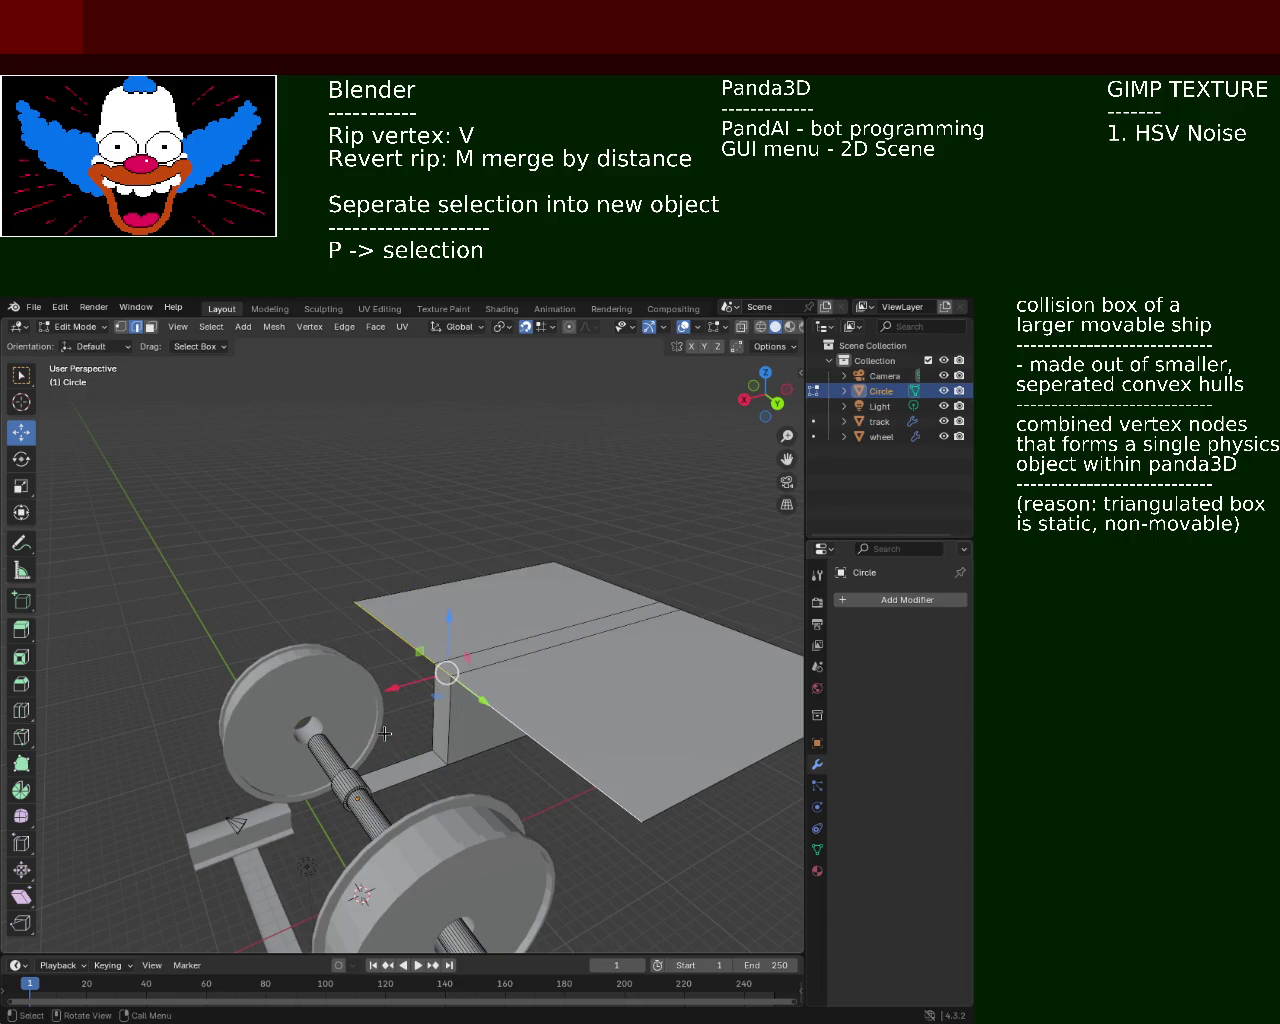
# Extrude the deck's short outer edge 16 m along the X axis to widen the plate
pyautogui.hotkey('shift', 'z')
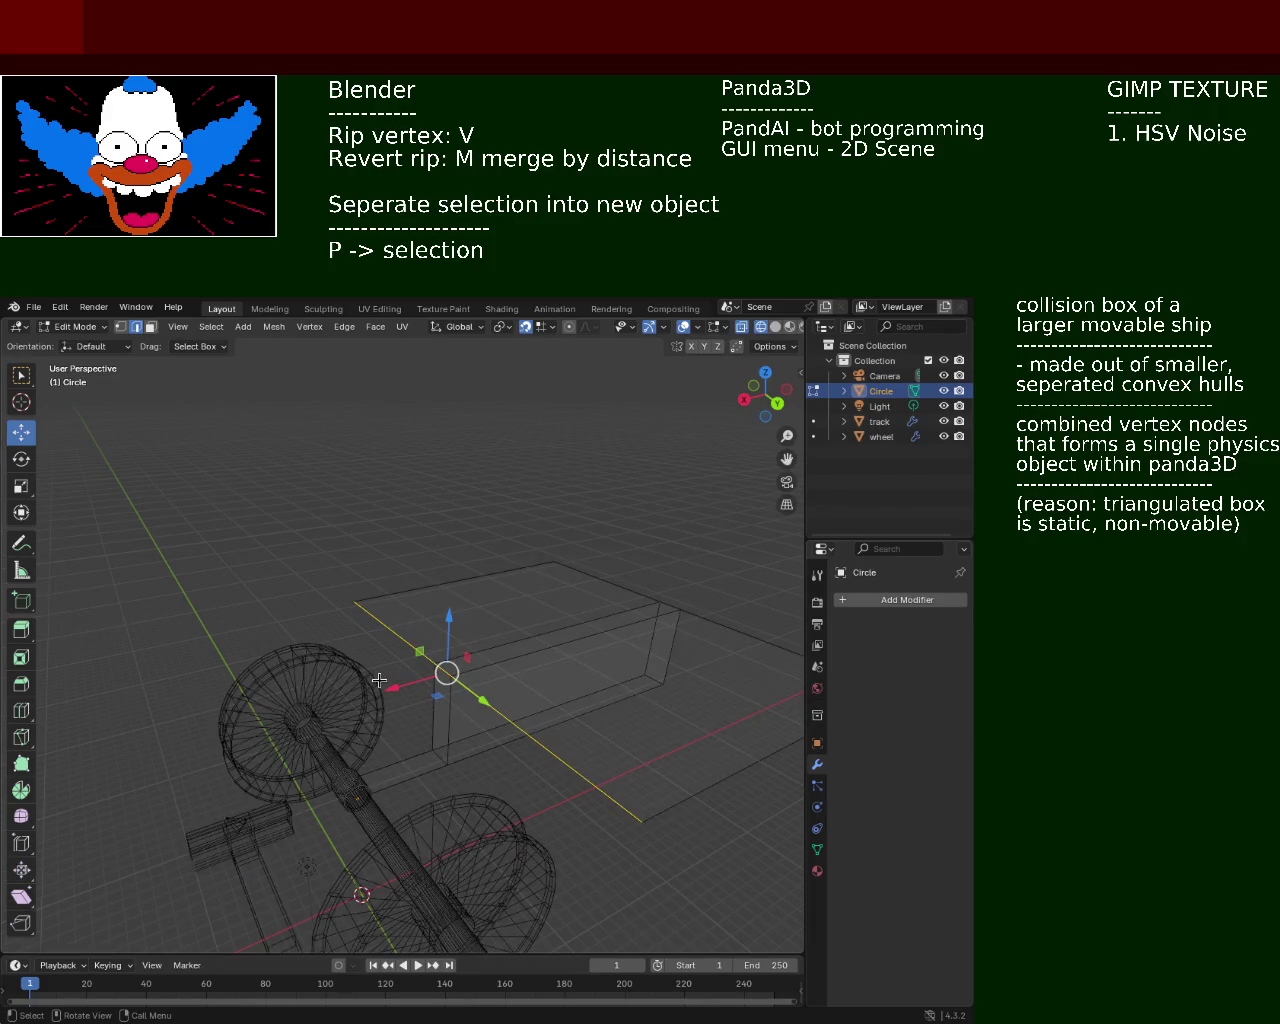
pyautogui.keyDown('ctrl'); pyautogui.click(392, 677); pyautogui.keyUp('ctrl')
pyautogui.click(322, 591)
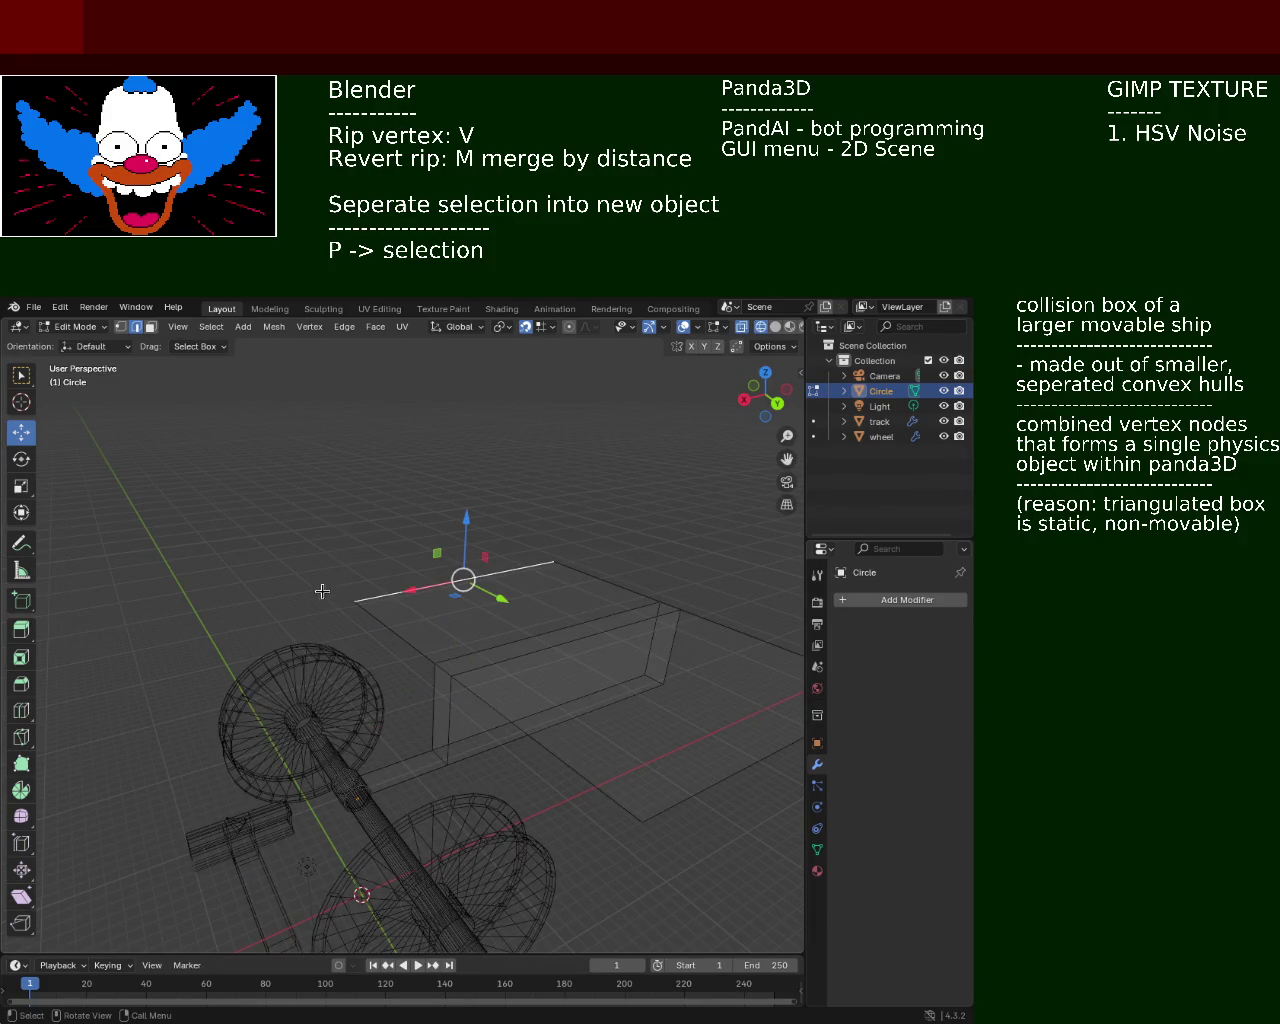
pyautogui.click(775, 327)
pyautogui.click(372, 654)
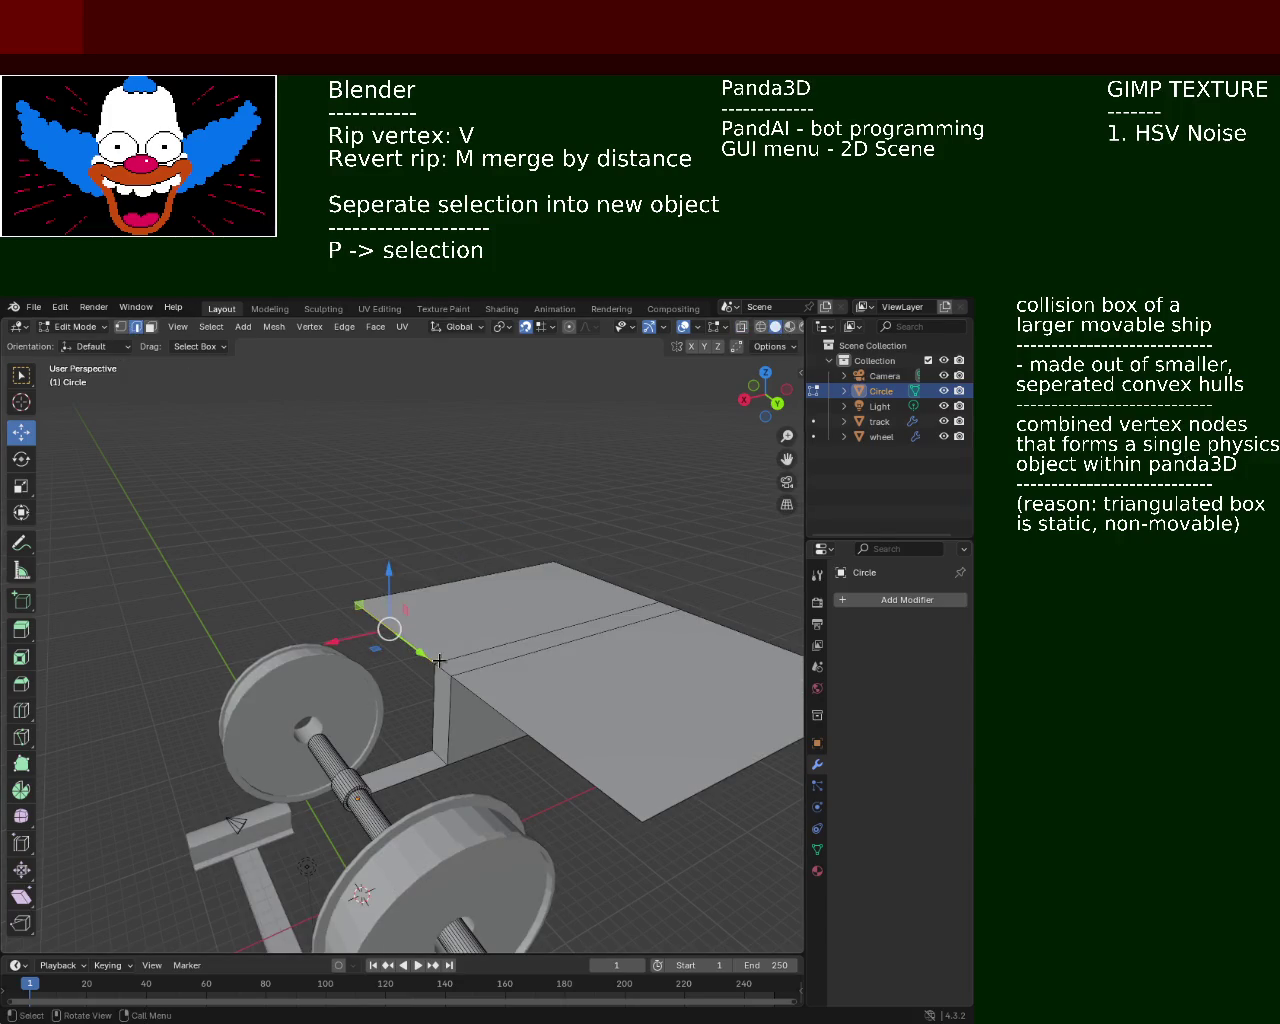
pyautogui.press('g')
pyautogui.press('y')
pyautogui.press('z')
pyautogui.press('x')
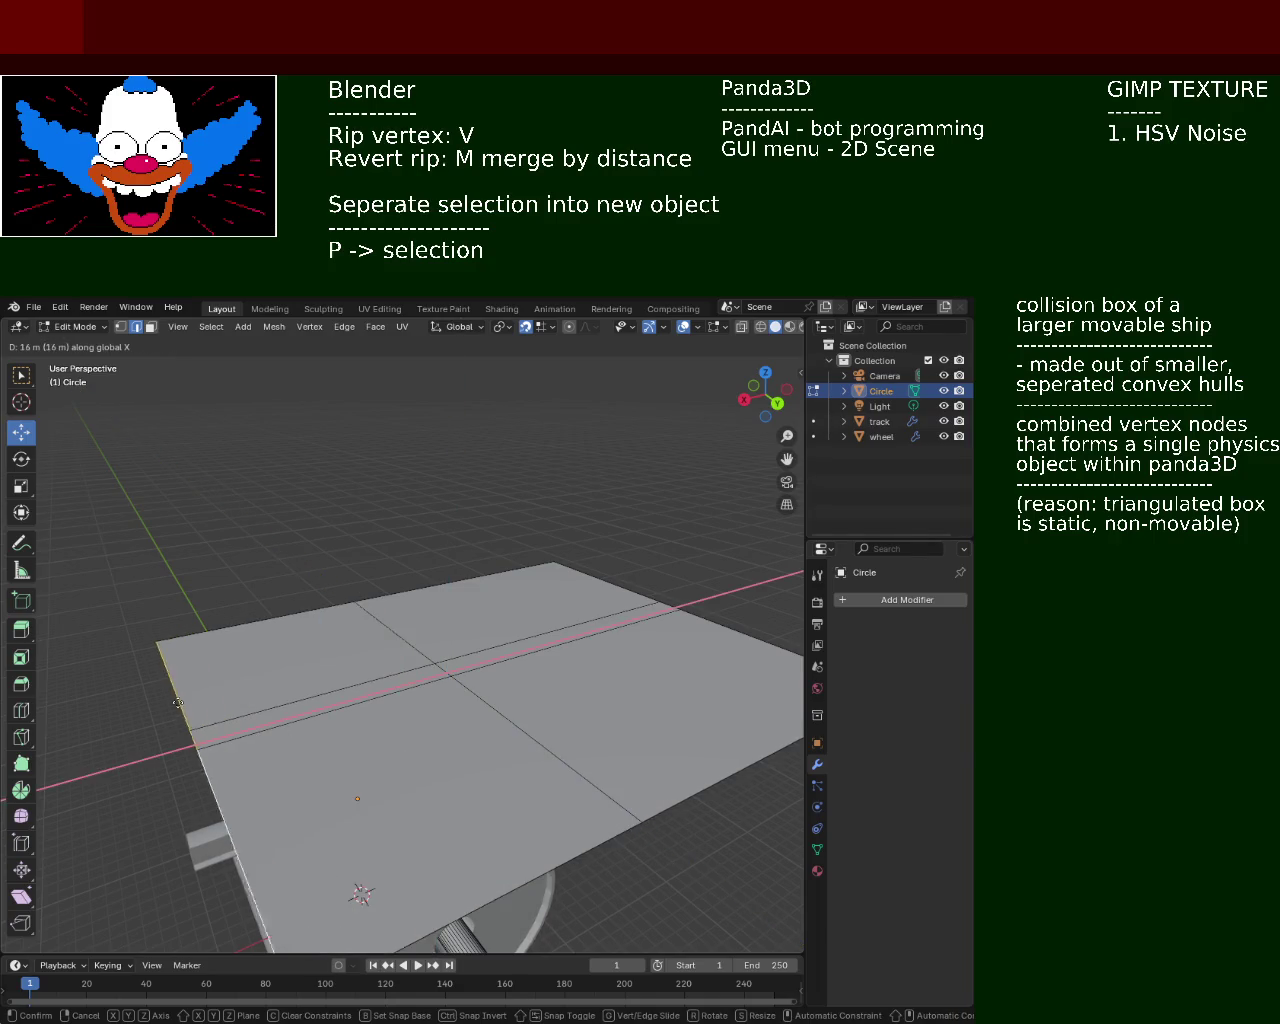
pyautogui.click(262, 709)
pyautogui.moveTo(262, 709)
pyautogui.mouseDown(button='middle')
pyautogui.moveTo(370, 665)
pyautogui.moveTo(523, 668)
pyautogui.moveTo(294, 670)
pyautogui.moveTo(187, 498)
pyautogui.mouseUp(button='middle')
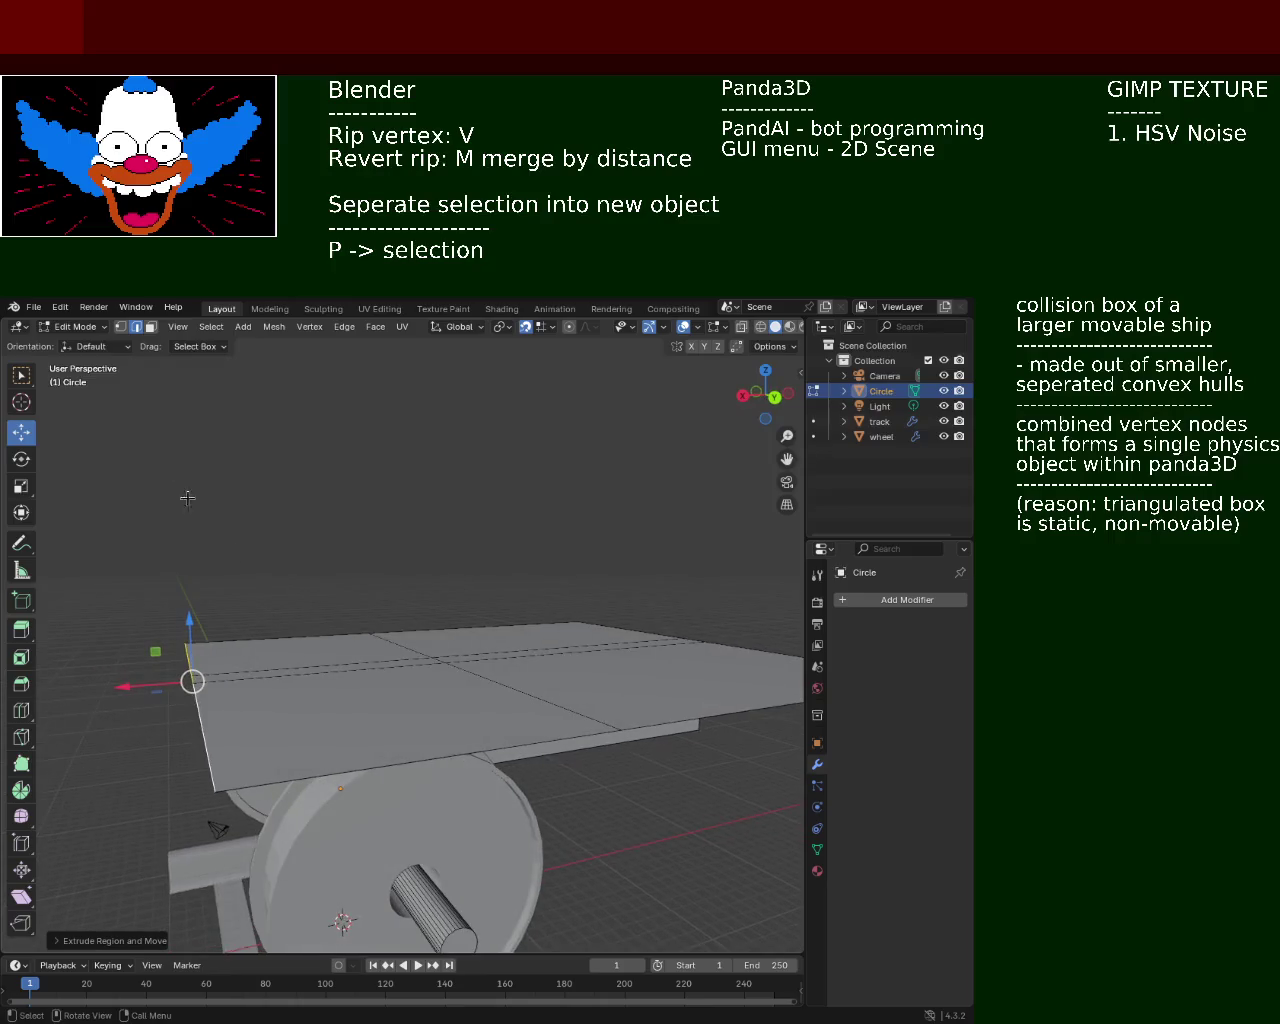
pyautogui.click(150, 327)
pyautogui.click(350, 660)
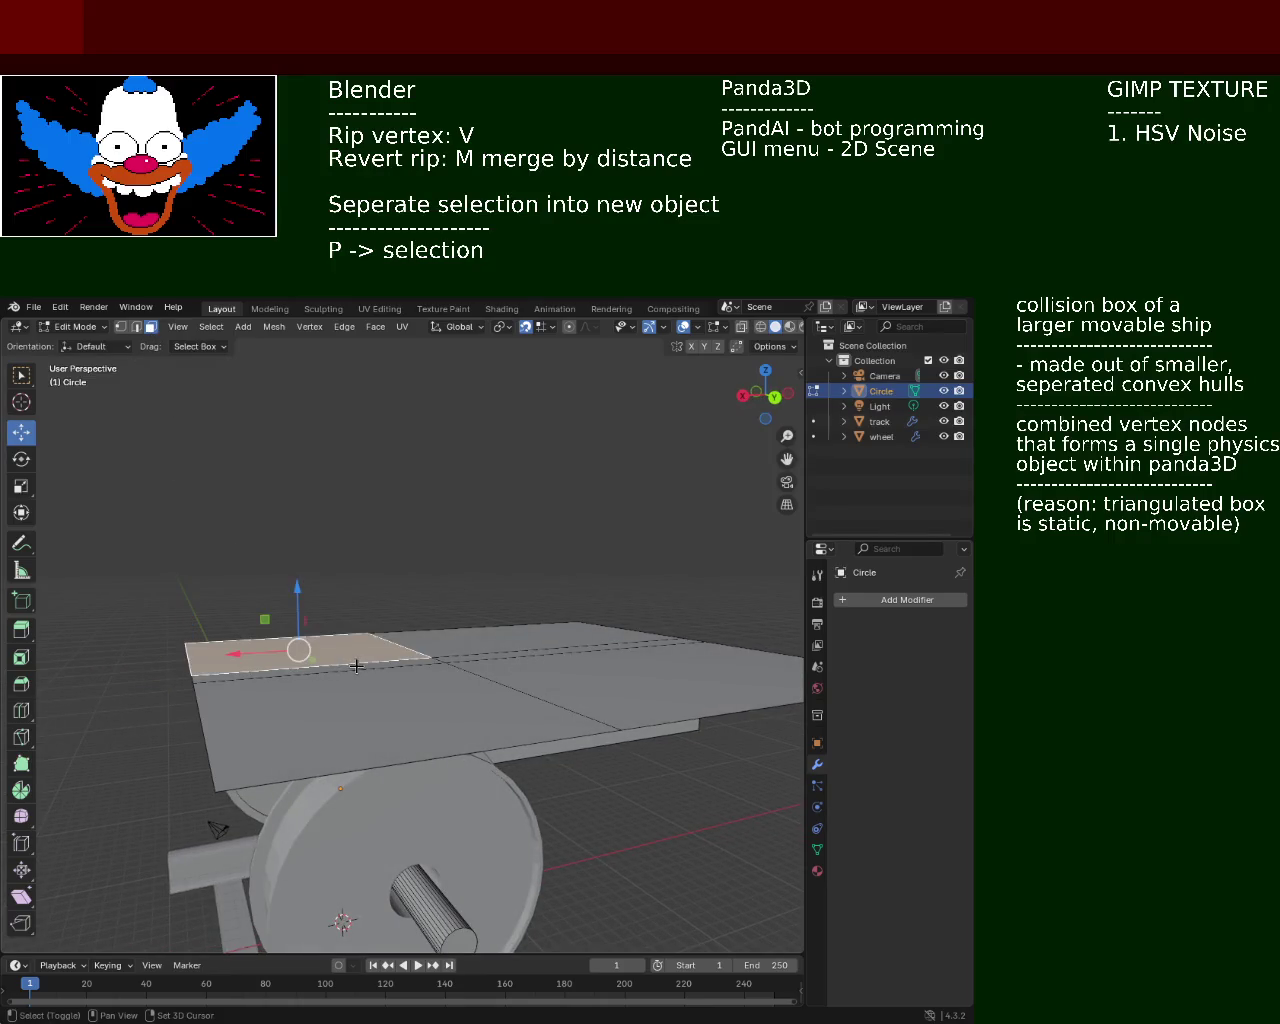
pyautogui.keyDown('shift'); pyautogui.click(320, 720); pyautogui.keyUp('shift')
pyautogui.keyDown('shift'); pyautogui.click(600, 690); pyautogui.keyUp('shift')
pyautogui.keyDown('shift'); pyautogui.click(504, 641); pyautogui.keyUp('shift')
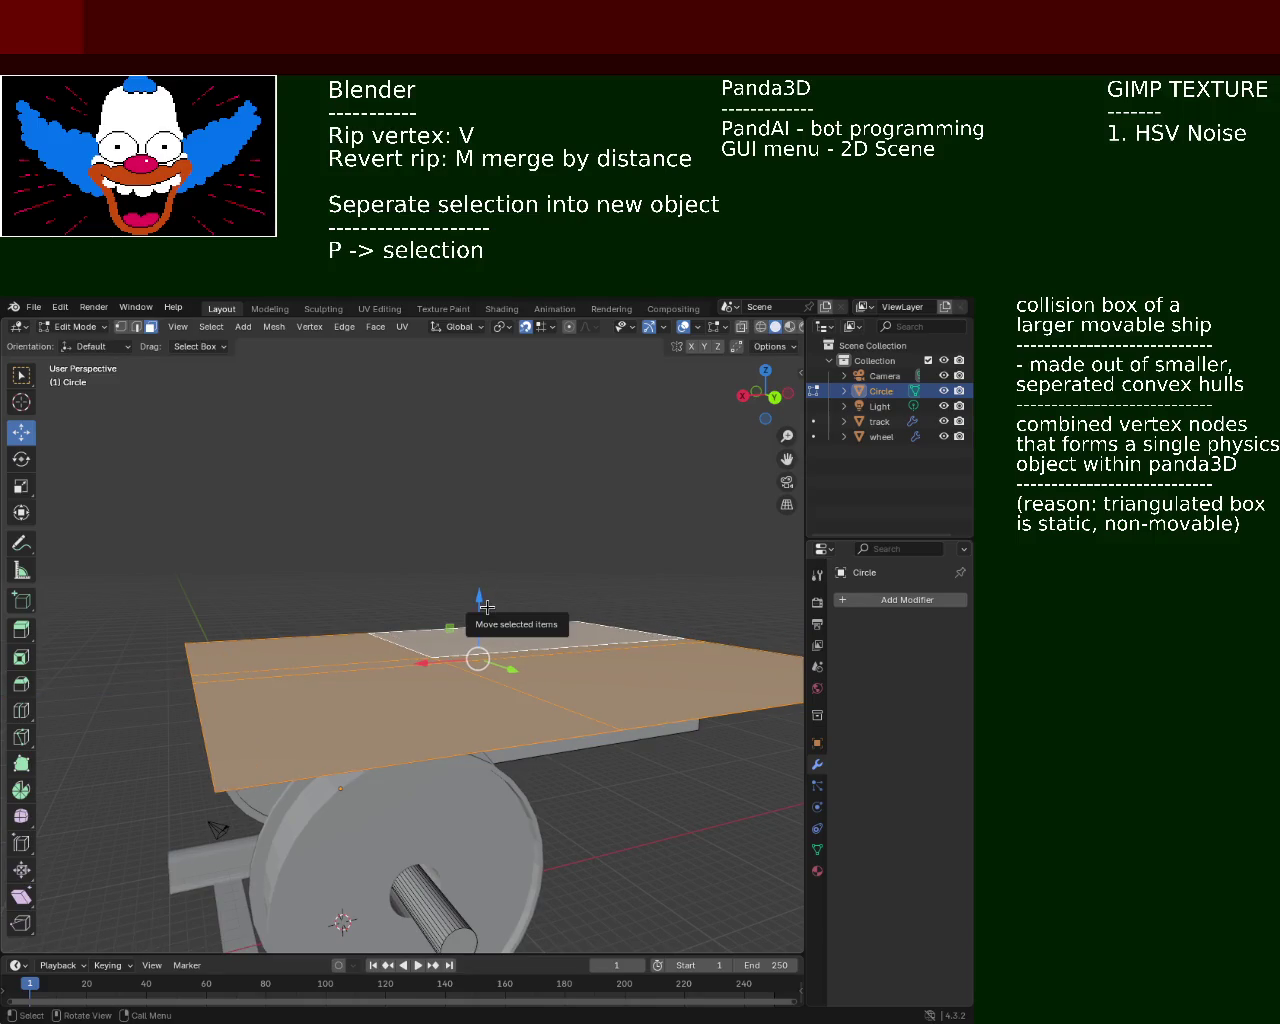
pyautogui.moveTo(486, 606)
pyautogui.mouseDown()
pyautogui.moveTo(479, 577)
pyautogui.moveTo(440, 651)
pyautogui.mouseUp()
pyautogui.press('z')
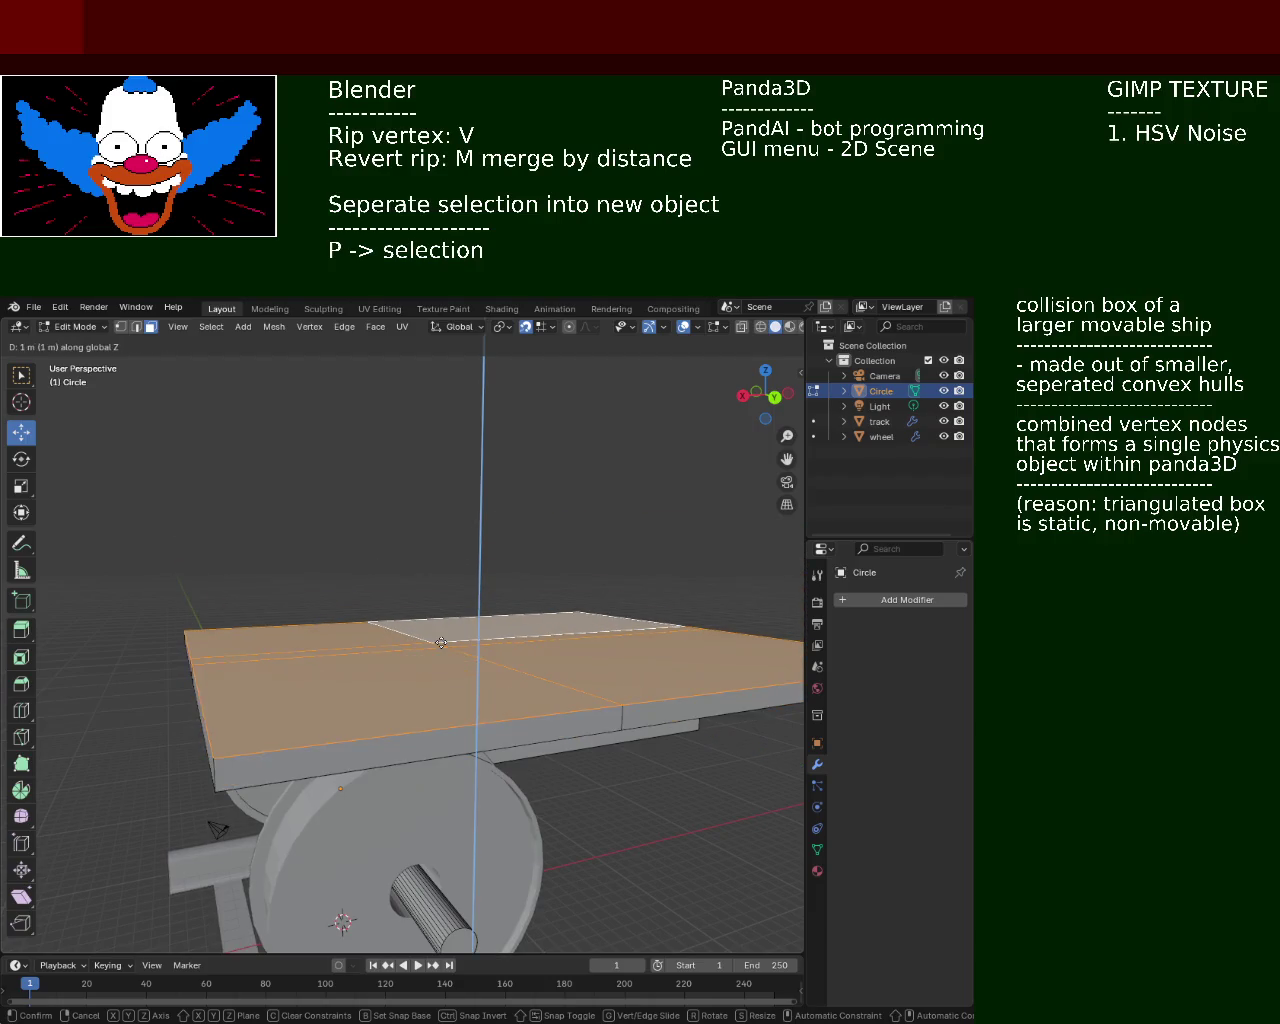
pyautogui.click(440, 651)
pyautogui.moveTo(440, 651)
pyautogui.mouseDown(button='middle')
pyautogui.moveTo(573, 648)
pyautogui.moveTo(352, 692)
pyautogui.moveTo(563, 689)
pyautogui.moveTo(455, 713)
pyautogui.moveTo(381, 626)
pyautogui.mouseUp(button='middle')
pyautogui.click(30, 311)
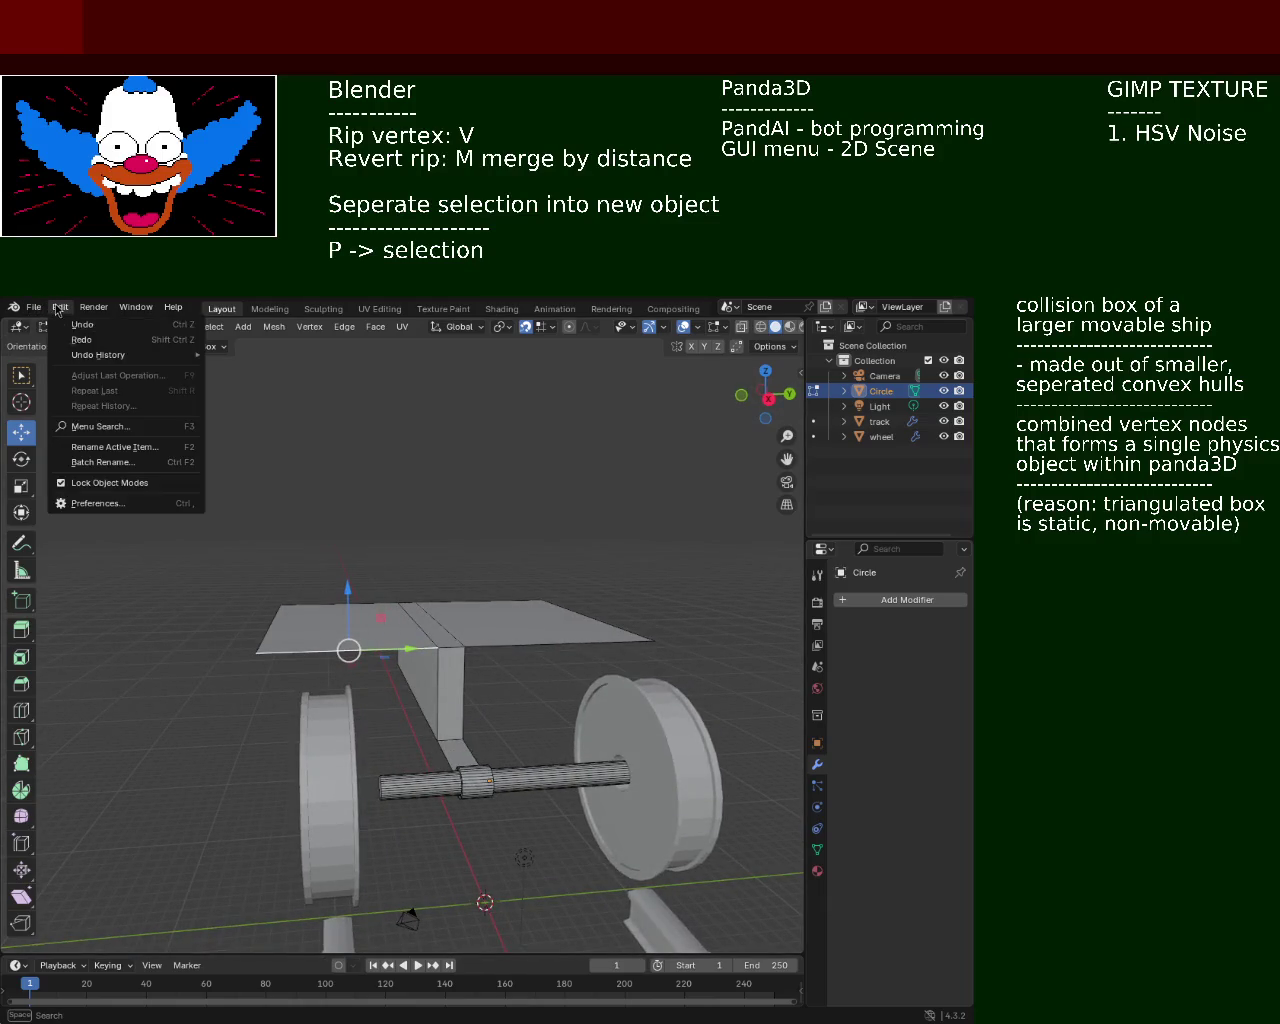
# Undo and redo the last change, then clear the mesh selection
pyautogui.click(78, 351)
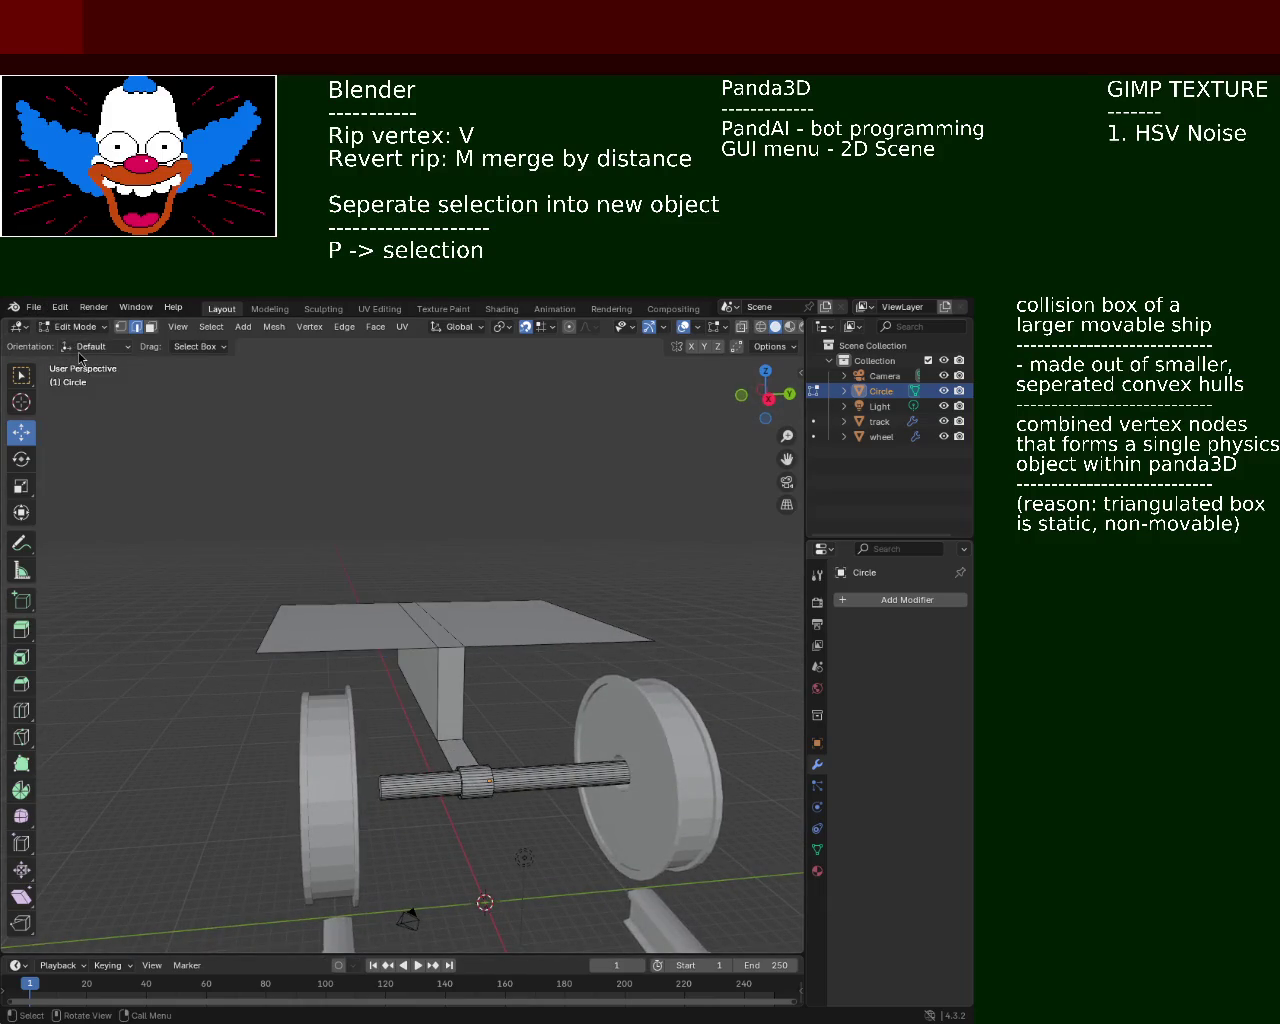
pyautogui.hotkey('ctrl', 'shift', 'z')
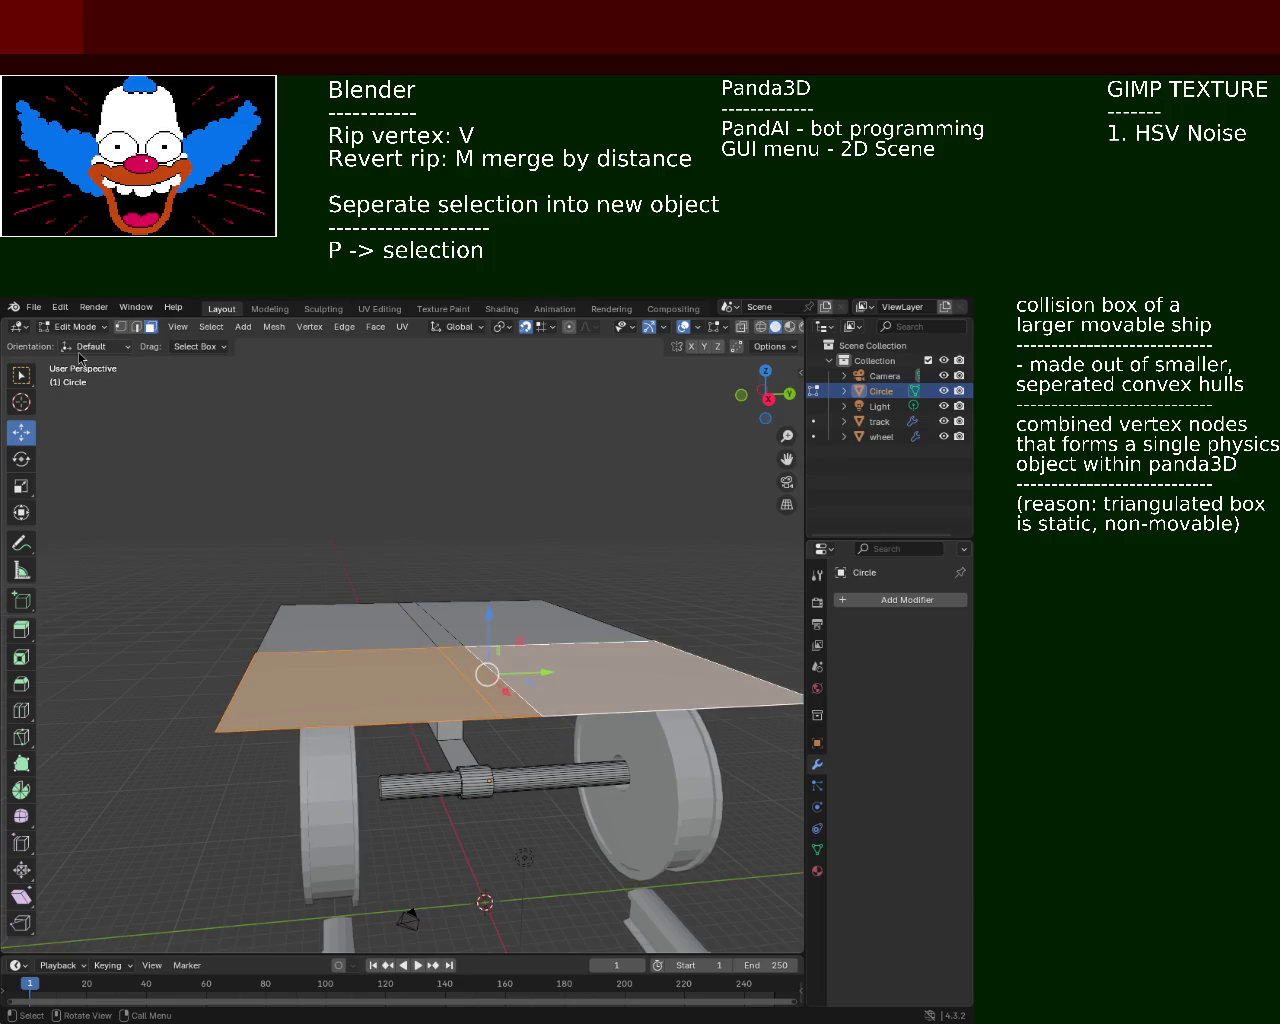
pyautogui.moveTo(235, 484); pyautogui.dragTo(427, 493, button='middle')
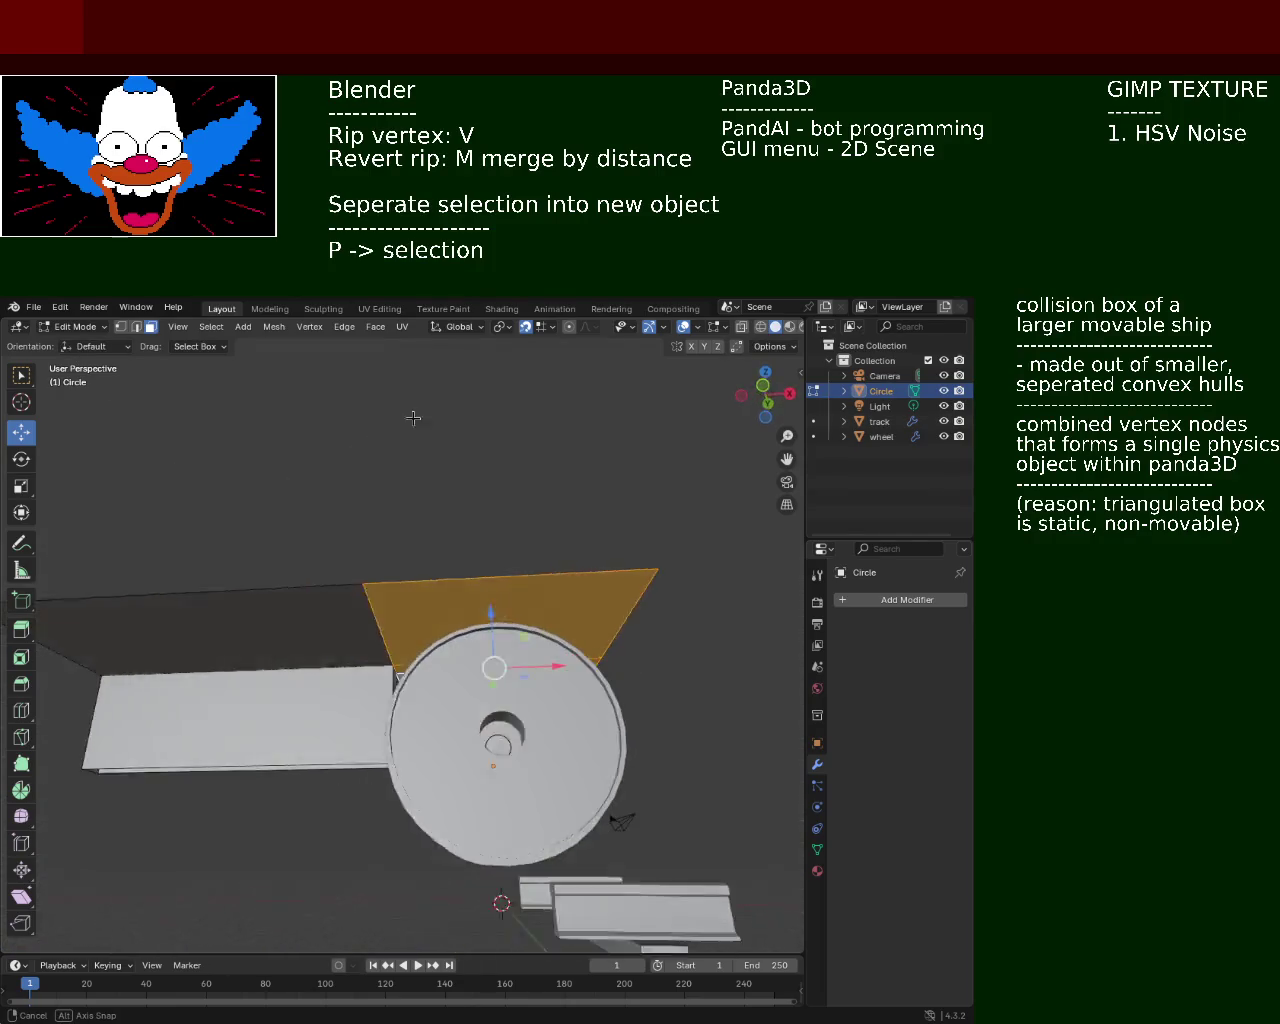
pyautogui.click(273, 556)
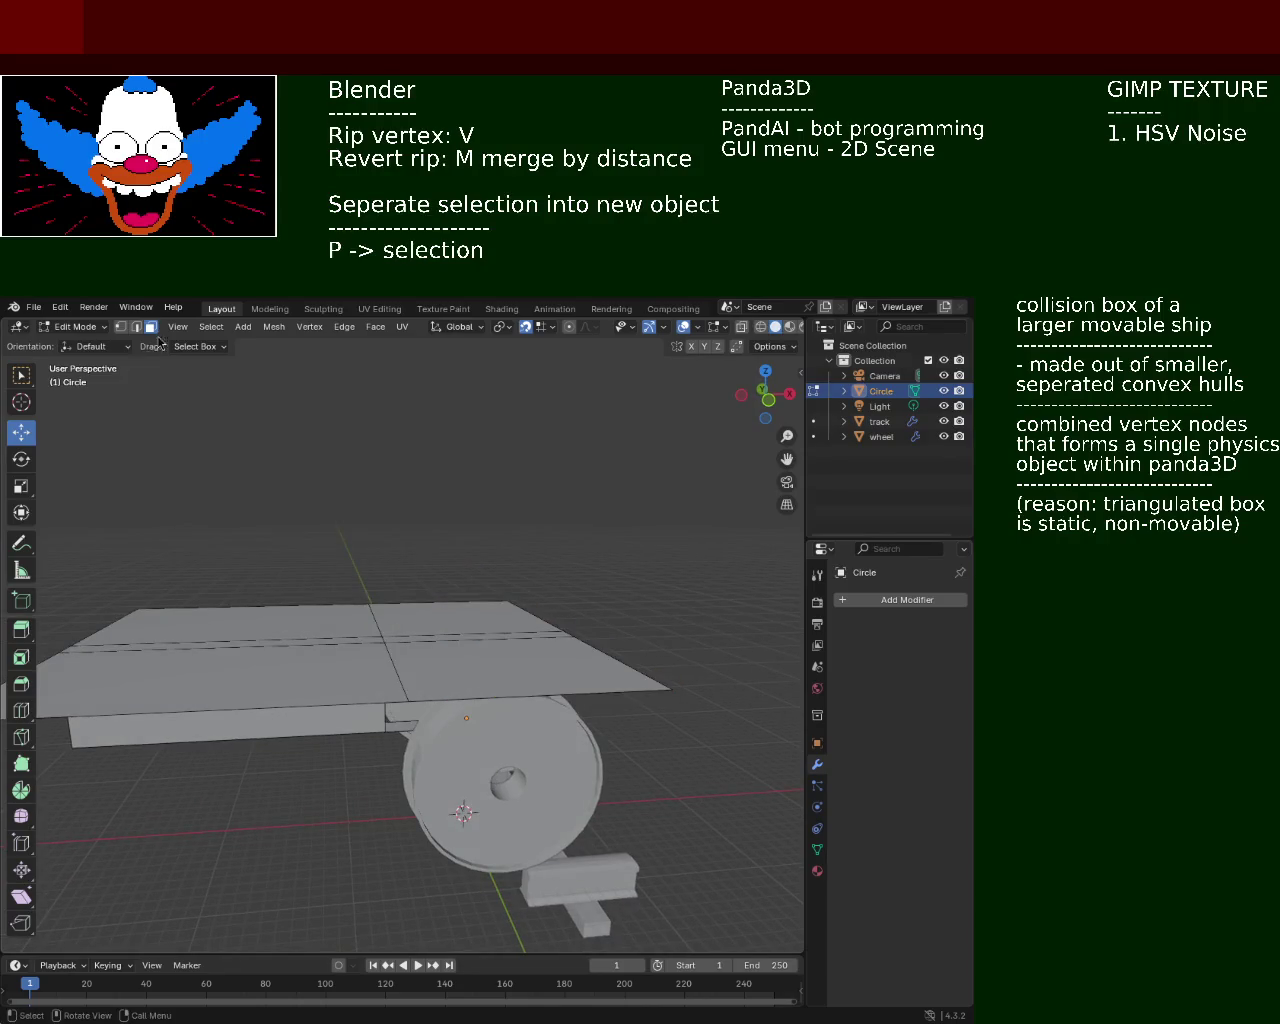
pyautogui.moveTo(227, 639); pyautogui.dragTo(298, 590, button='middle')
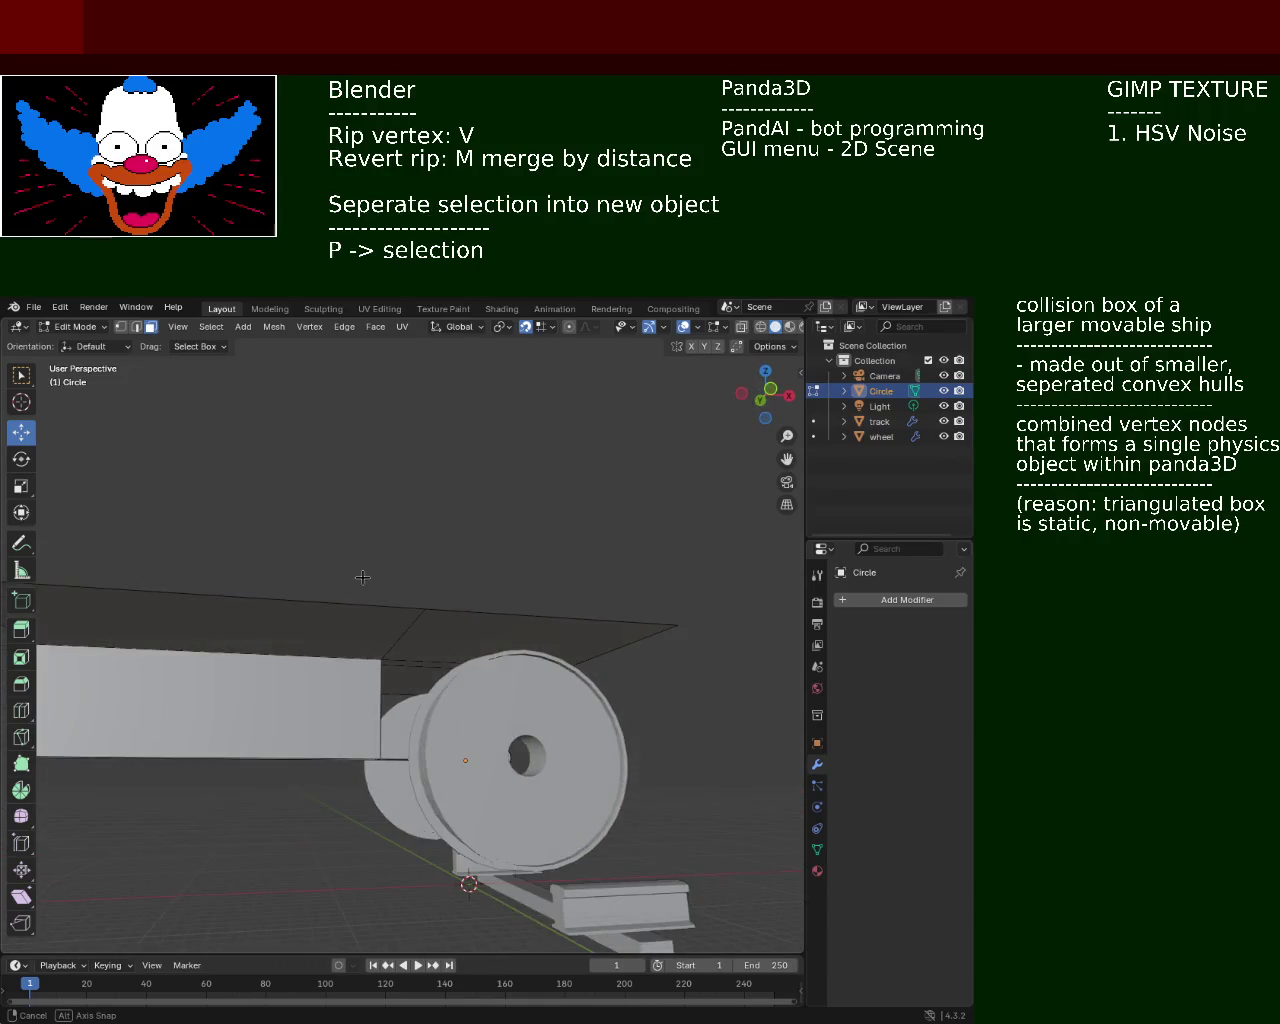
# Select the four deck faces and extrude them upward along Z by typing z4
pyautogui.click(298, 590)
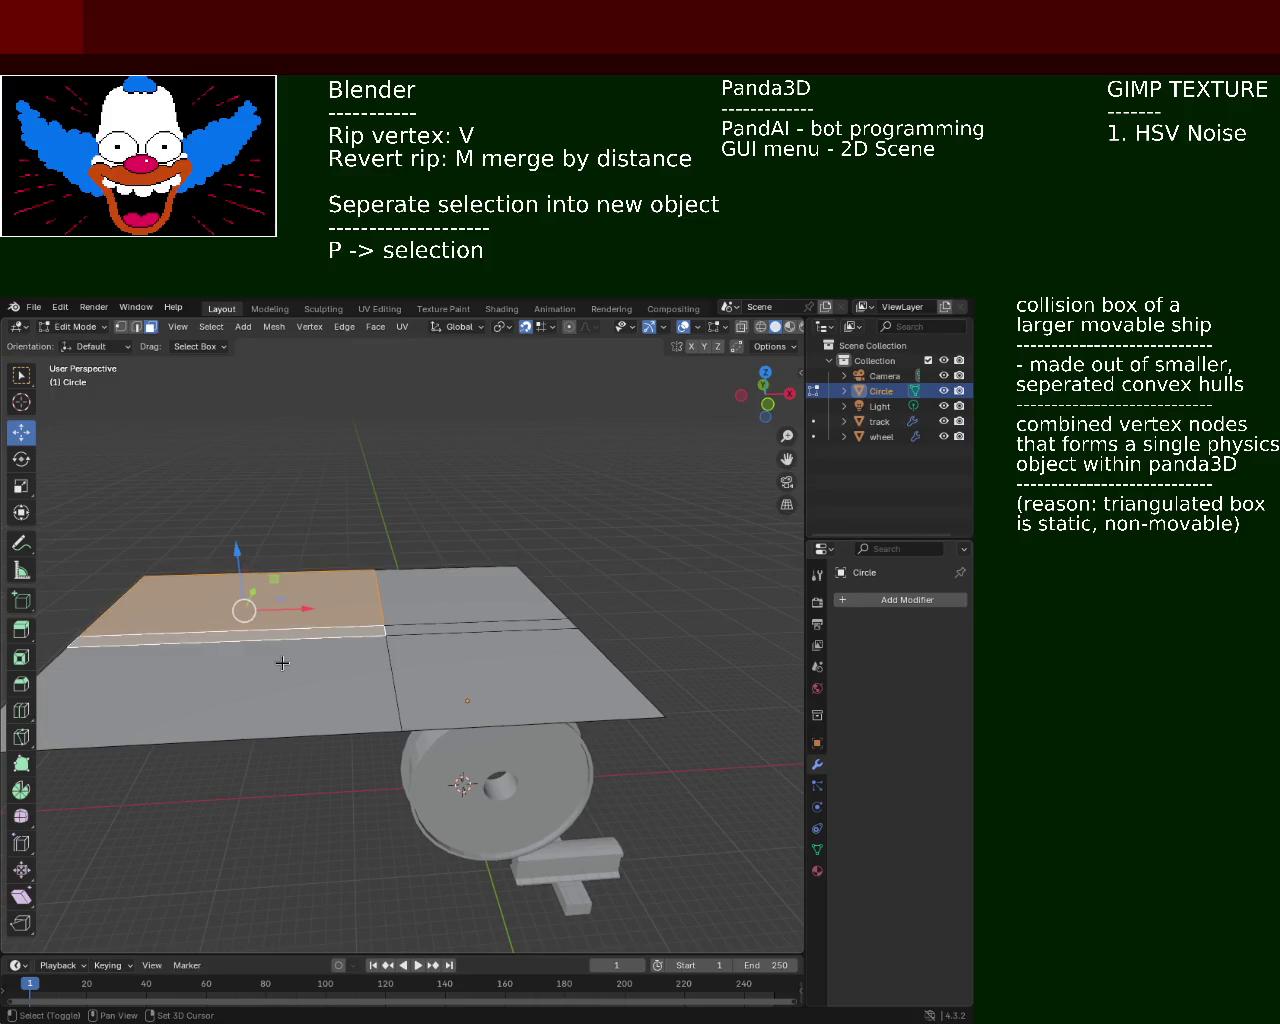
pyautogui.keyDown('shift'); pyautogui.click(280, 663); pyautogui.keyUp('shift')
pyautogui.keyDown('shift'); pyautogui.click(470, 665); pyautogui.keyUp('shift')
pyautogui.keyDown('shift'); pyautogui.click(457, 623); pyautogui.keyUp('shift')
pyautogui.press('e')
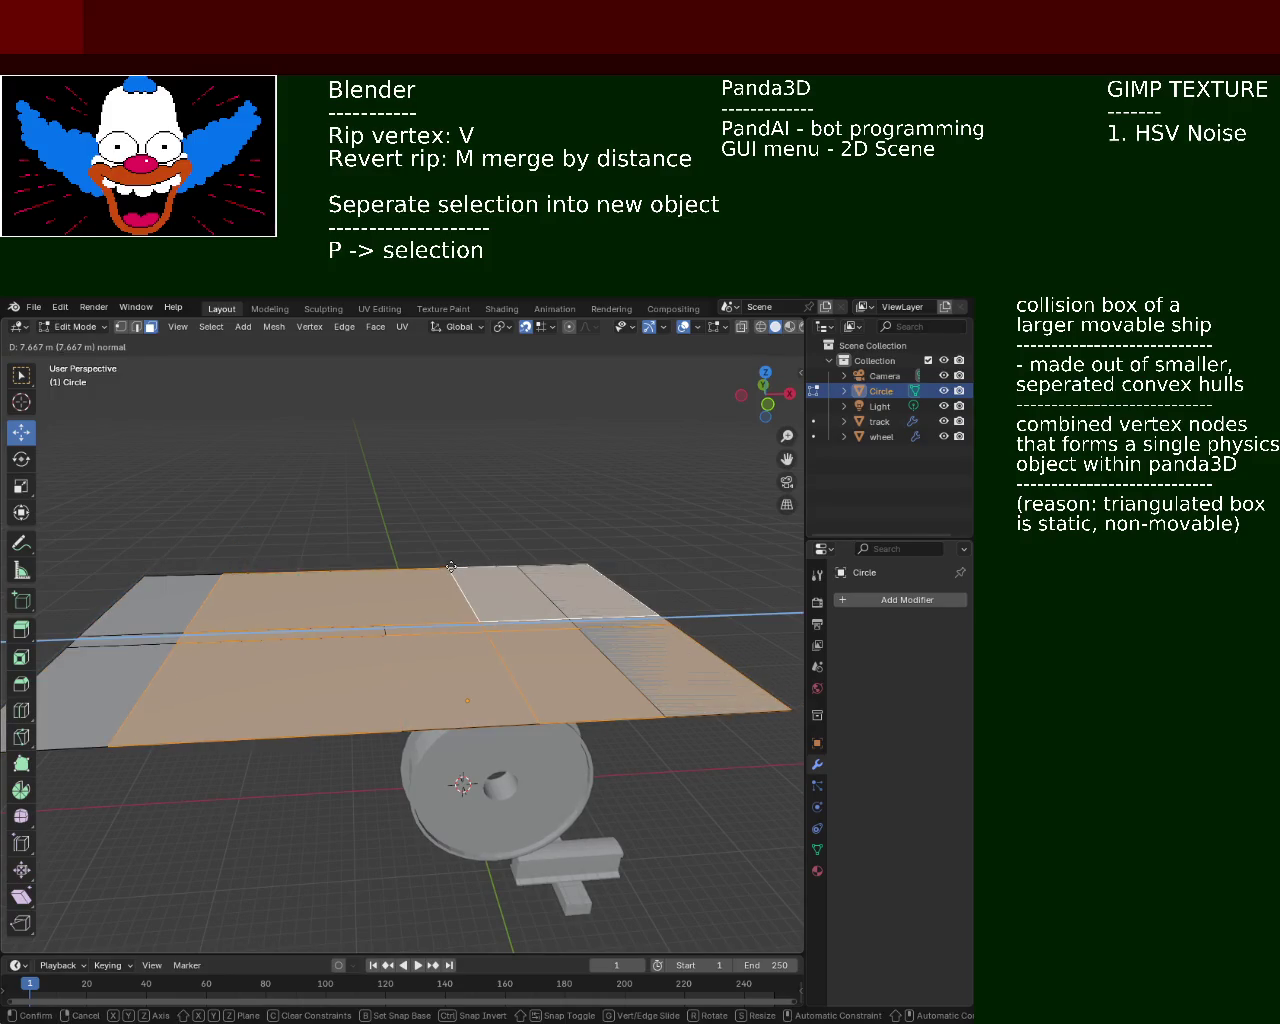
pyautogui.write('z4')
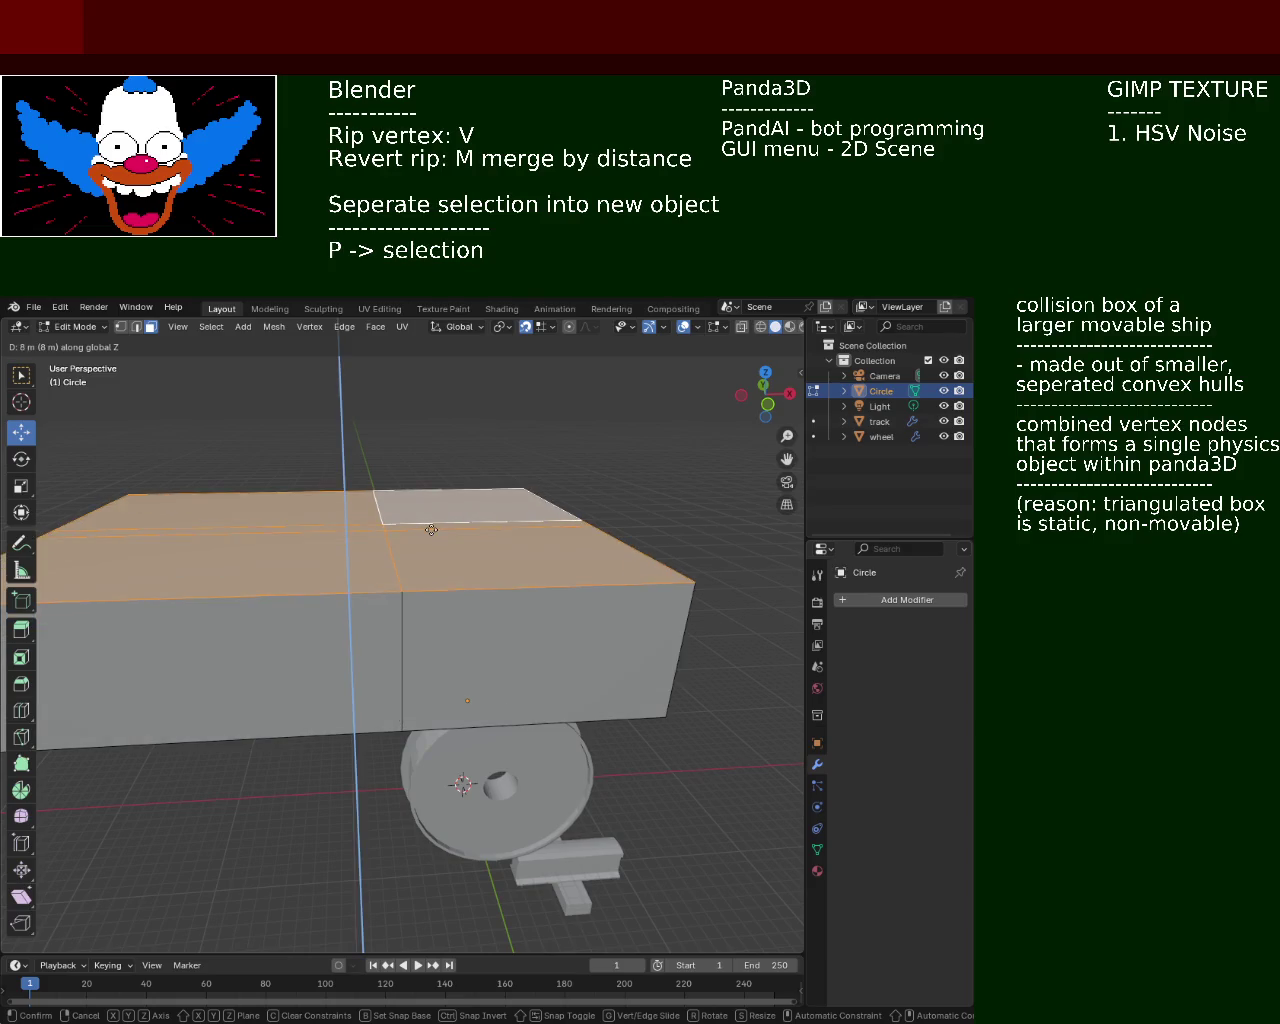
pyautogui.press('Return')
pyautogui.moveTo(424, 580)
pyautogui.mouseDown(button='middle')
pyautogui.moveTo(67, 619)
pyautogui.moveTo(353, 592)
pyautogui.moveTo(399, 605)
pyautogui.mouseUp(button='middle')
pyautogui.moveTo(305, 586)
pyautogui.mouseDown(button='middle')
pyautogui.moveTo(487, 573)
pyautogui.moveTo(380, 563)
pyautogui.mouseUp(button='middle')
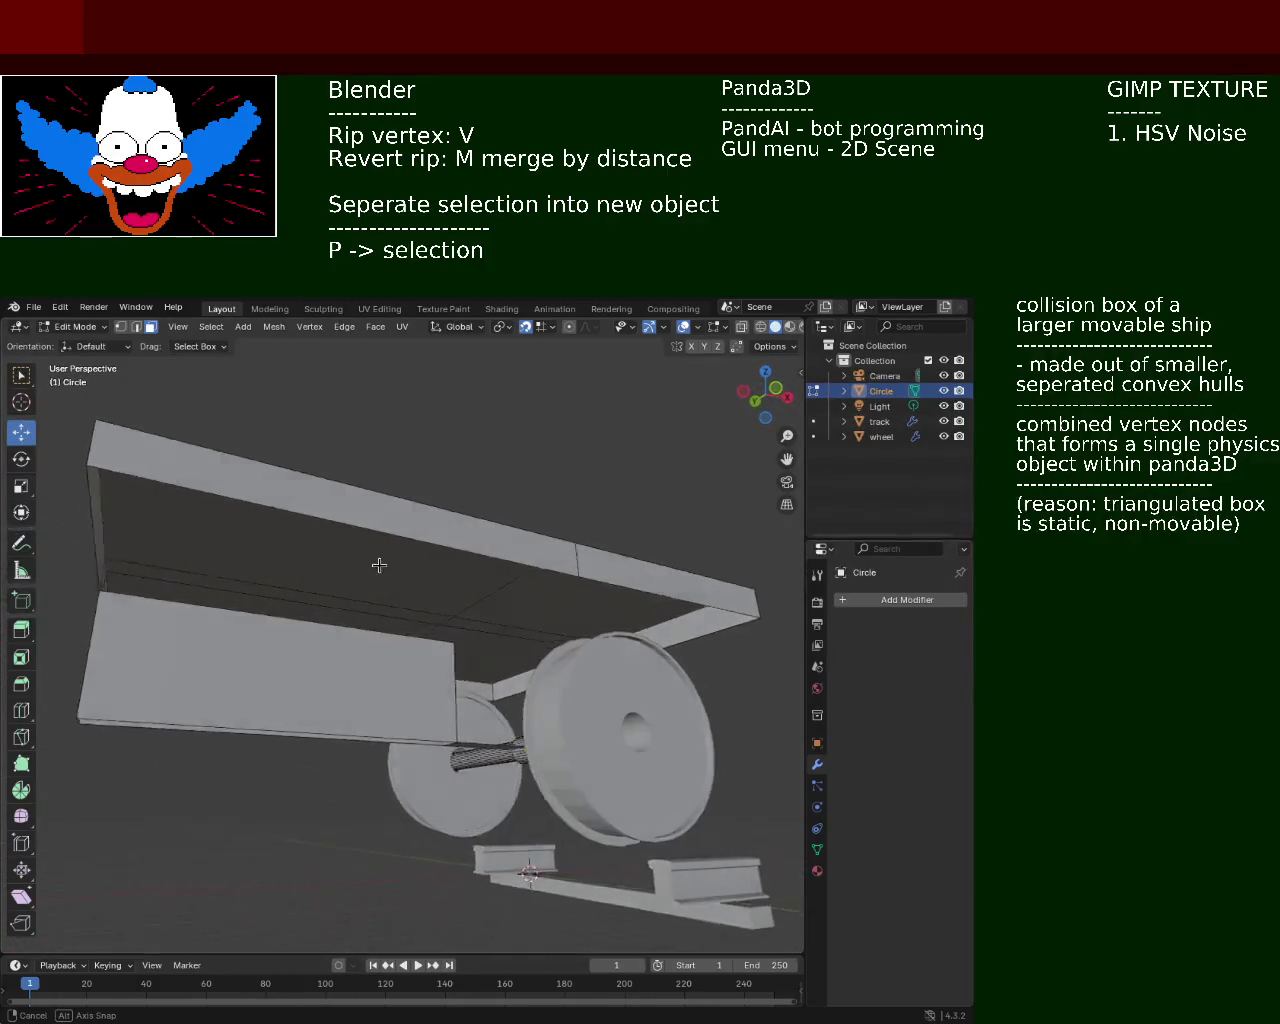
pyautogui.moveTo(200, 420)
pyautogui.mouseDown(button='middle')
pyautogui.moveTo(291, 583)
pyautogui.moveTo(531, 603)
pyautogui.mouseUp(button='middle')
# Select the right-side deck faces and hide them, then undo the change twice
pyautogui.click(314, 574)
pyautogui.click(610, 623)
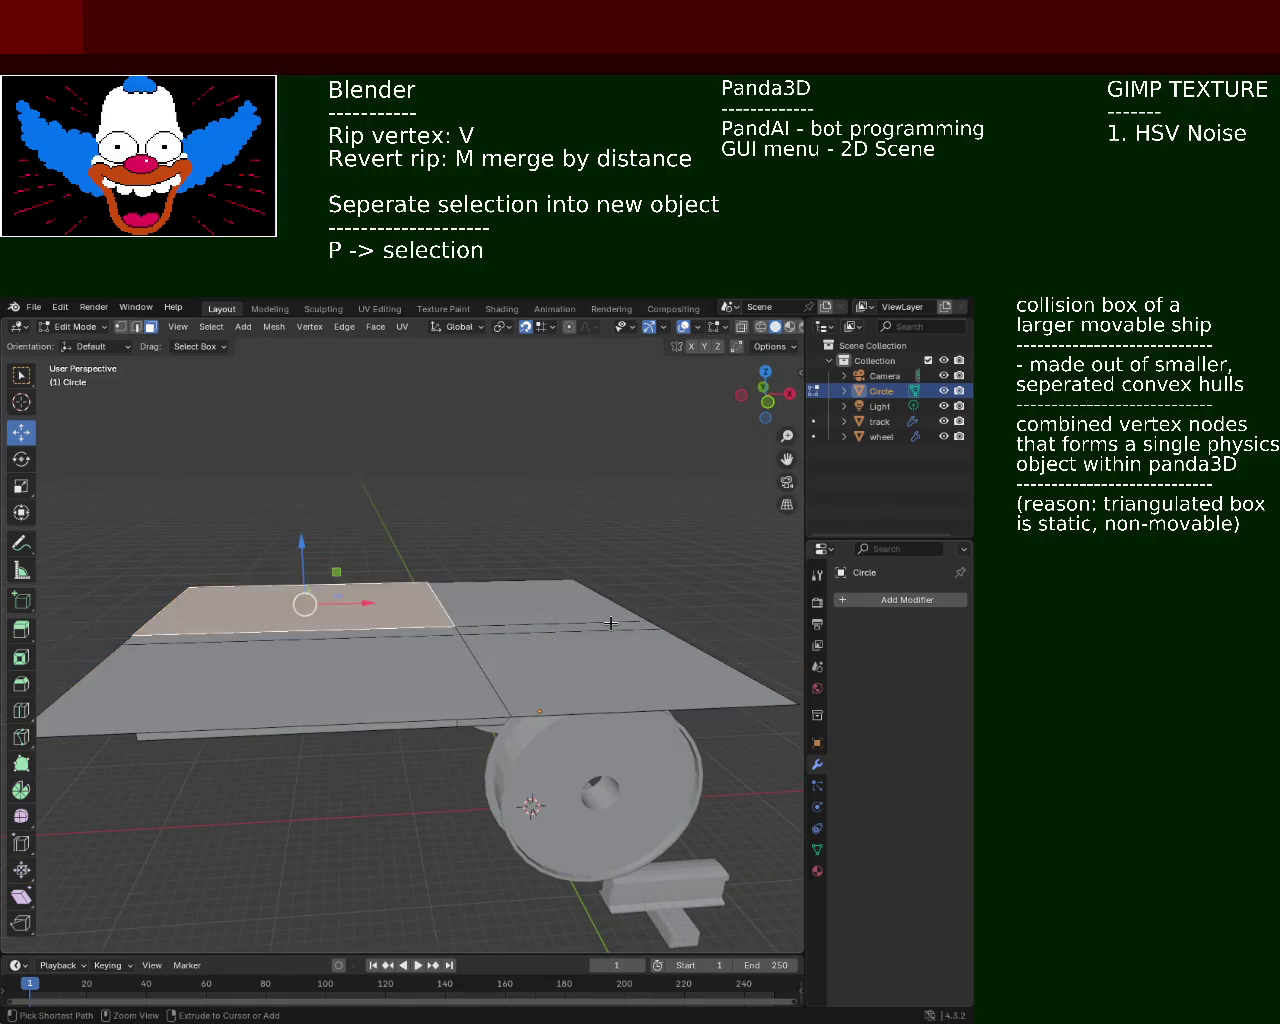
pyautogui.click(610, 623)
pyautogui.click(610, 623)
pyautogui.click(610, 623)
pyautogui.press('2')
pyautogui.press('h')
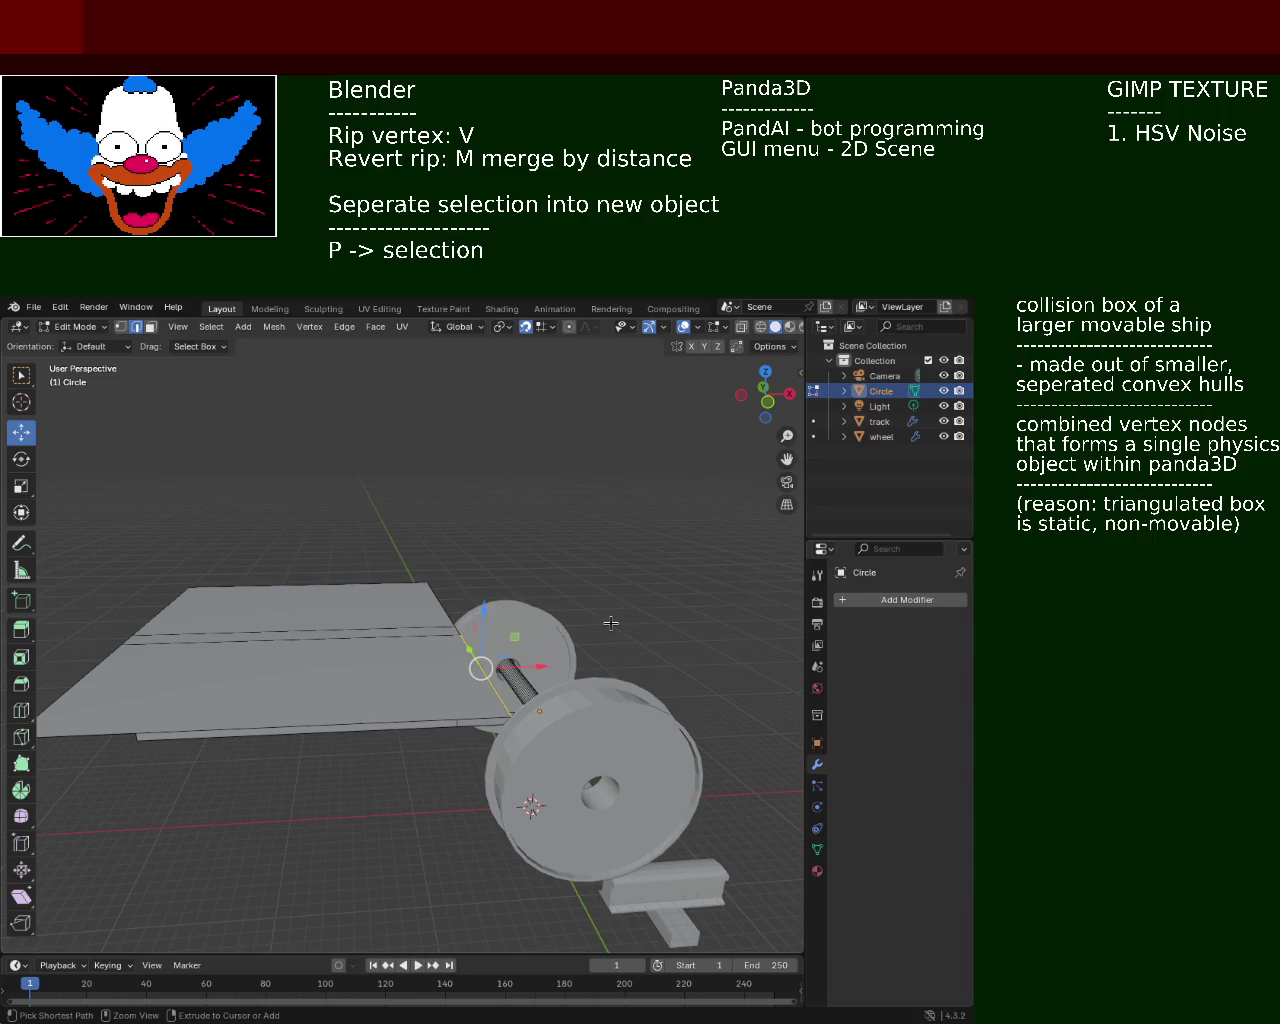
pyautogui.hotkey('ctrl', 'z')
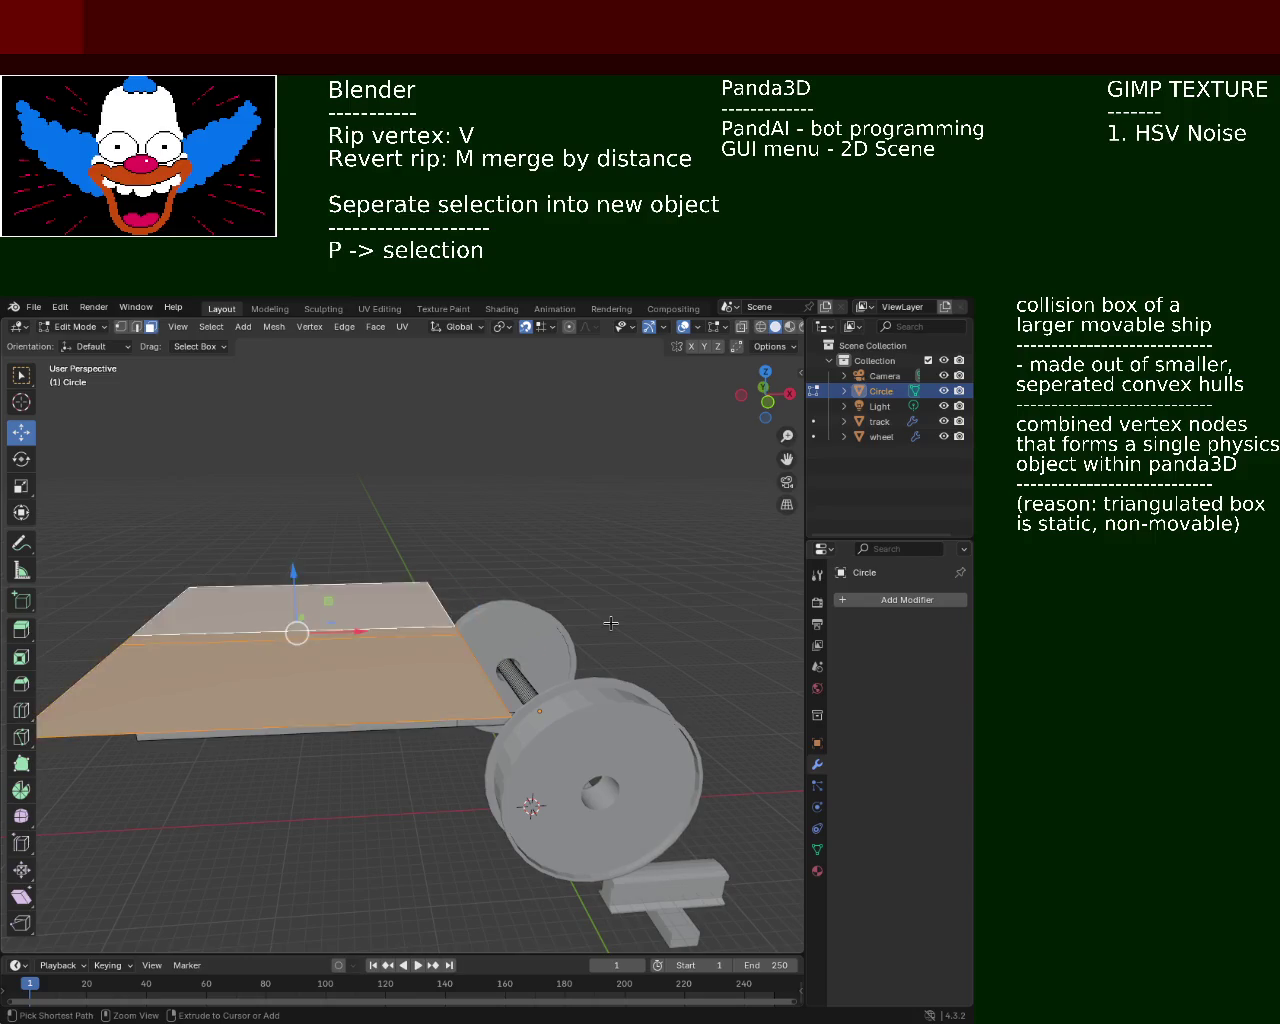
pyautogui.hotkey('ctrl', 'z')
pyautogui.hotkey('ctrl', 'z')
# Extrude a face on the box's side along its normal into a long post
pyautogui.moveTo(610, 623); pyautogui.dragTo(276, 451, button='middle')
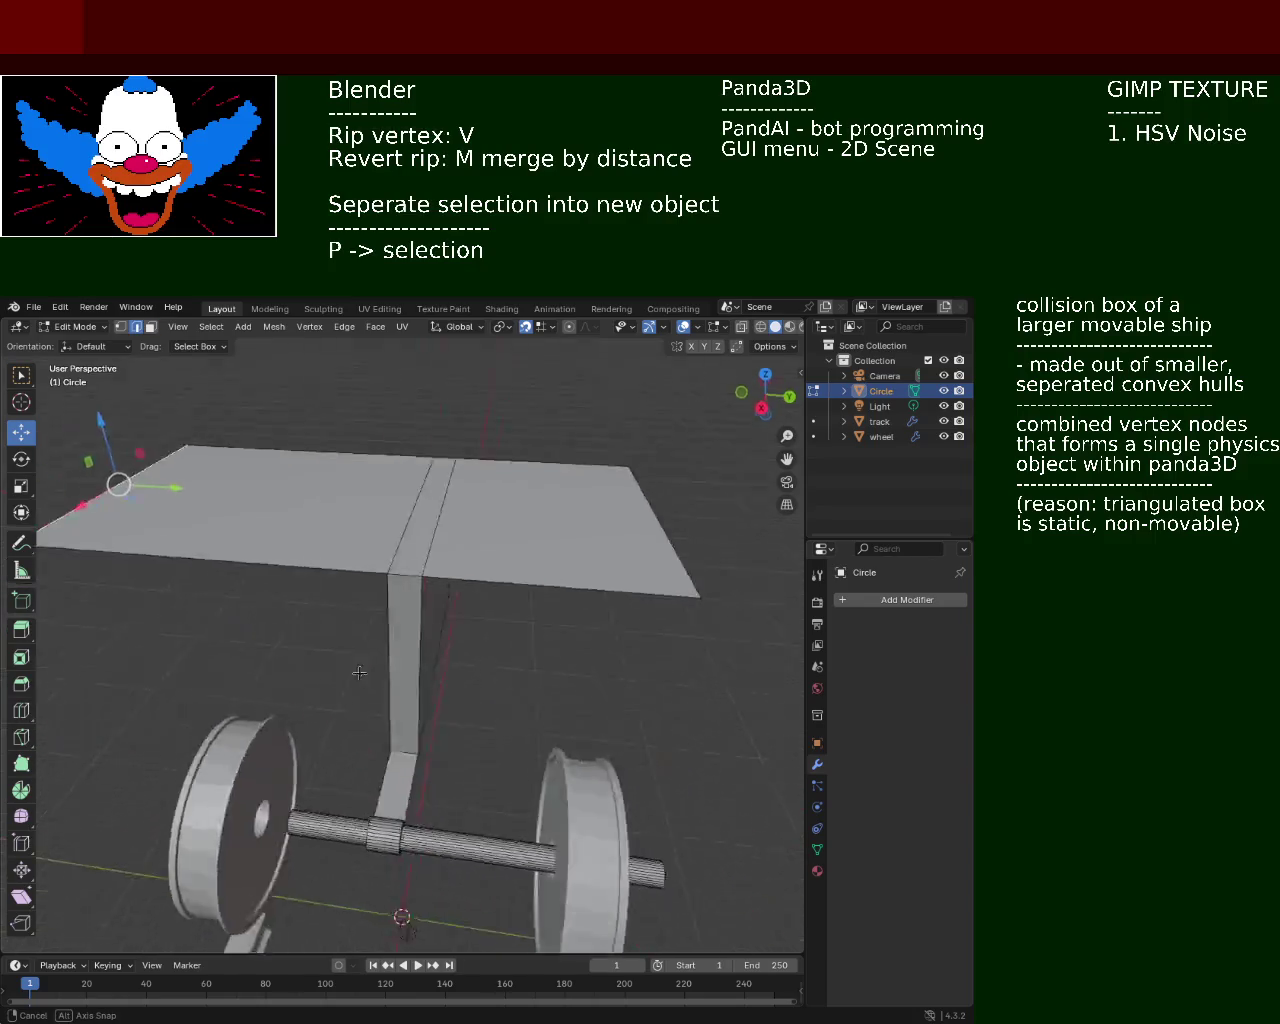
pyautogui.moveTo(309, 630)
pyautogui.mouseDown(button='middle')
pyautogui.moveTo(337, 563)
pyautogui.moveTo(509, 623)
pyautogui.moveTo(469, 592)
pyautogui.moveTo(474, 679)
pyautogui.moveTo(250, 740)
pyautogui.moveTo(503, 726)
pyautogui.moveTo(443, 748)
pyautogui.moveTo(439, 697)
pyautogui.moveTo(346, 701)
pyautogui.moveTo(493, 711)
pyautogui.moveTo(438, 716)
pyautogui.mouseUp(button='middle')
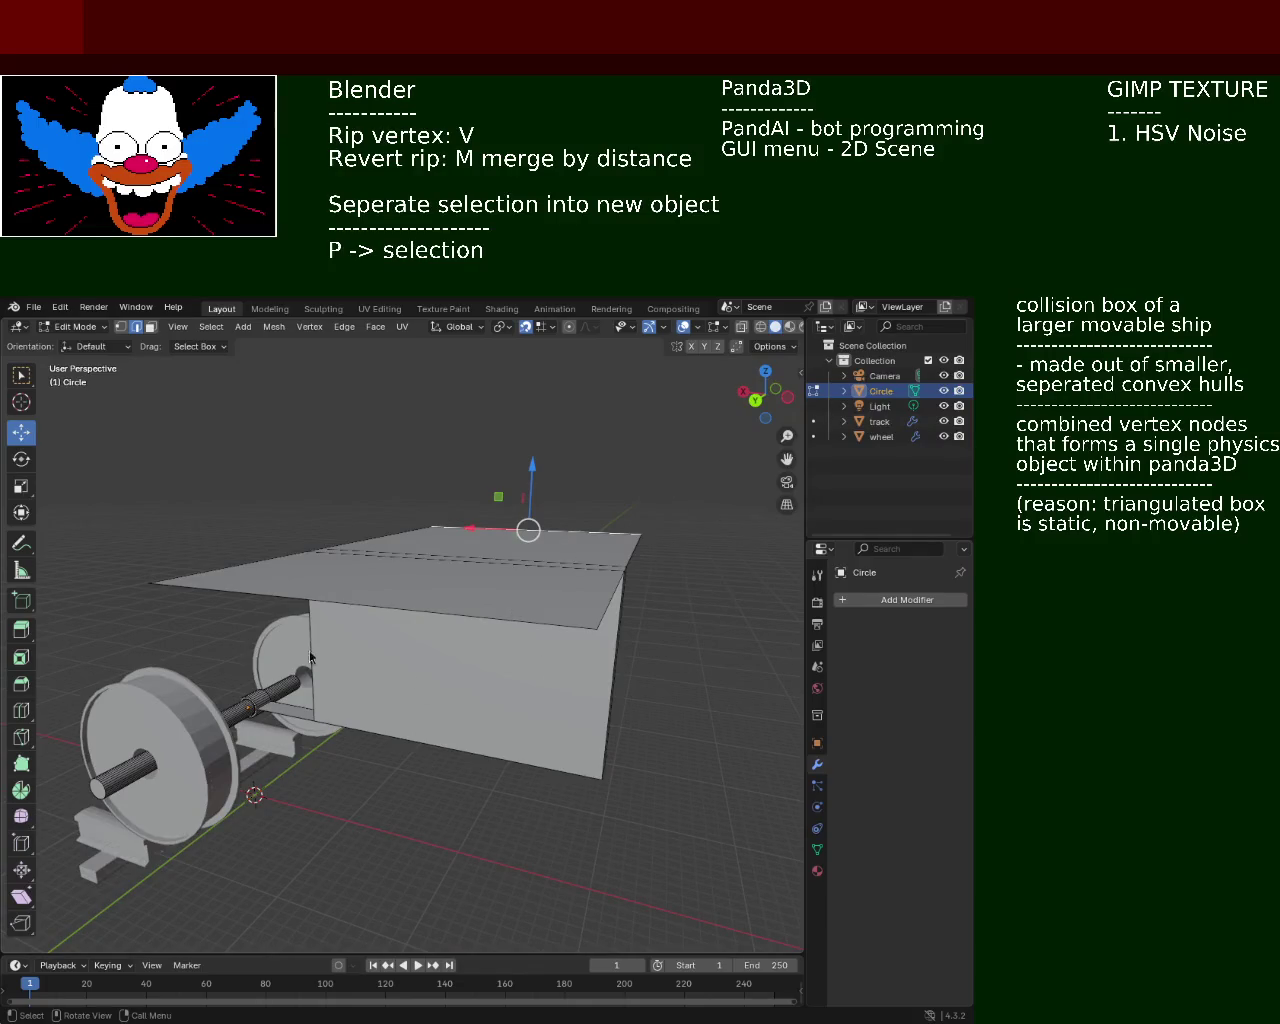
pyautogui.scroll(-2, 337, 491)
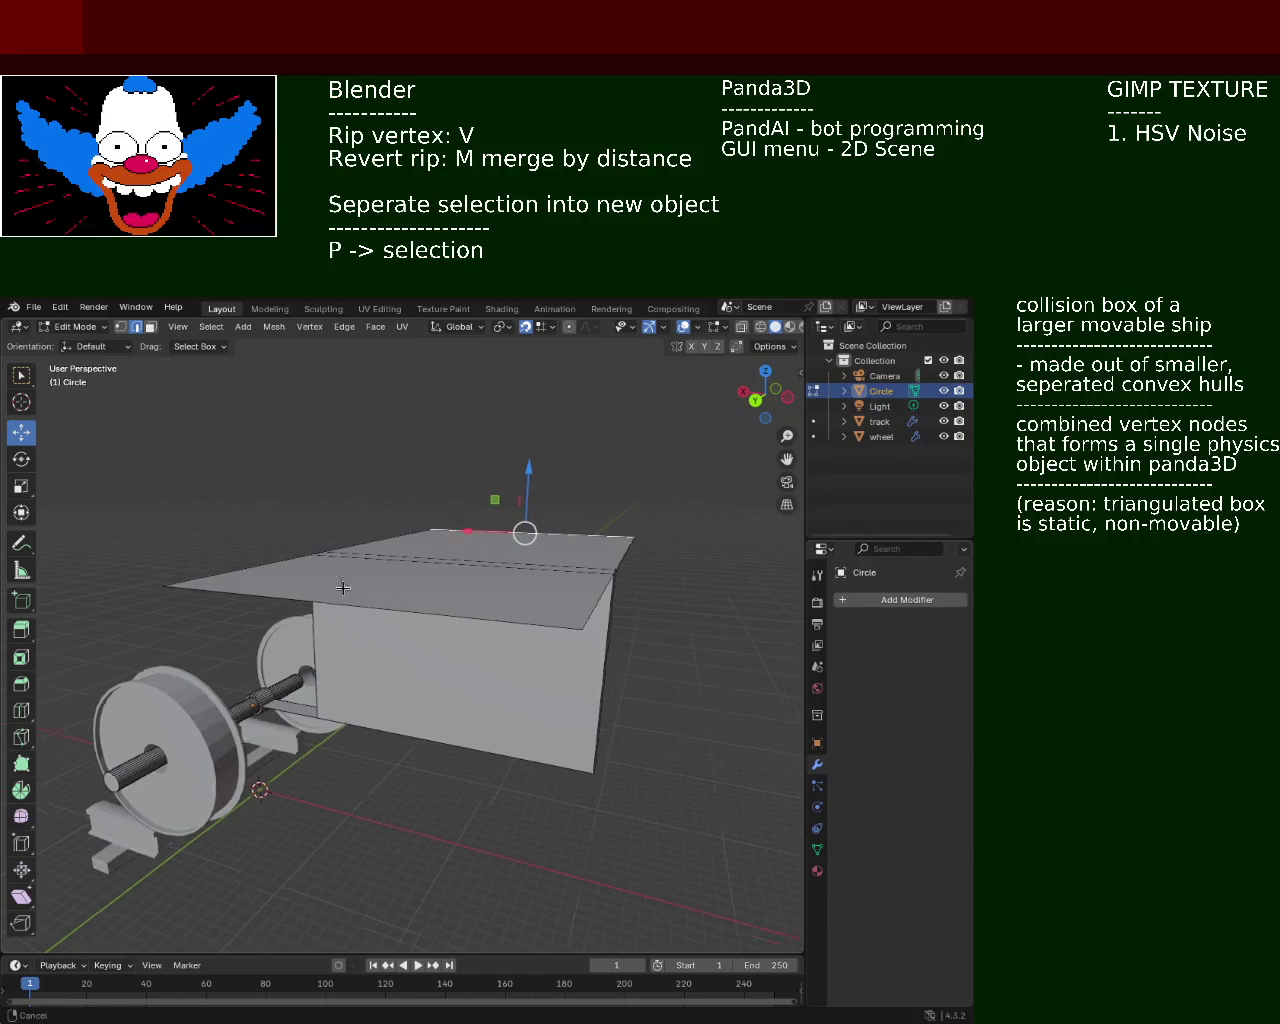
pyautogui.scroll(-3, 337, 491)
pyautogui.moveTo(337, 491); pyautogui.dragTo(282, 551, button='middle')
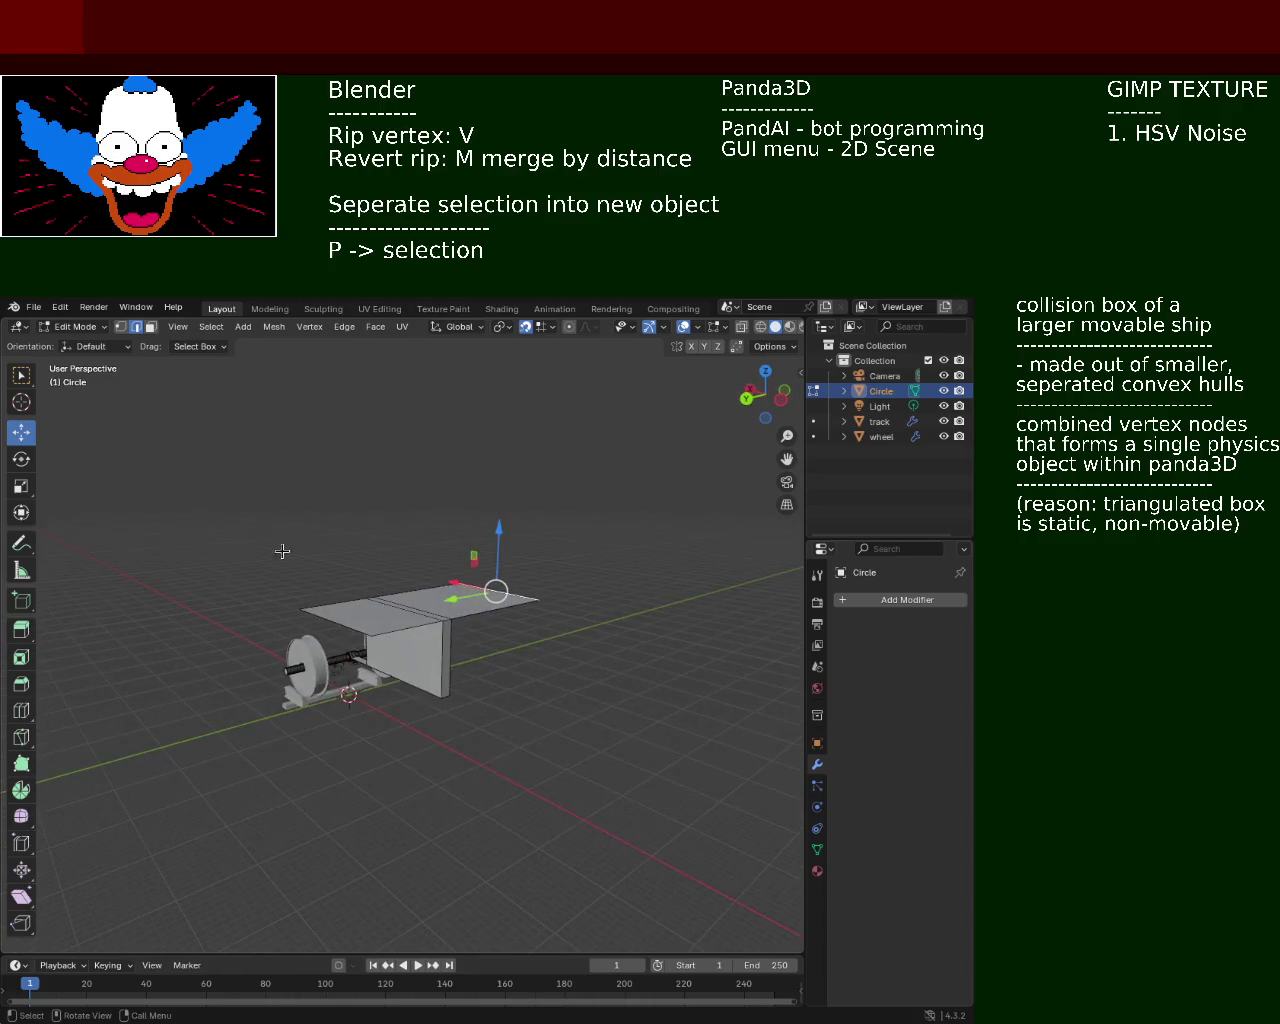
pyautogui.click(150, 326)
pyautogui.click(444, 627)
pyautogui.click(446, 648)
pyautogui.press('e')
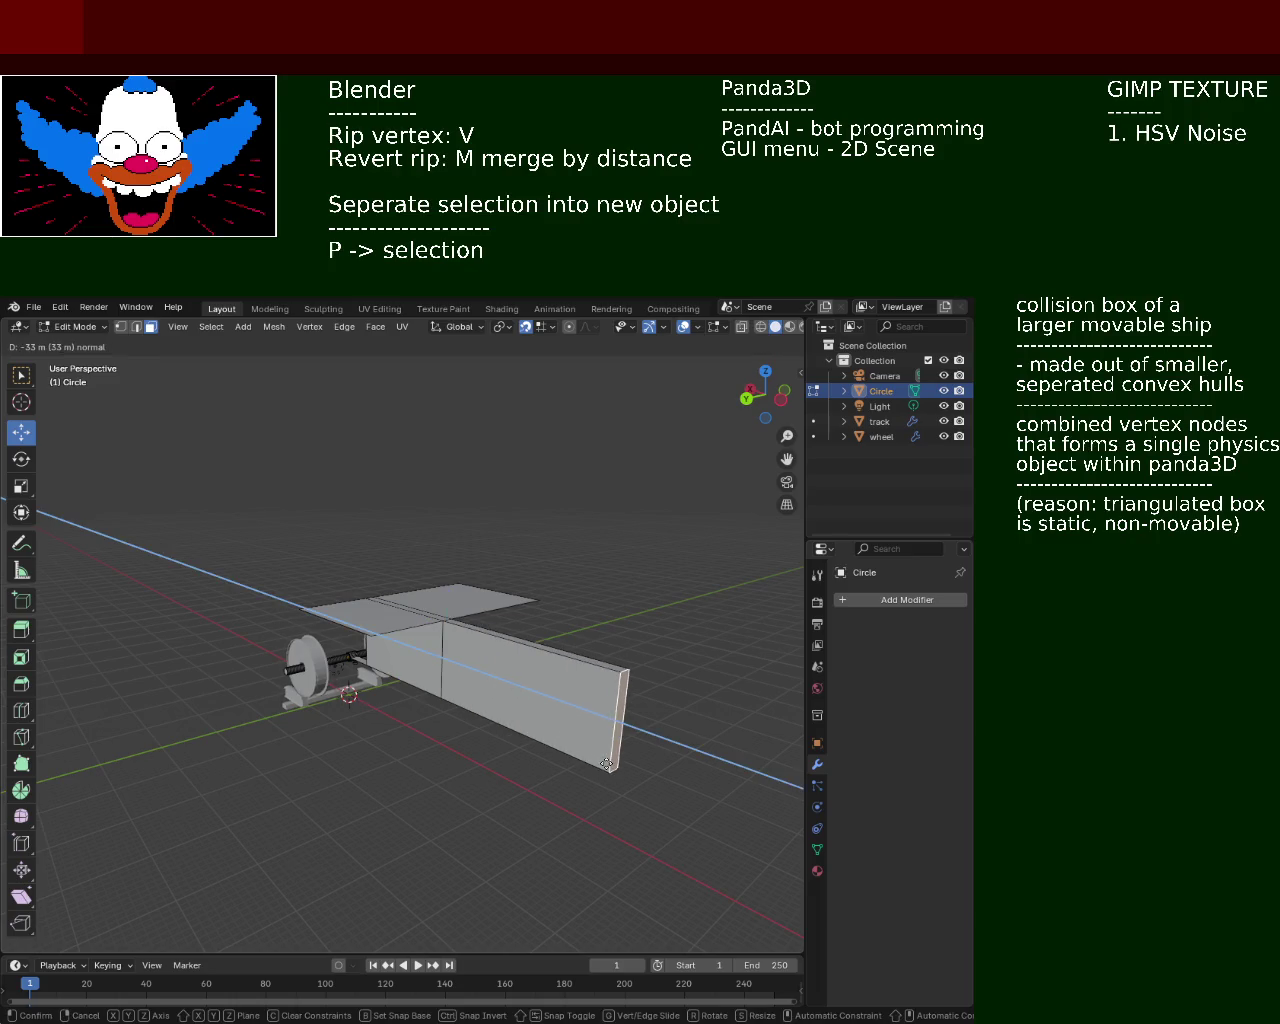
pyautogui.click(705, 800)
pyautogui.moveTo(128, 827)
pyautogui.mouseDown(button='middle')
pyautogui.moveTo(467, 685)
pyautogui.moveTo(380, 690)
pyautogui.mouseUp(button='middle')
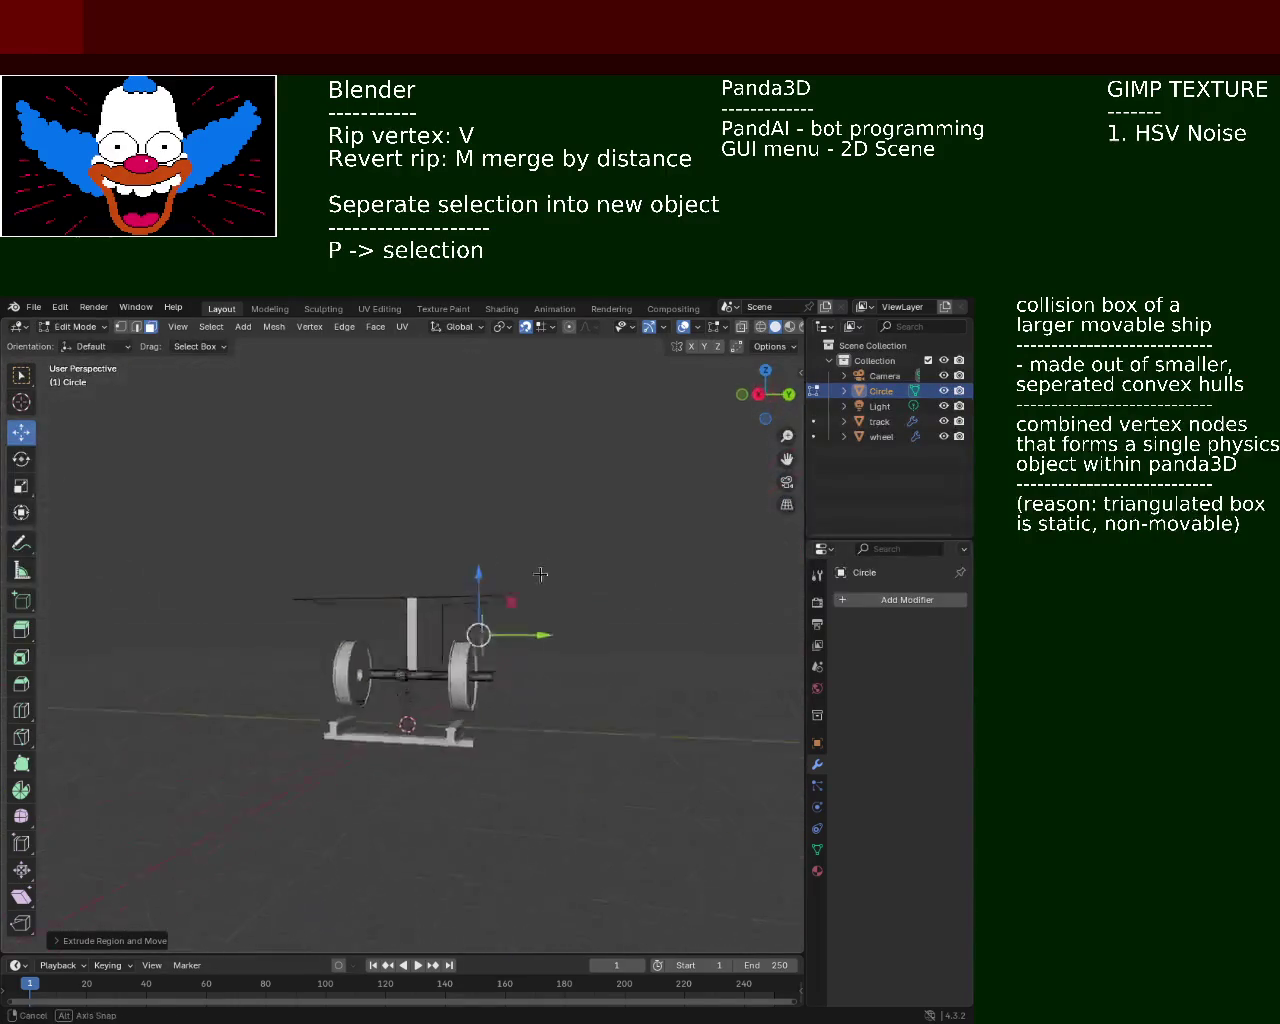
# Check the cart in front and right-side orthographic views
pyautogui.scroll(5, 380, 690)
pyautogui.moveTo(419, 605)
pyautogui.keyDown('ctrl'); pyautogui.mouseDown(button='middle')
pyautogui.moveTo(443, 597)
pyautogui.moveTo(474, 663)
pyautogui.moveTo(403, 683)
pyautogui.moveTo(432, 733)
pyautogui.moveTo(383, 623)
pyautogui.moveTo(791, 580)
pyautogui.moveTo(443, 674)
pyautogui.moveTo(493, 706)
pyautogui.moveTo(293, 623)
pyautogui.moveTo(251, 517)
pyautogui.moveTo(360, 500)
pyautogui.moveTo(543, 512)
pyautogui.moveTo(353, 587)
pyautogui.moveTo(405, 601)
pyautogui.mouseUp(button='middle'); pyautogui.keyUp('ctrl')
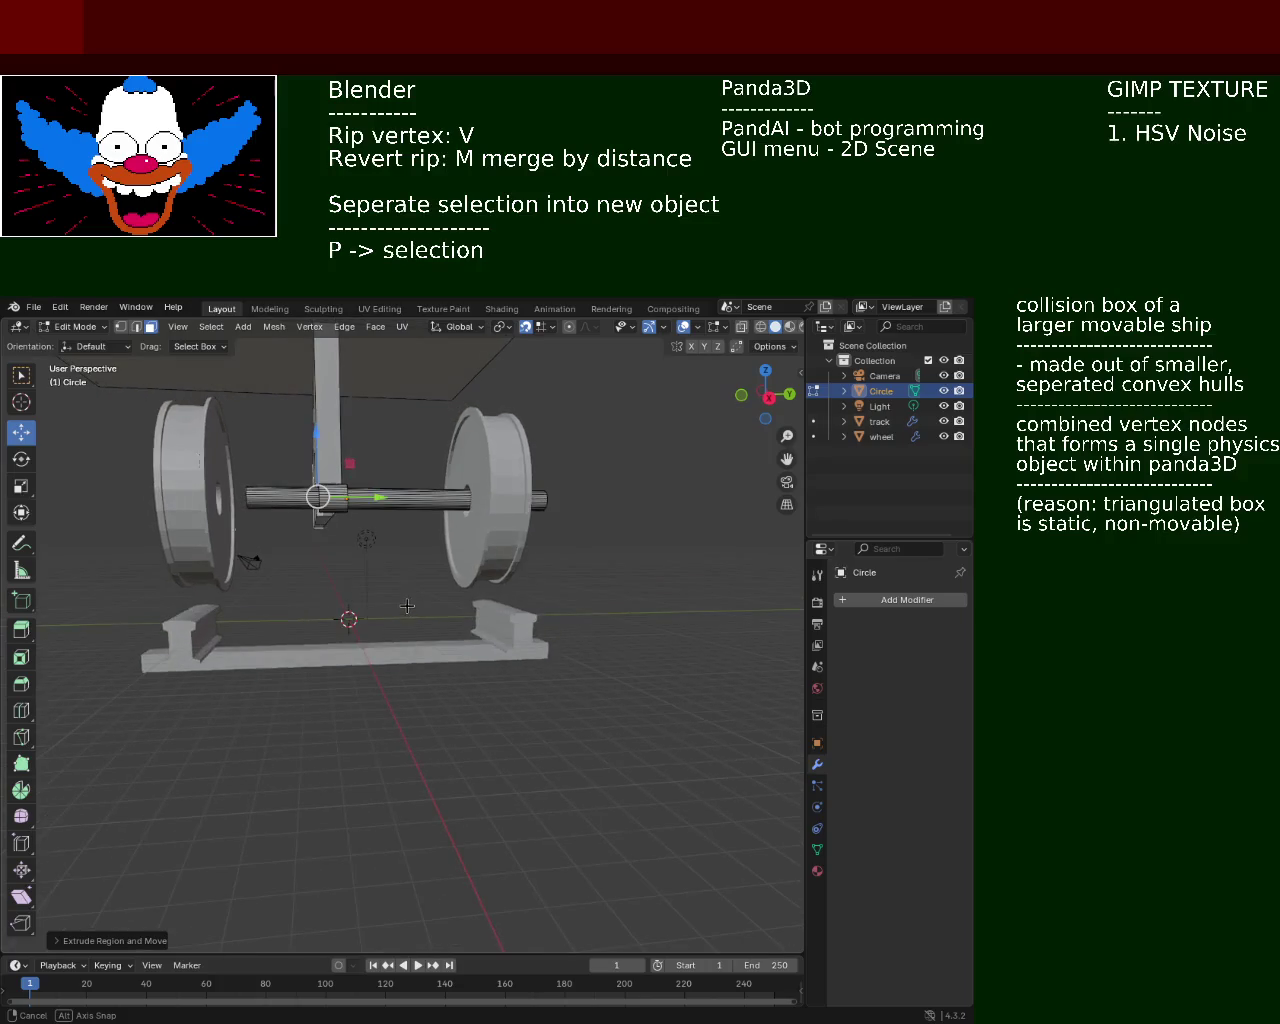
pyautogui.press('KP_1')
pyautogui.press('KP_3')
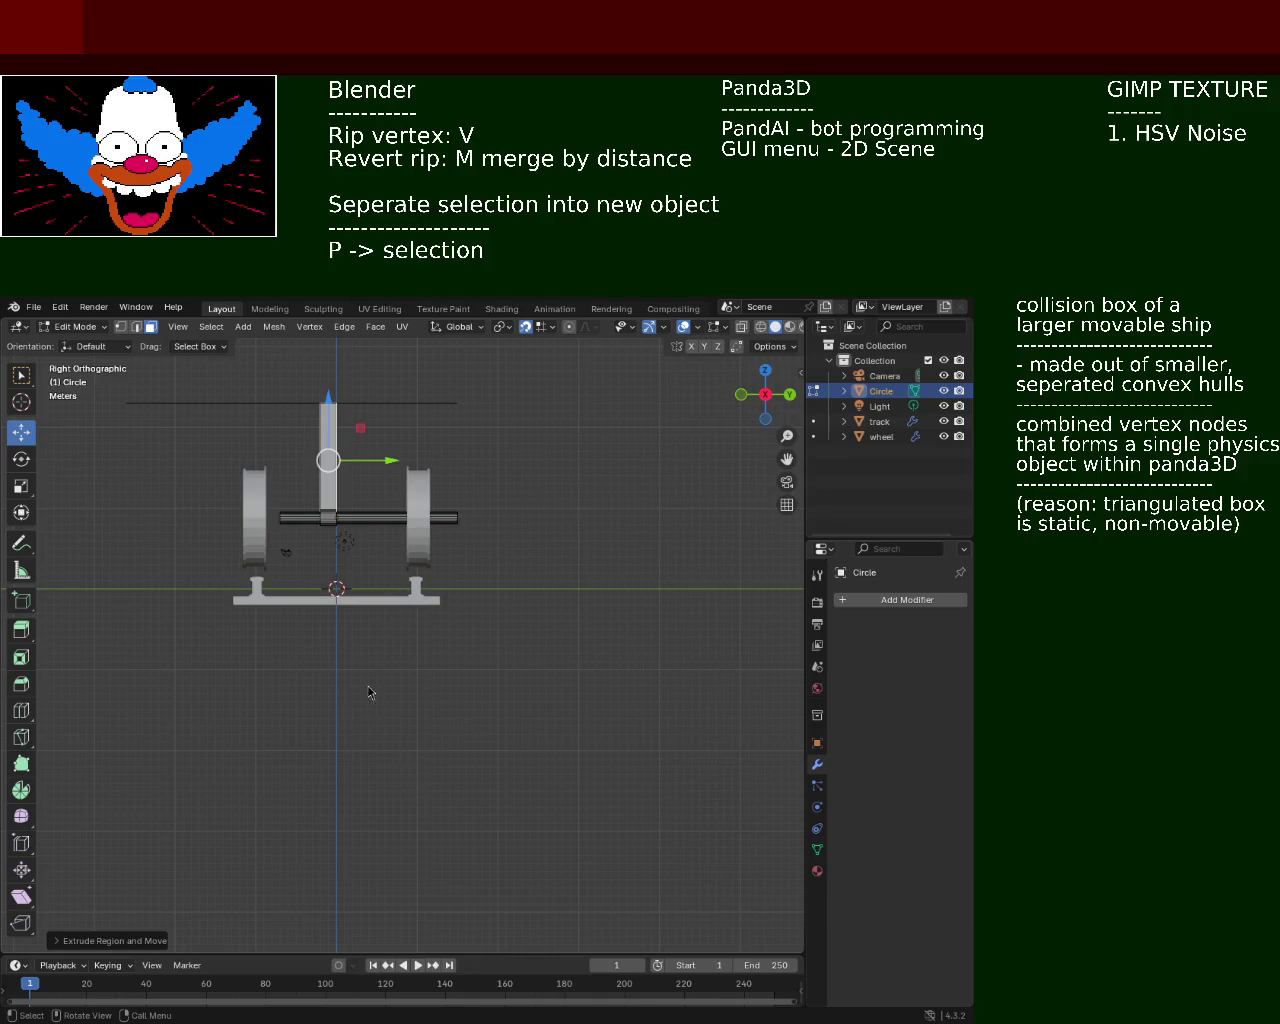
pyautogui.moveTo(312, 510); pyautogui.dragTo(358, 588, button='middle')
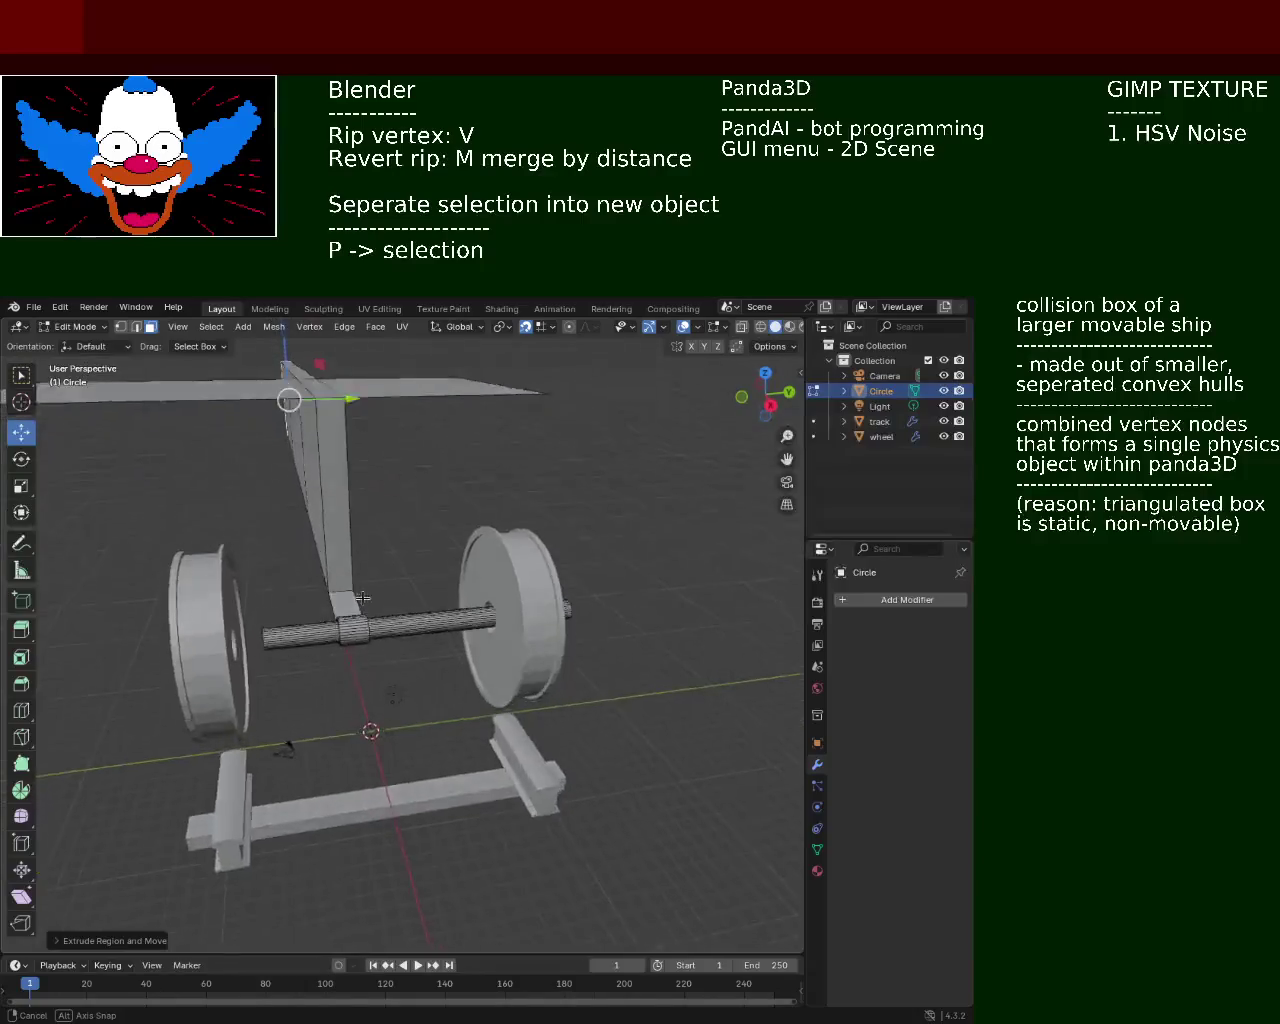
pyautogui.press('KP_3')
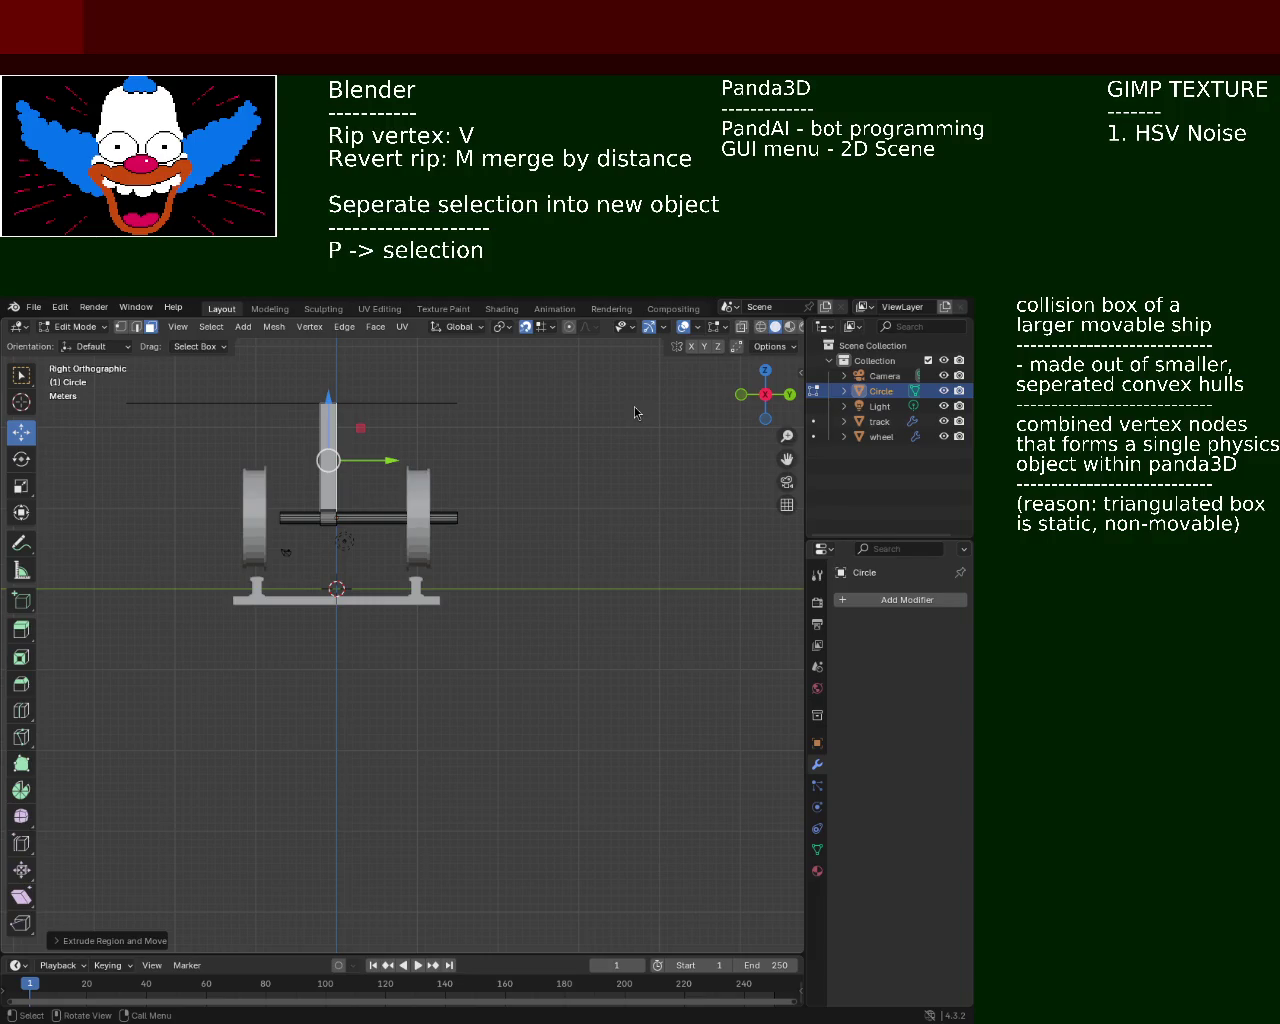
# Orbit around the wheel axle to inspect the model and save it as train.blend
pyautogui.moveTo(259, 456)
pyautogui.mouseDown(button='middle')
pyautogui.moveTo(608, 664)
pyautogui.moveTo(518, 681)
pyautogui.mouseUp(button='middle')
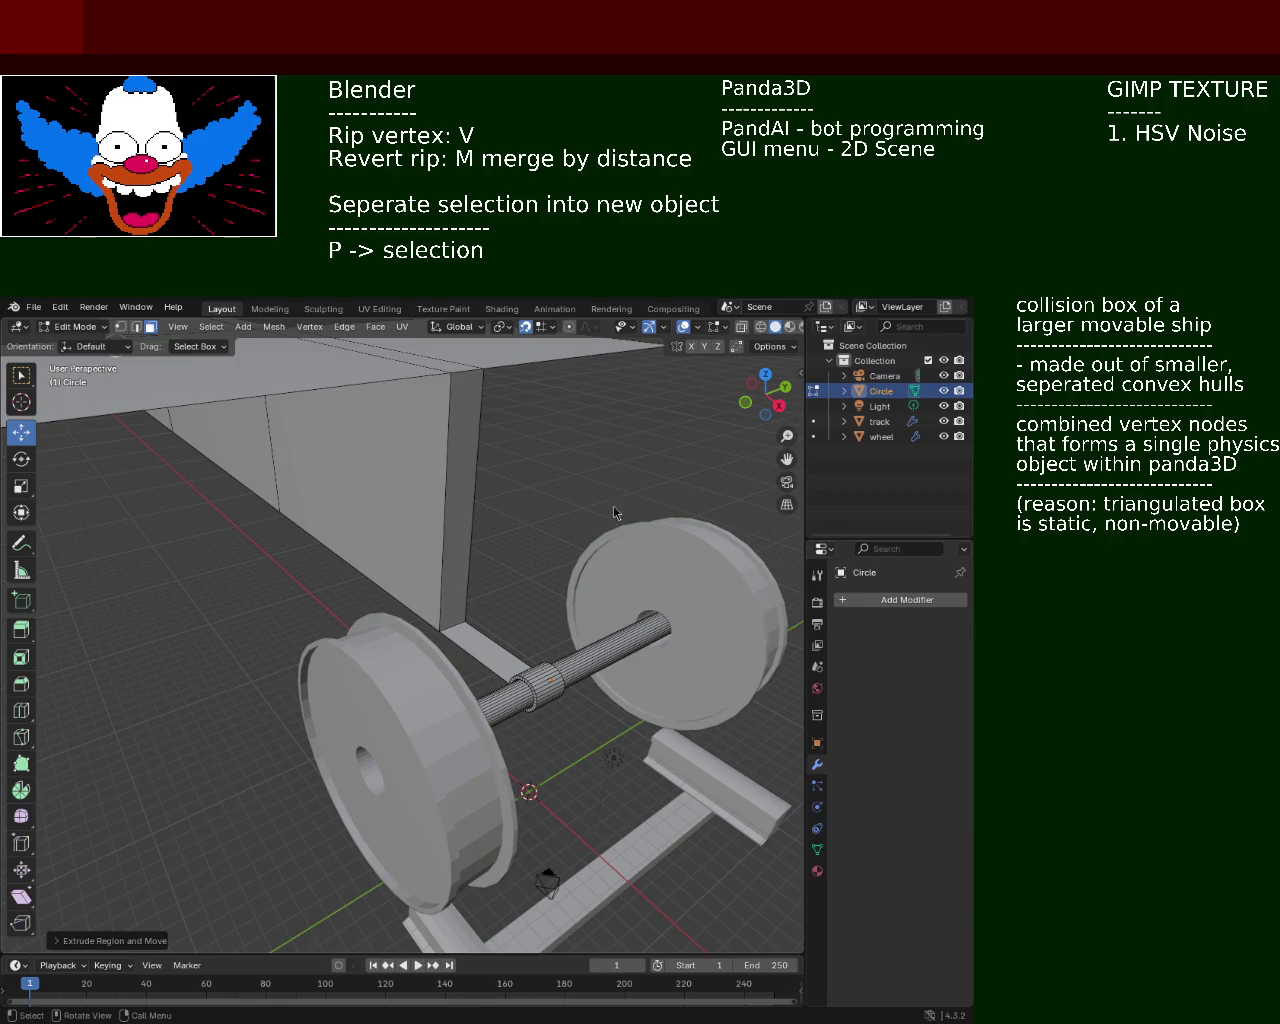
pyautogui.moveTo(326, 523)
pyautogui.mouseDown(button='middle')
pyautogui.moveTo(374, 674)
pyautogui.moveTo(510, 503)
pyautogui.mouseUp(button='middle')
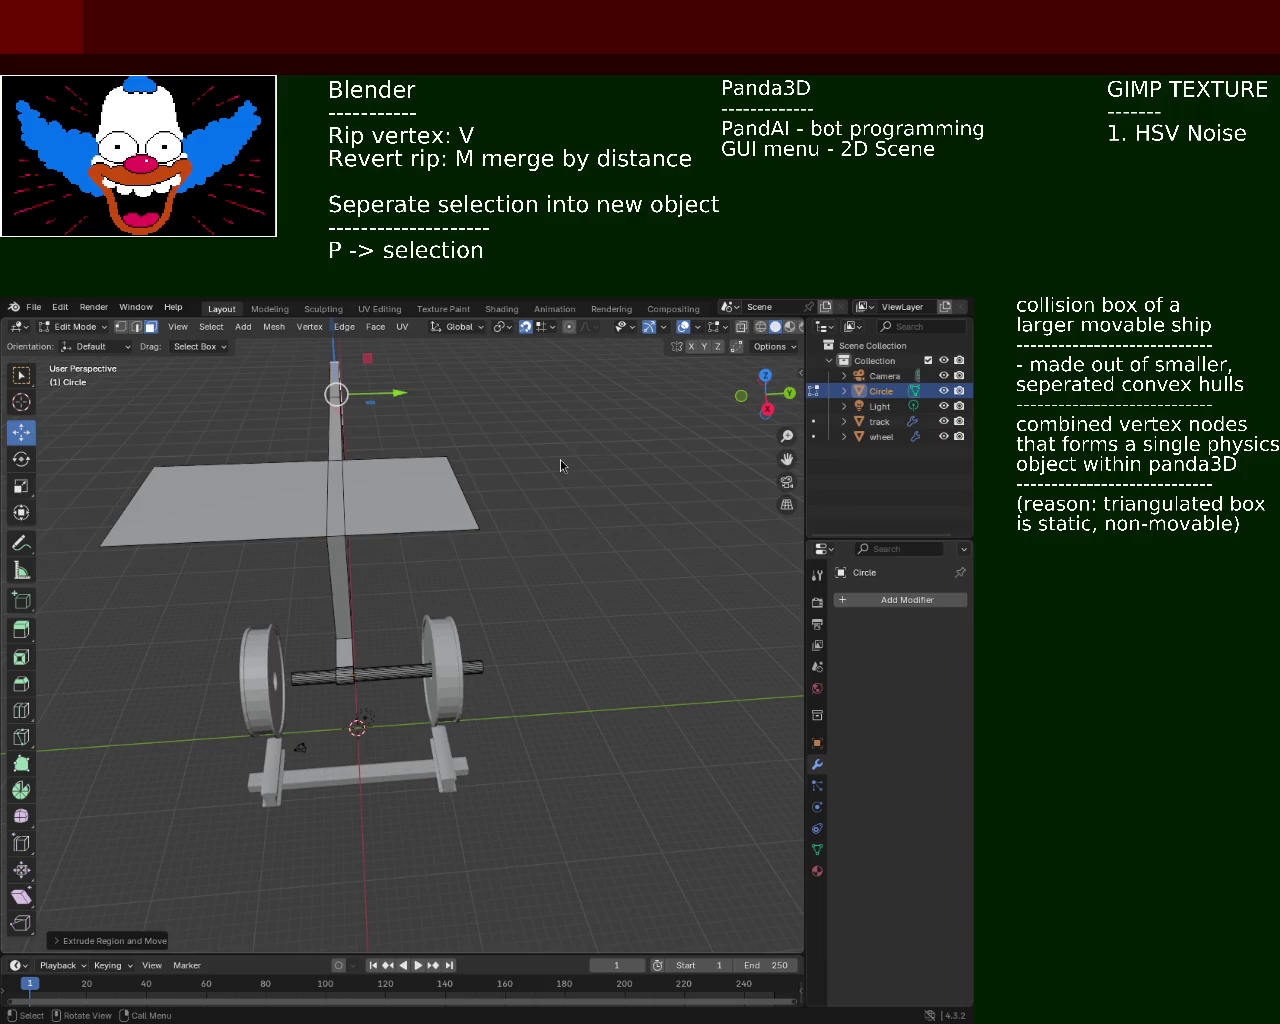
pyautogui.scroll(3, 386, 692)
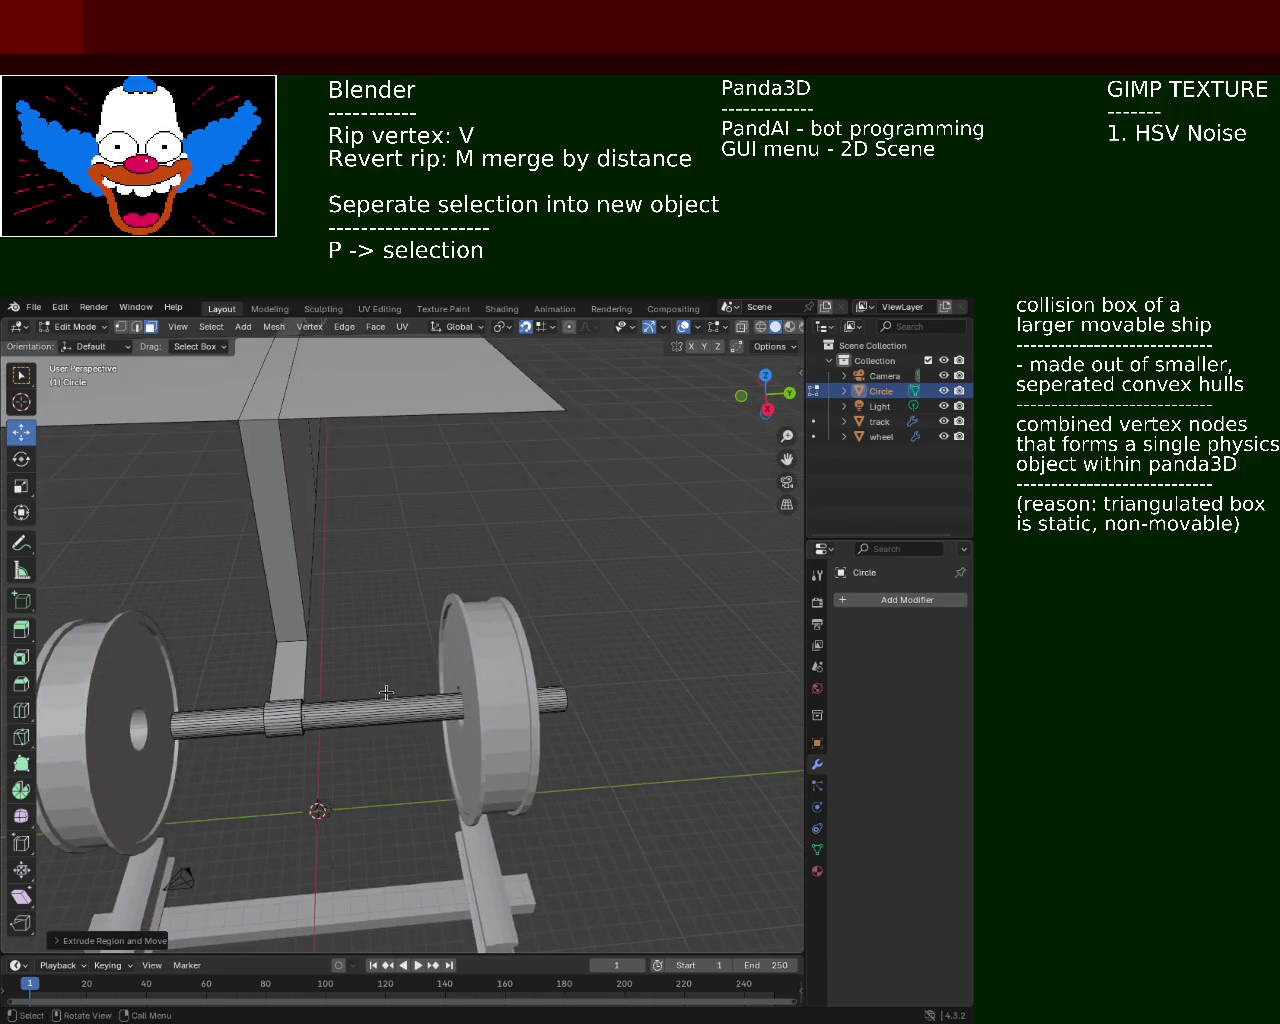
pyautogui.moveTo(386, 692); pyautogui.dragTo(337, 640, button='middle')
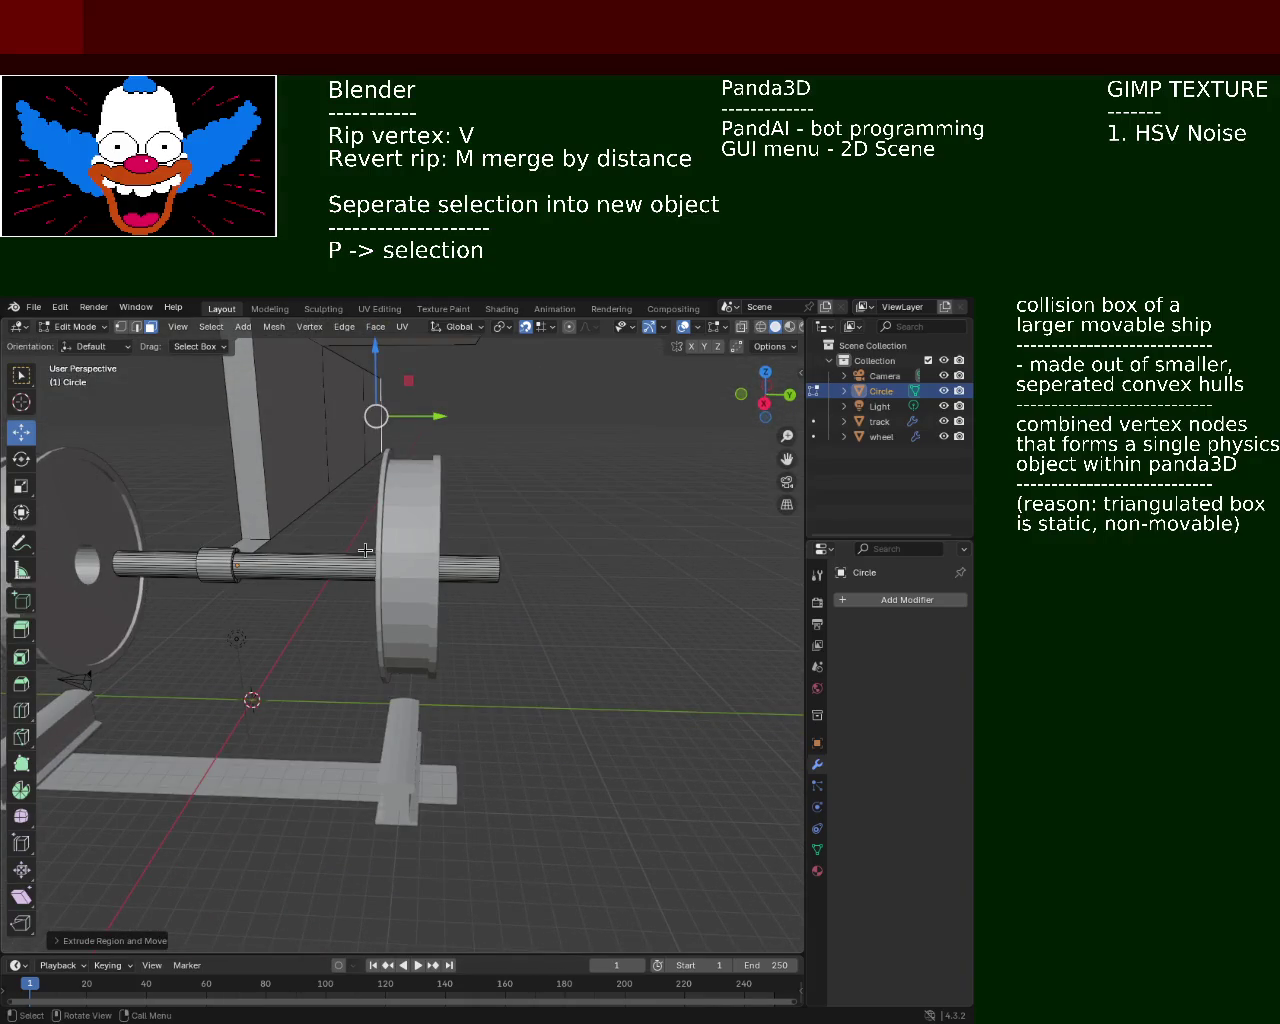
pyautogui.moveTo(166, 565); pyautogui.dragTo(385, 592, button='middle')
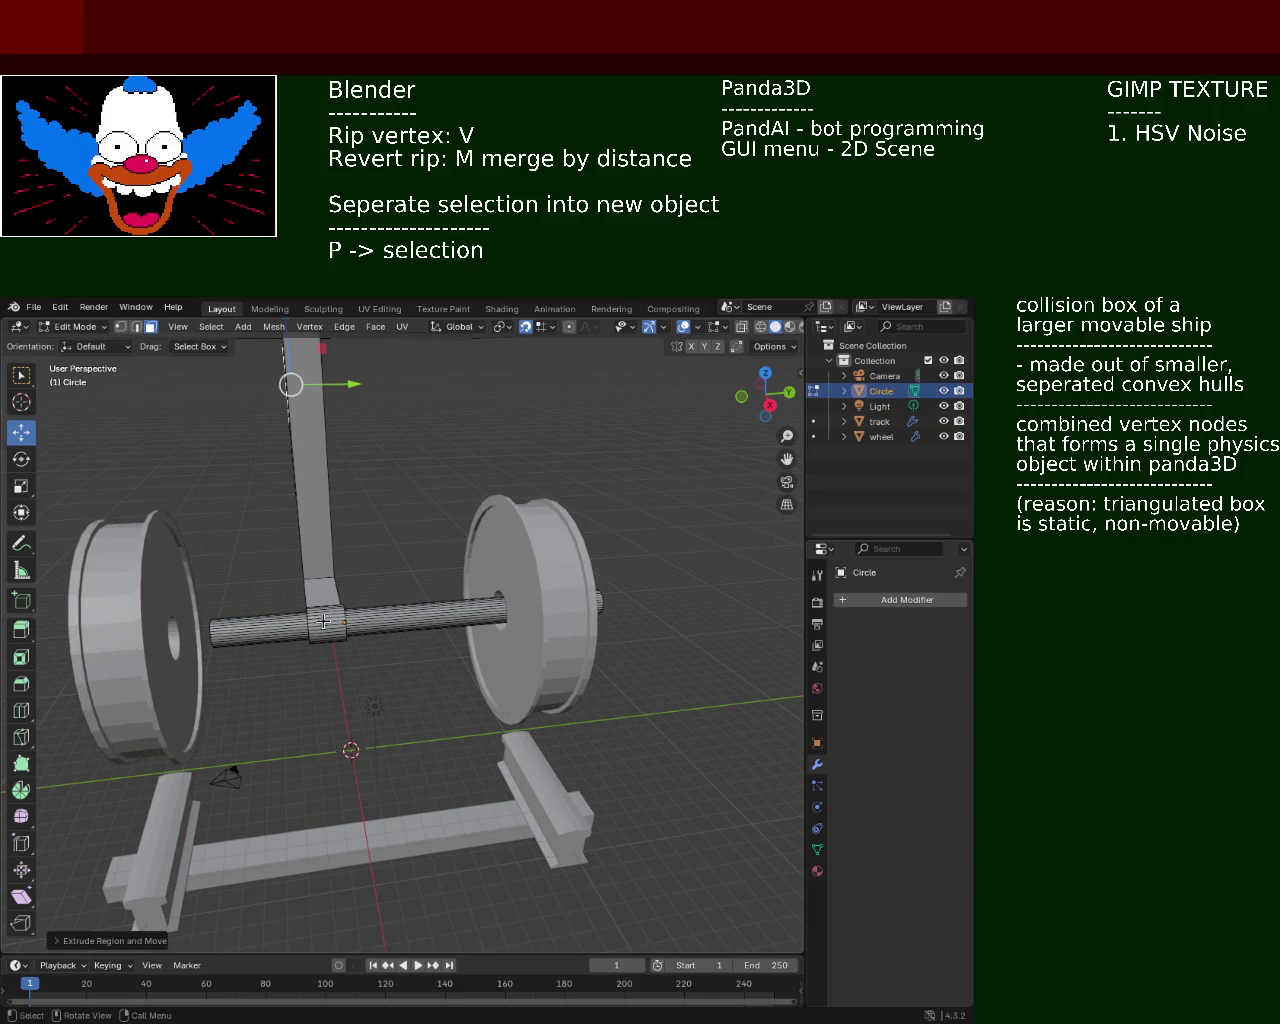
pyautogui.moveTo(433, 584)
pyautogui.mouseDown(button='middle')
pyautogui.moveTo(363, 608)
pyautogui.moveTo(445, 510)
pyautogui.moveTo(420, 596)
pyautogui.moveTo(400, 608)
pyautogui.moveTo(423, 624)
pyautogui.moveTo(350, 610)
pyautogui.moveTo(382, 727)
pyautogui.moveTo(350, 600)
pyautogui.moveTo(341, 636)
pyautogui.mouseUp(button='middle')
pyautogui.hotkey('ctrl', 's')
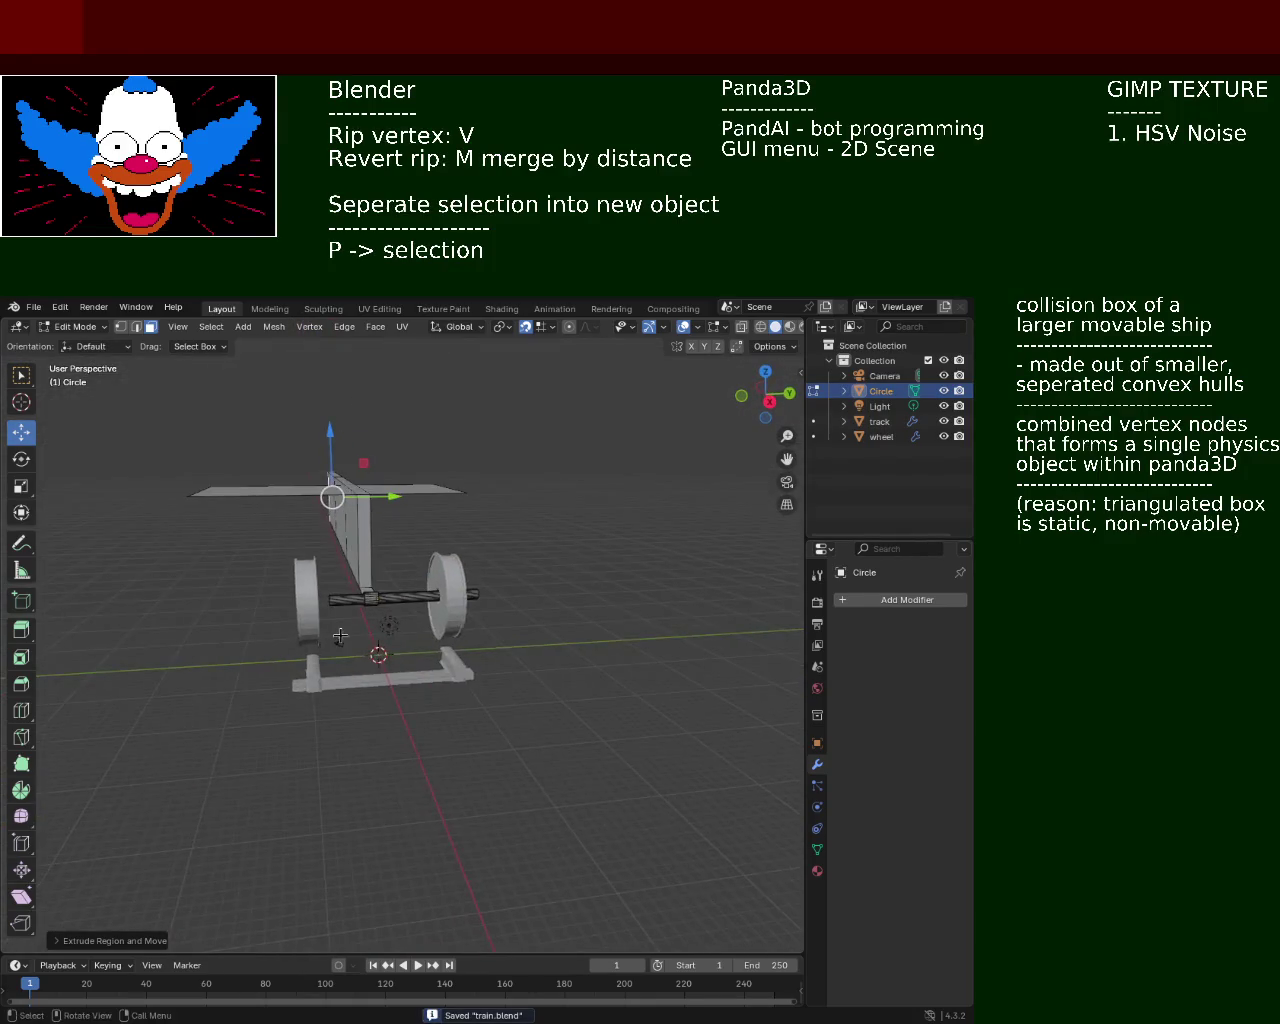
pyautogui.moveTo(422, 564); pyautogui.dragTo(402, 610, button='middle')
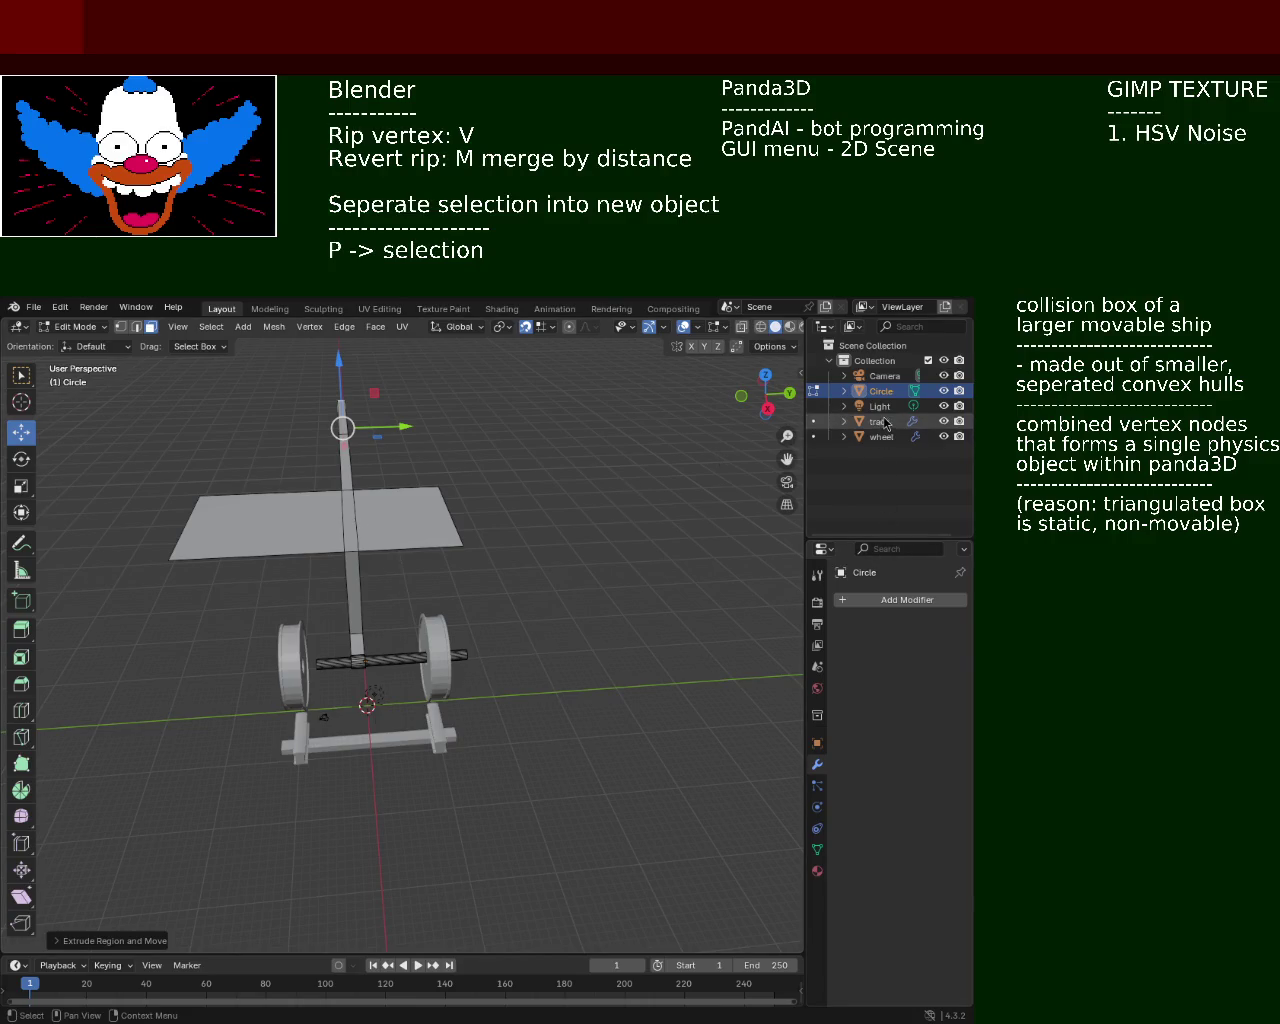
# Step through the Outliner objects and switch to Object Mode
pyautogui.click(886, 377)
pyautogui.click(884, 391)
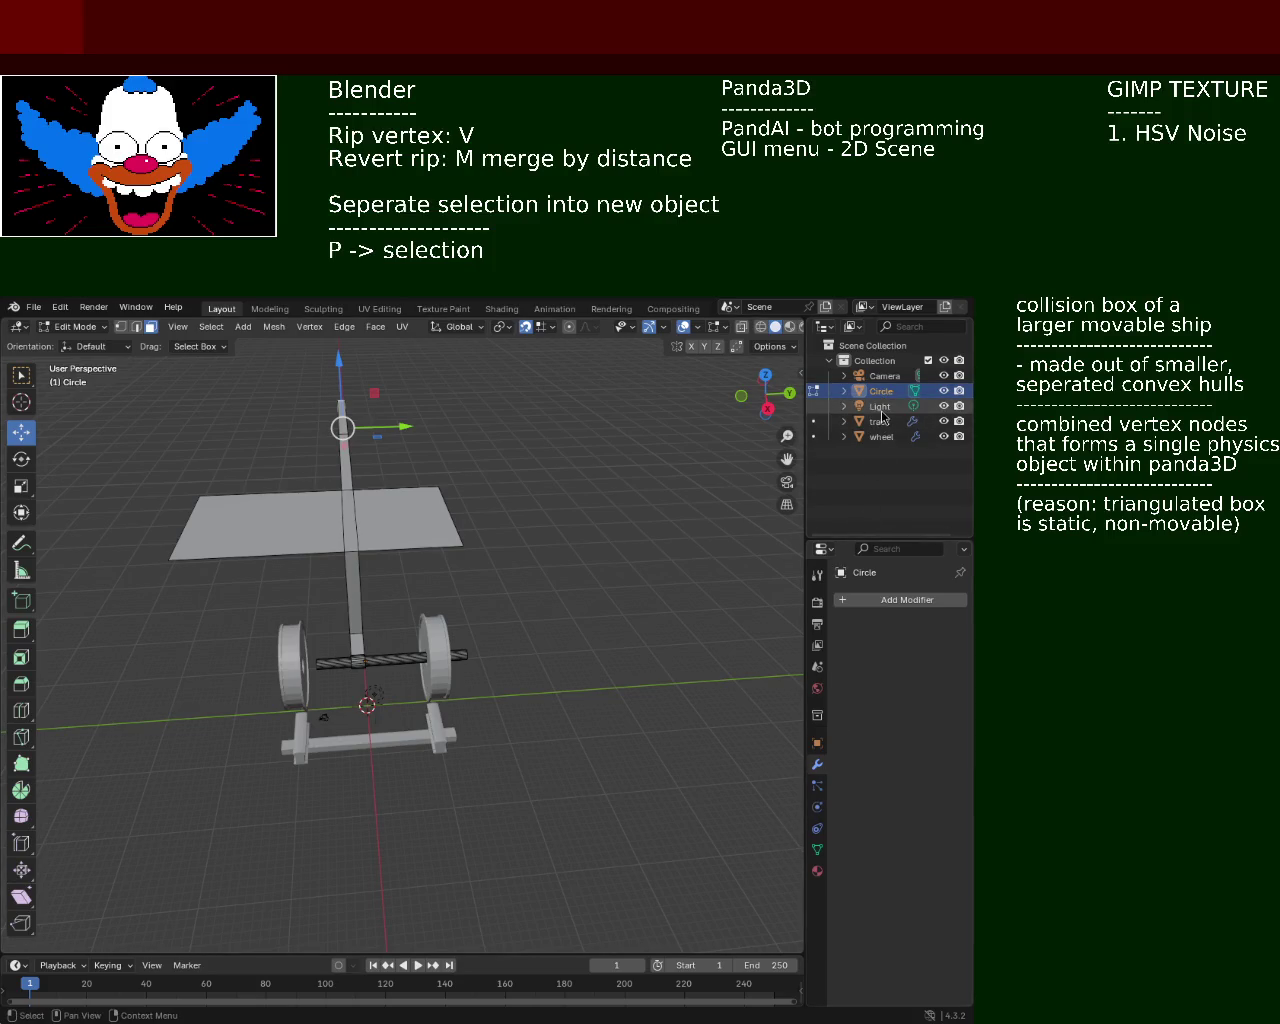
pyautogui.click(880, 406)
pyautogui.click(880, 421)
pyautogui.click(881, 437)
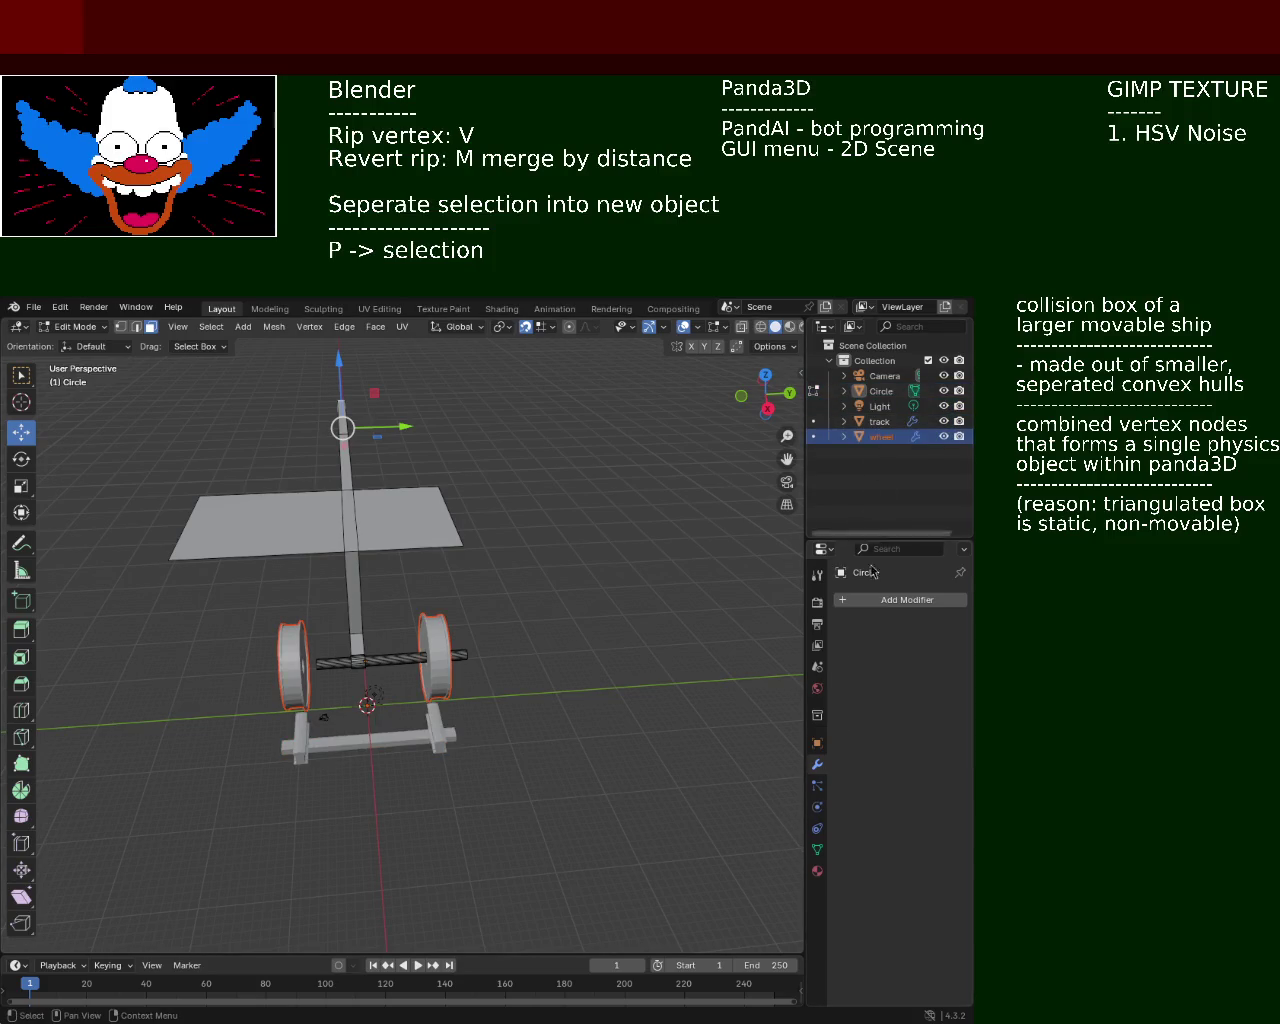
pyautogui.press('Tab')
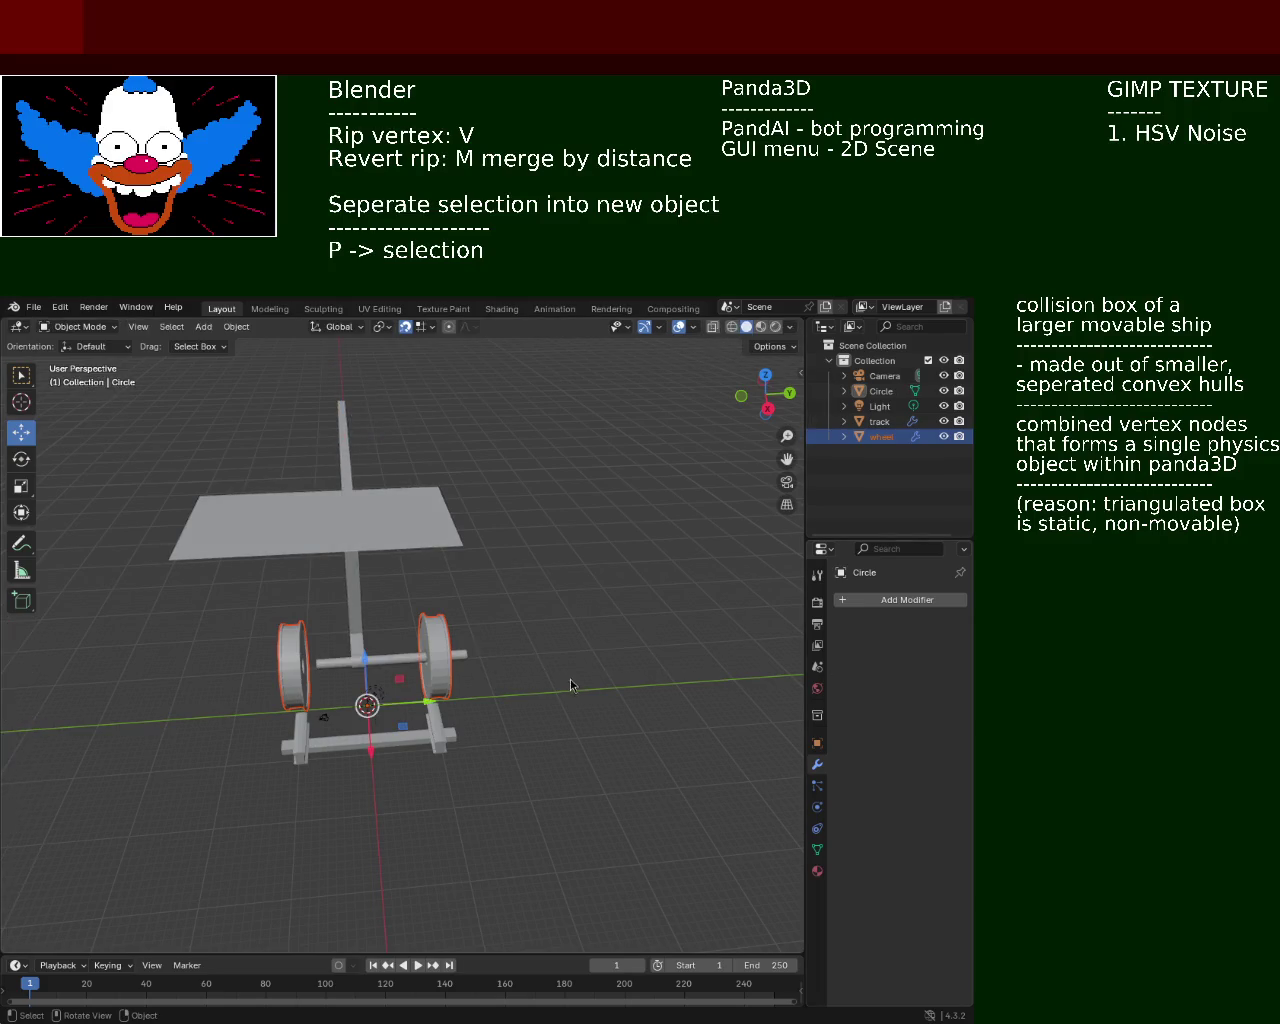
# Delete the Mirror modifiers from the wheel and the track objects
pyautogui.click(886, 436)
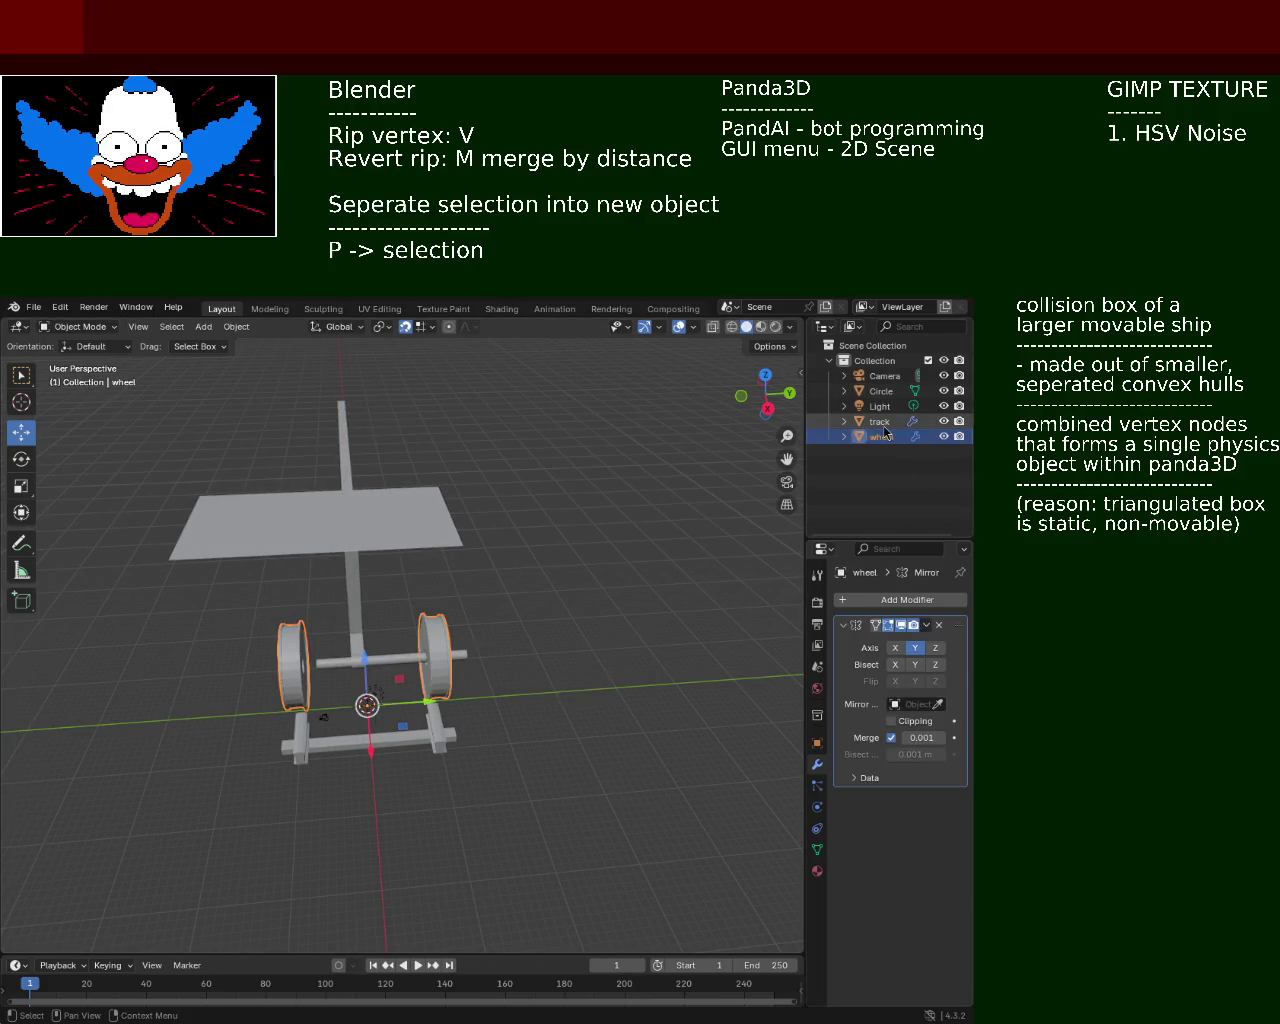
pyautogui.click(941, 626)
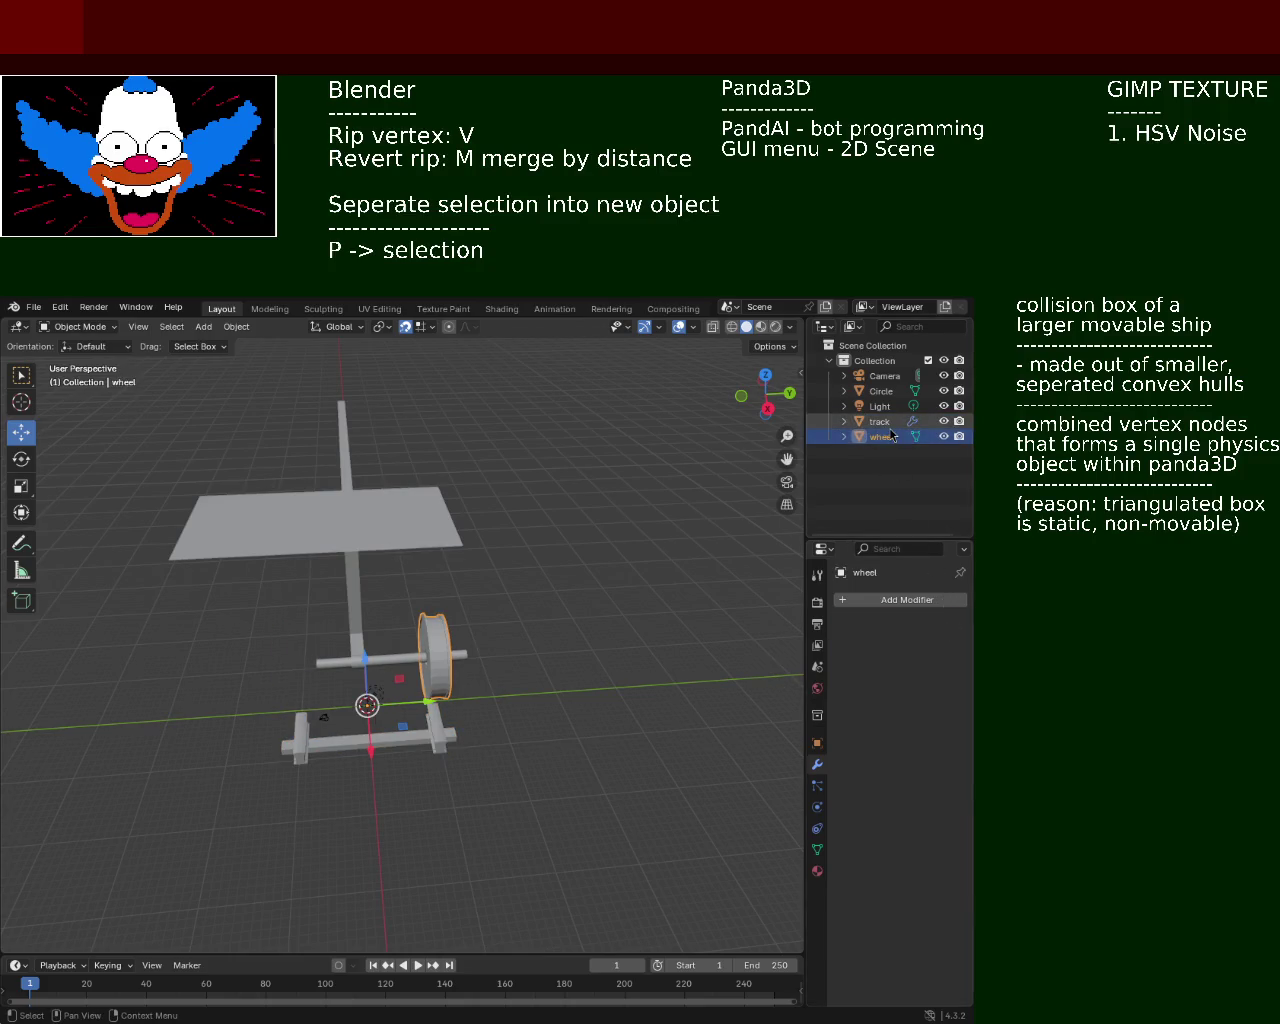
pyautogui.click(878, 421)
pyautogui.click(940, 627)
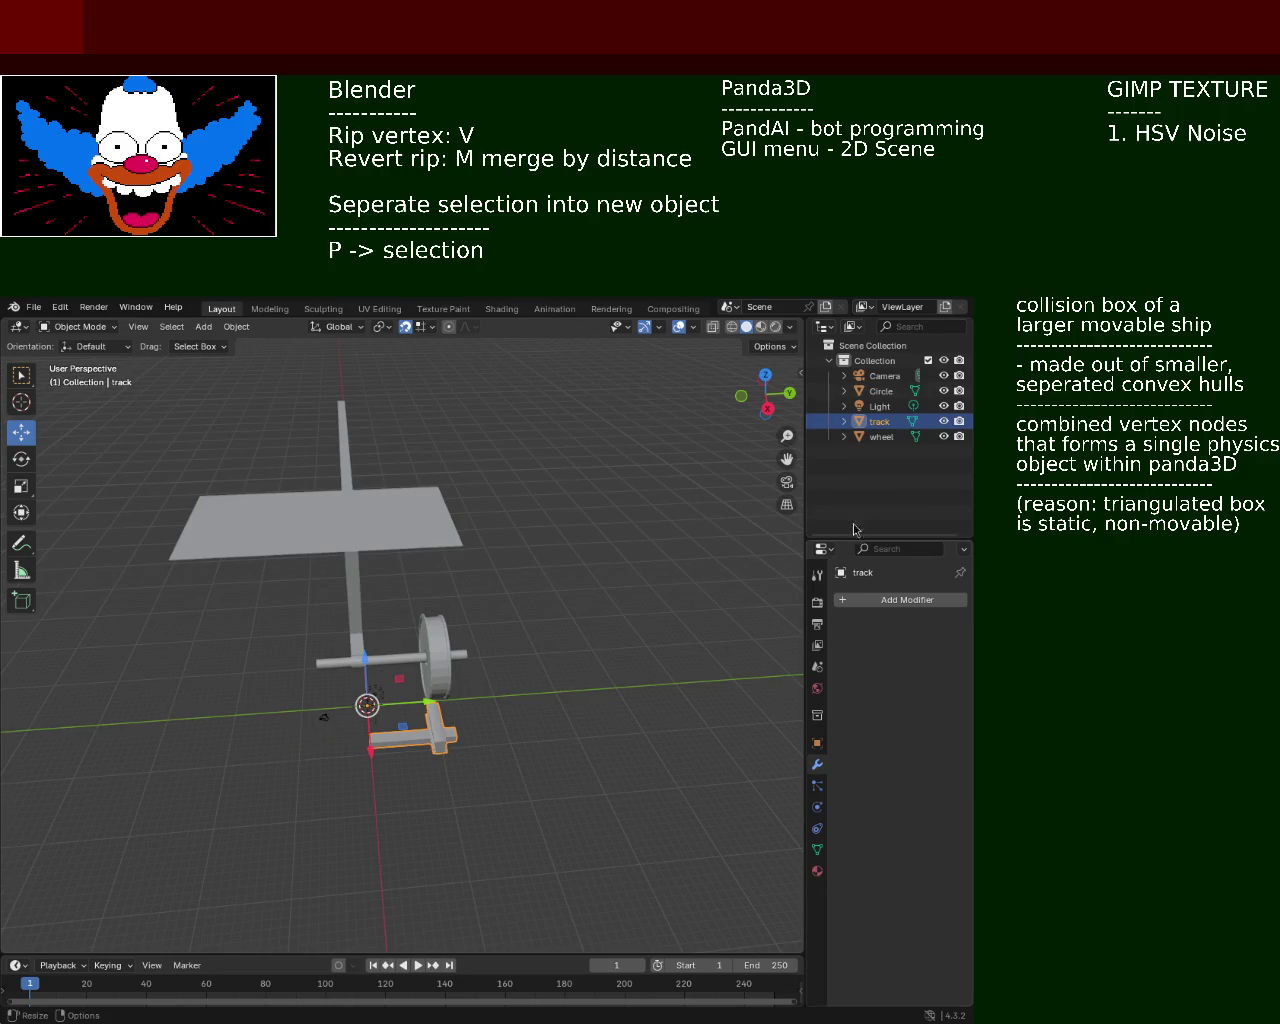
pyautogui.click(880, 391)
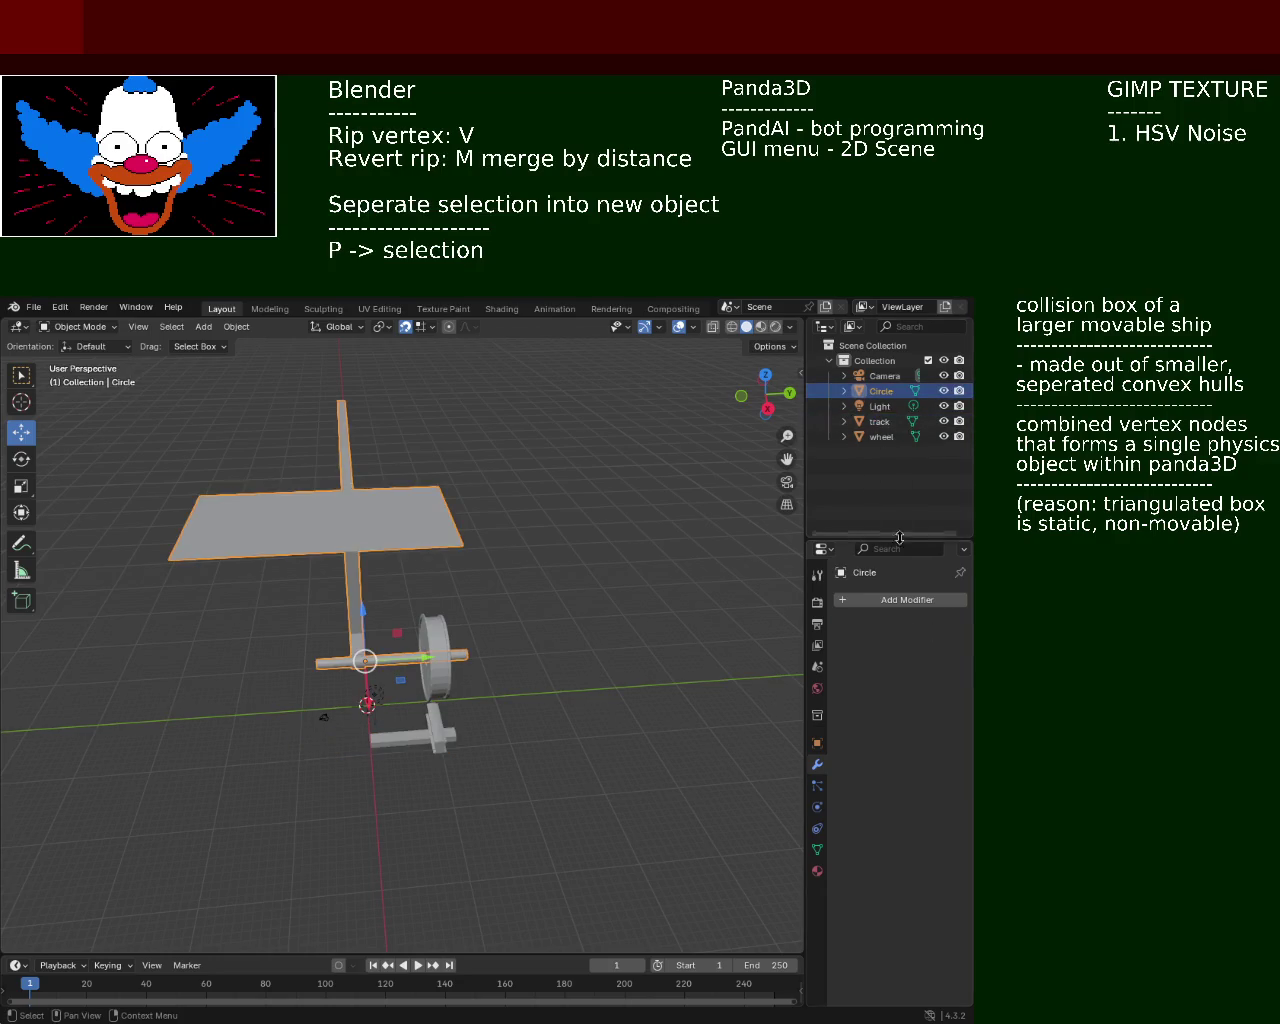
pyautogui.click(884, 375)
pyautogui.moveTo(511, 624)
pyautogui.mouseDown(button='middle')
pyautogui.moveTo(407, 550)
pyautogui.moveTo(400, 566)
pyautogui.mouseUp(button='middle')
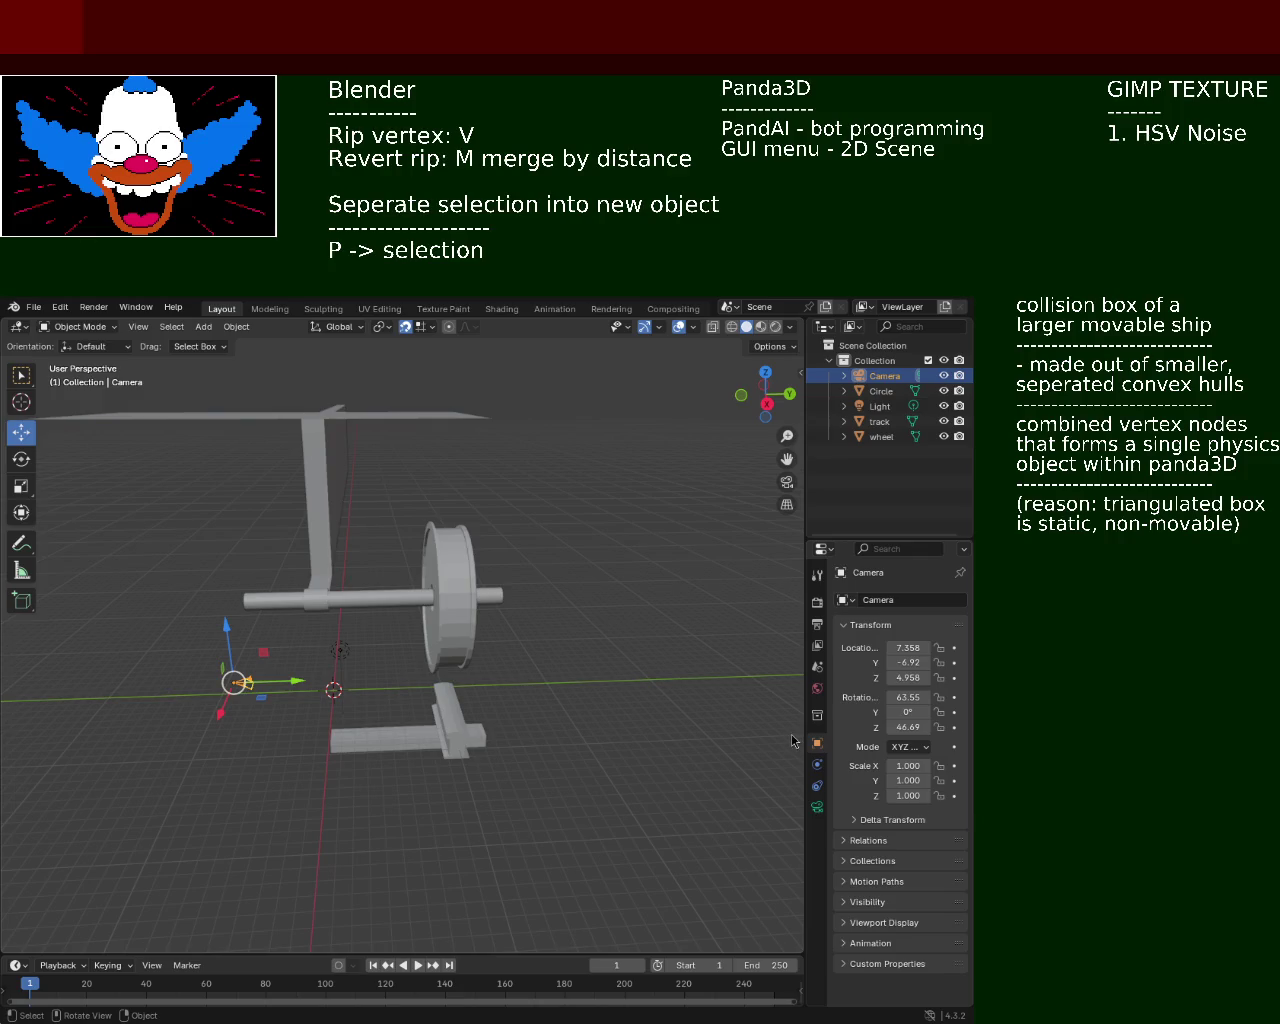
# Orbit closer to inspect the half-model and save it as train.blend
pyautogui.moveTo(398, 654)
pyautogui.mouseDown(button='middle')
pyautogui.moveTo(476, 589)
pyautogui.moveTo(363, 617)
pyautogui.moveTo(365, 561)
pyautogui.moveTo(268, 532)
pyautogui.moveTo(376, 544)
pyautogui.moveTo(357, 511)
pyautogui.mouseUp(button='middle')
pyautogui.hotkey('ctrl', 's')
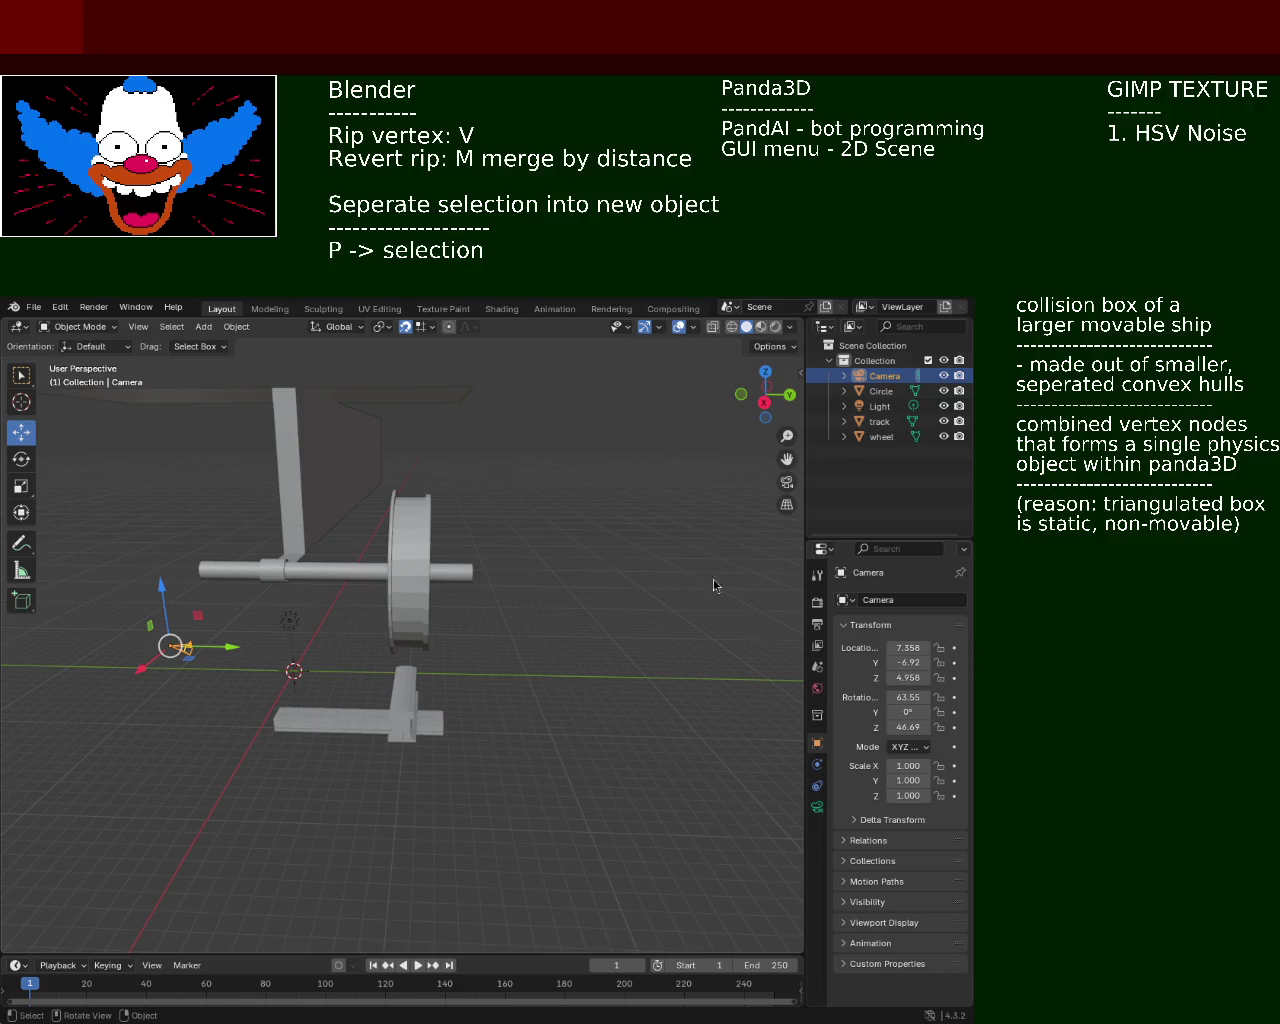
pyautogui.moveTo(449, 605)
pyautogui.keyDown('ctrl'); pyautogui.mouseDown(button='middle')
pyautogui.moveTo(469, 478)
pyautogui.moveTo(402, 629)
pyautogui.moveTo(353, 505)
pyautogui.moveTo(379, 475)
pyautogui.mouseUp(button='middle'); pyautogui.keyUp('ctrl')
pyautogui.scroll(-5, 469, 478)
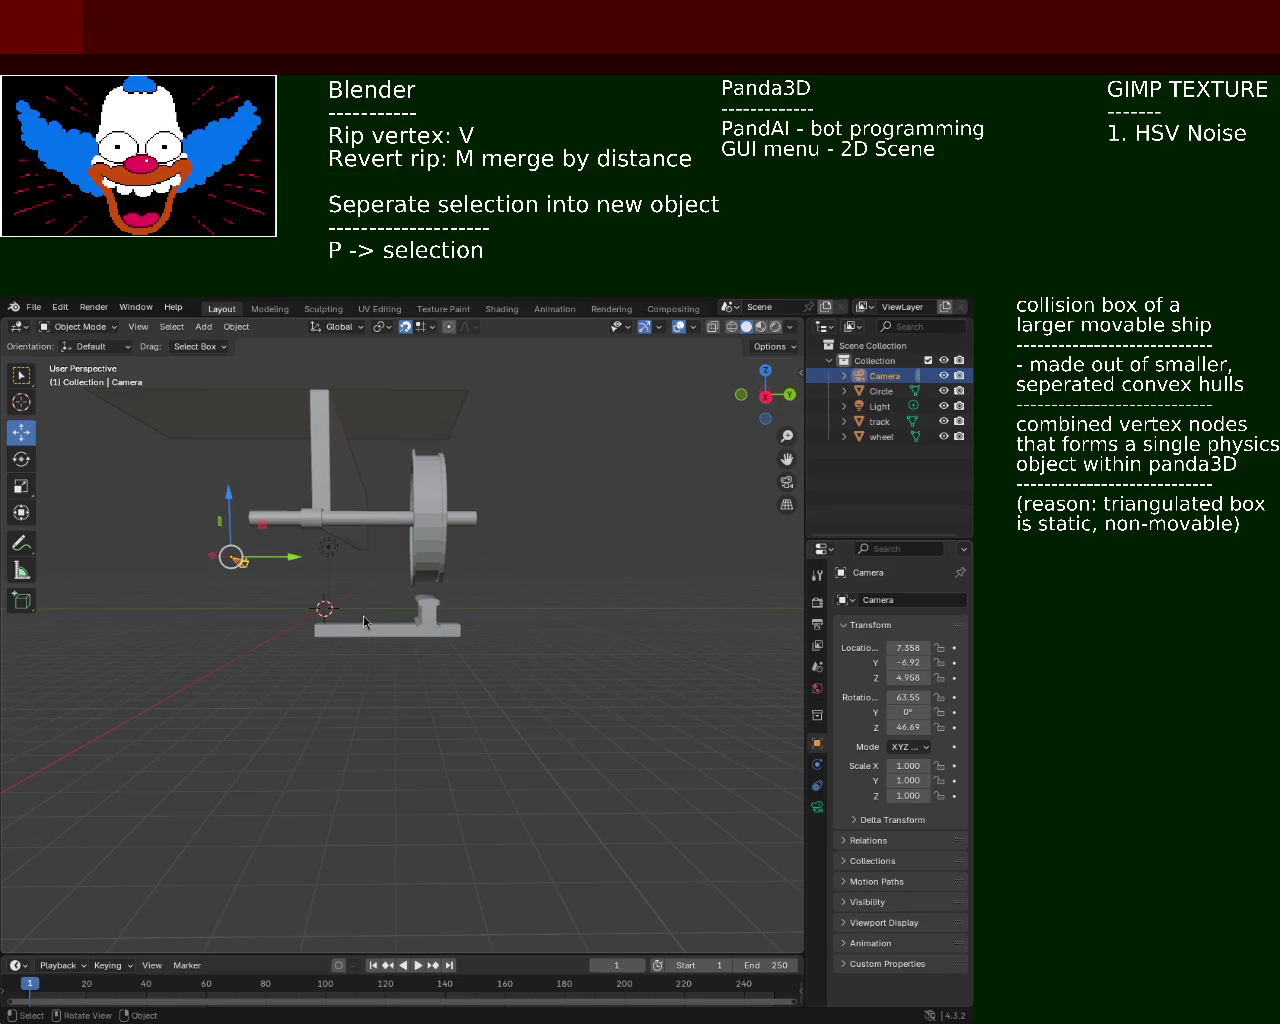
pyautogui.moveTo(341, 548)
pyautogui.mouseDown(button='middle')
pyautogui.moveTo(346, 605)
pyautogui.moveTo(364, 560)
pyautogui.mouseUp(button='middle')
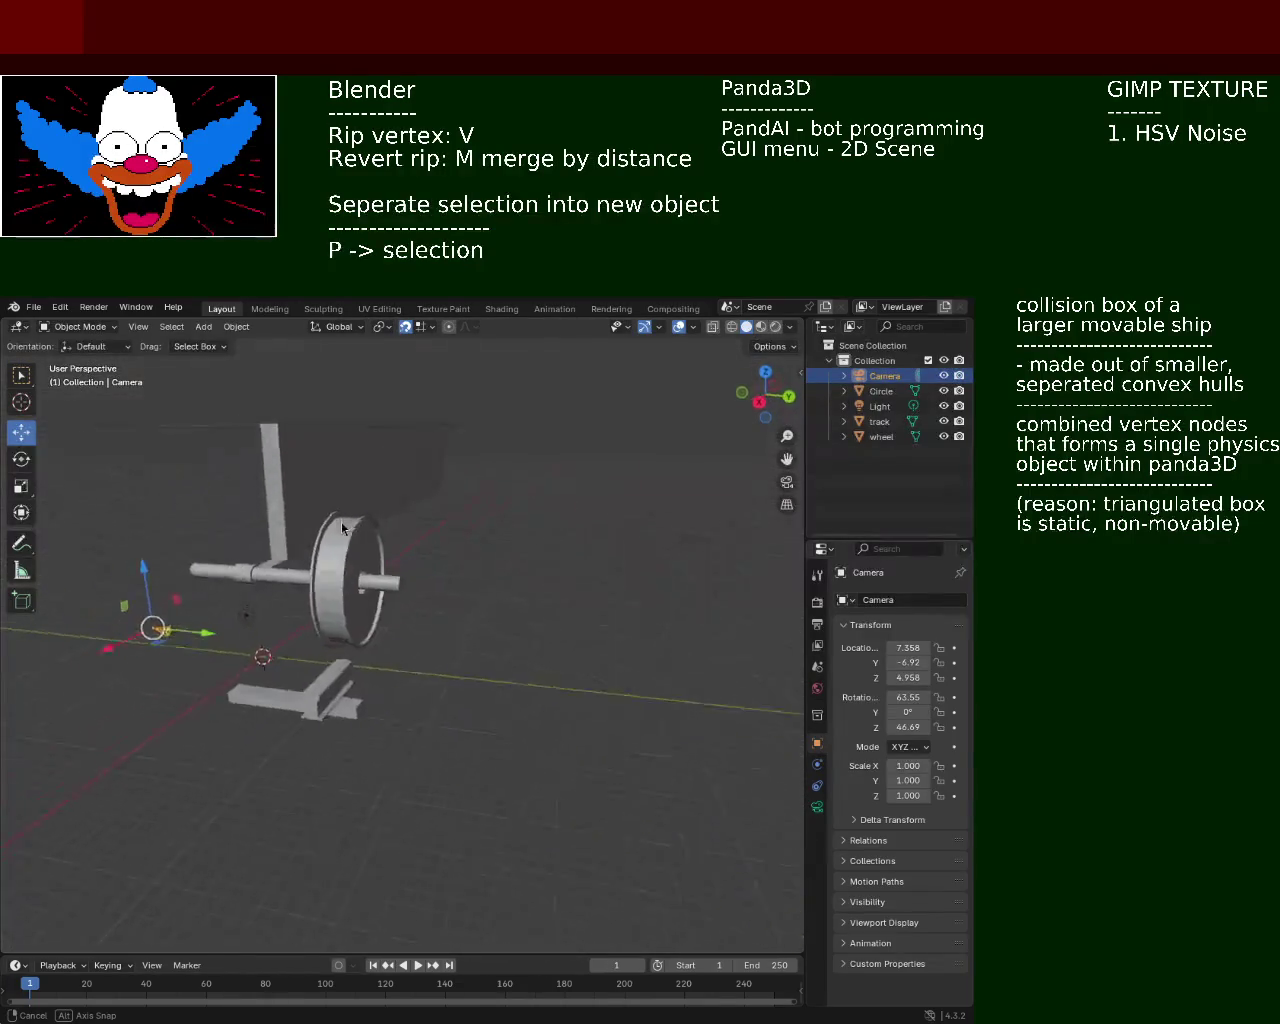
pyautogui.moveTo(364, 560); pyautogui.dragTo(386, 479, button='middle')
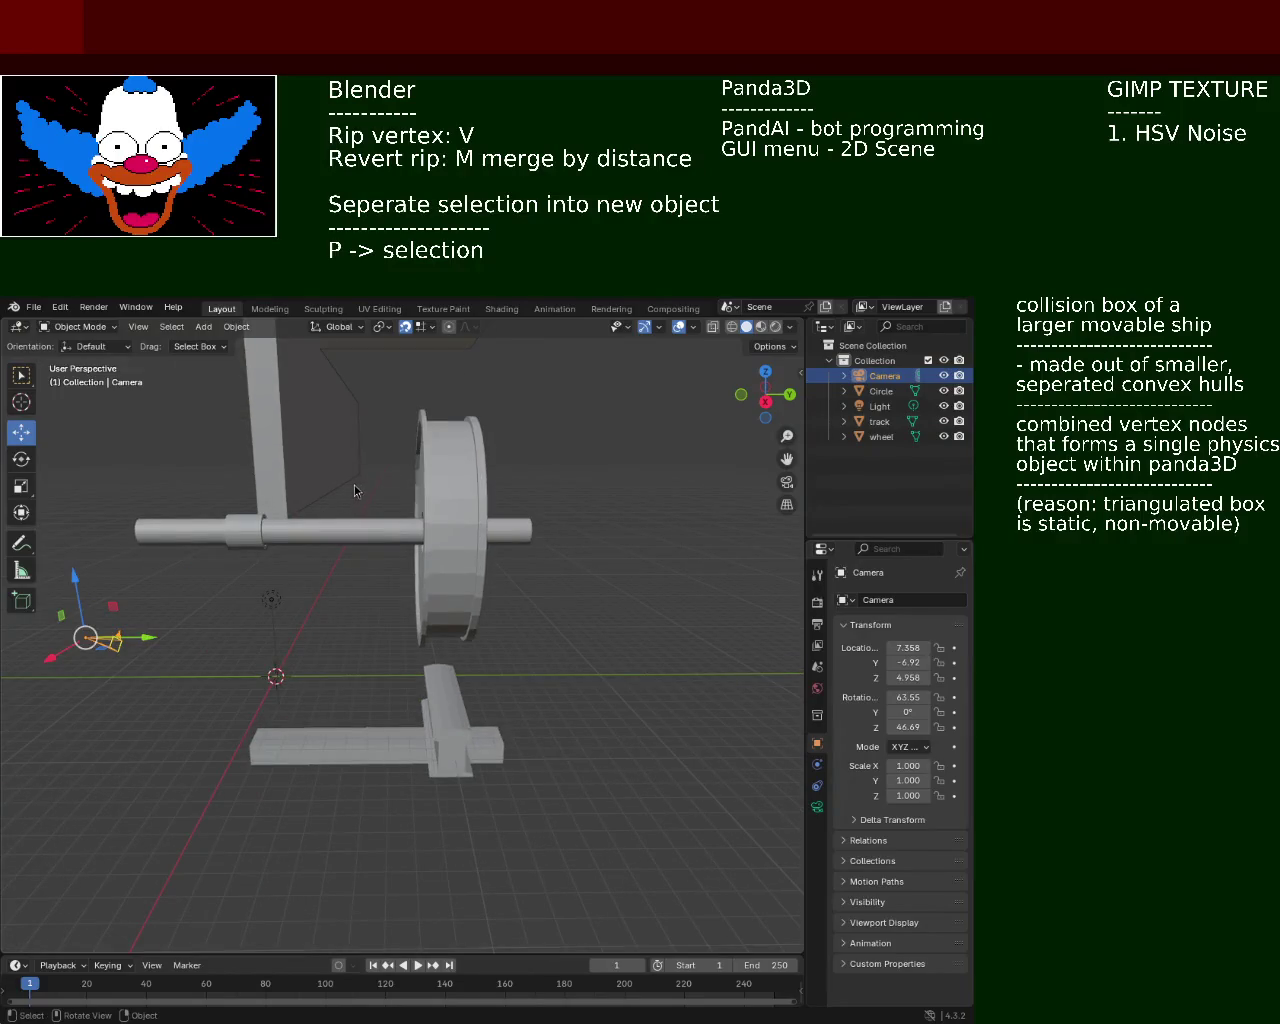
pyautogui.scroll(3, 380, 490)
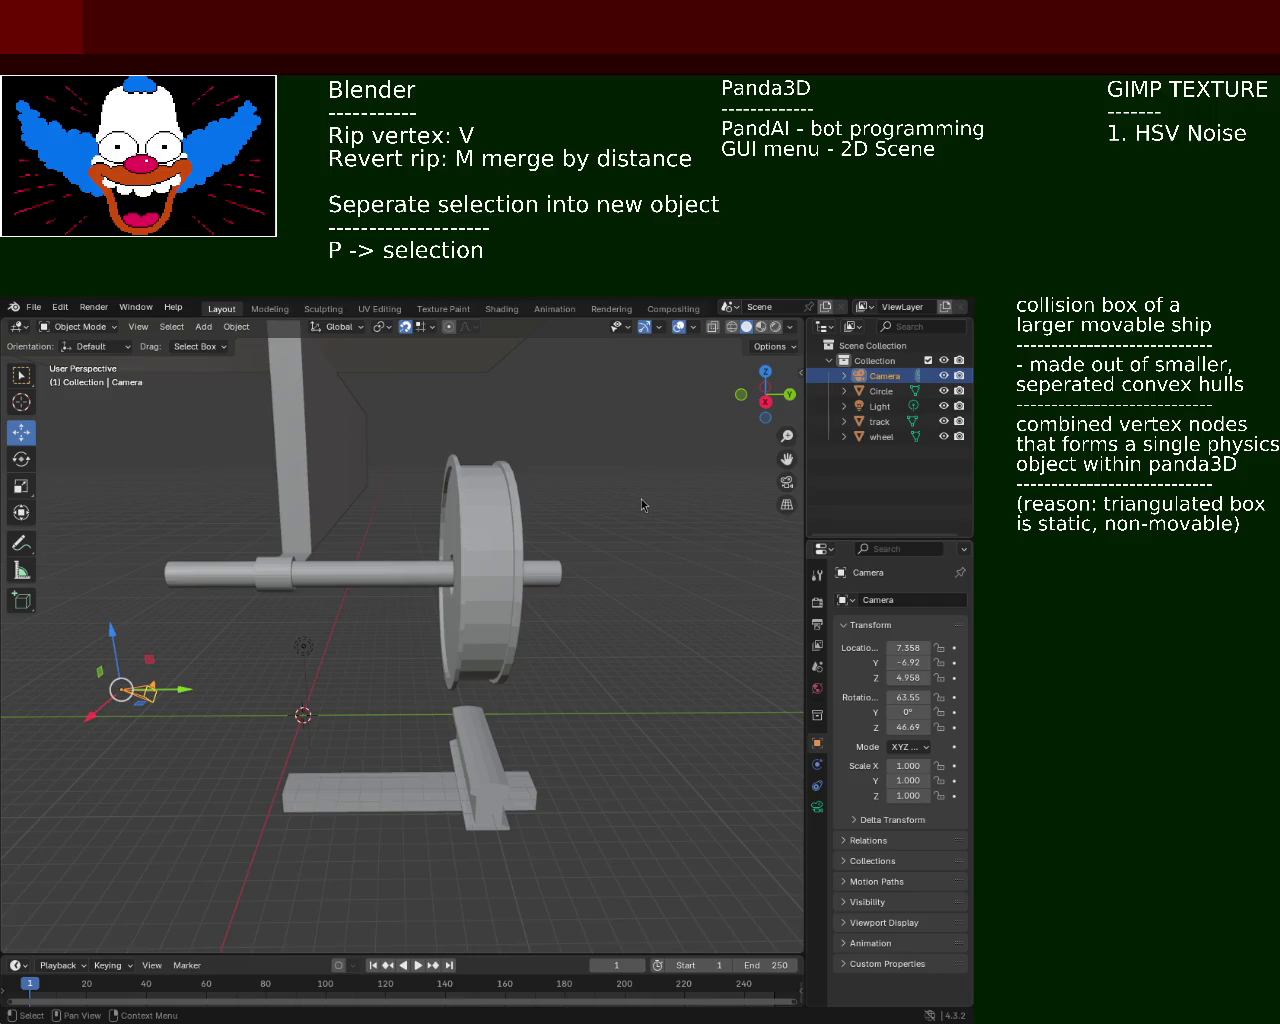
pyautogui.moveTo(396, 526); pyautogui.dragTo(378, 486, button='middle')
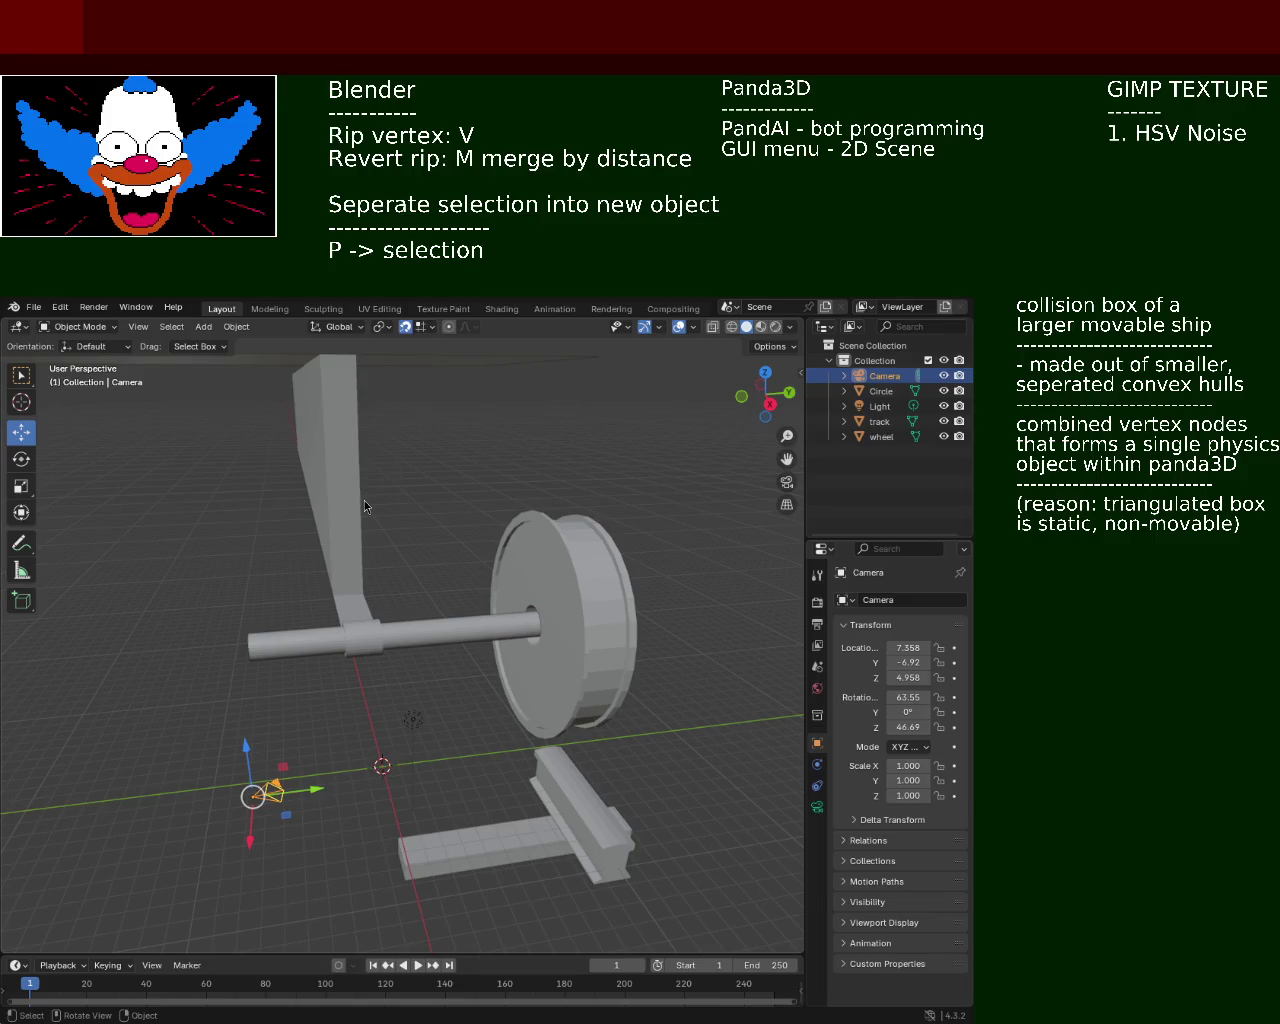
pyautogui.moveTo(364, 500); pyautogui.dragTo(350, 520, button='middle')
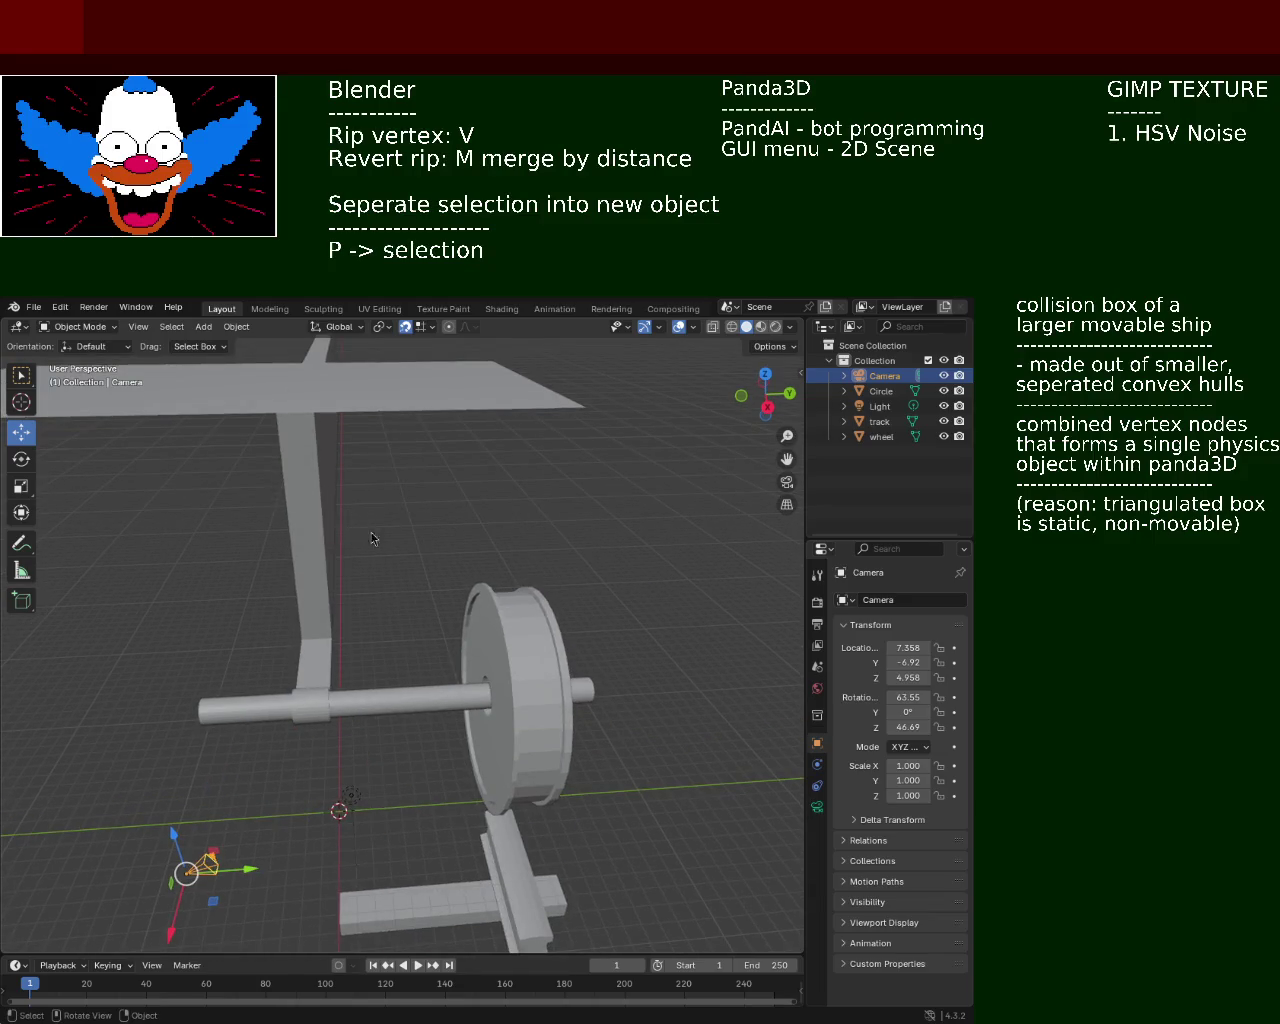
pyautogui.click(895, 437)
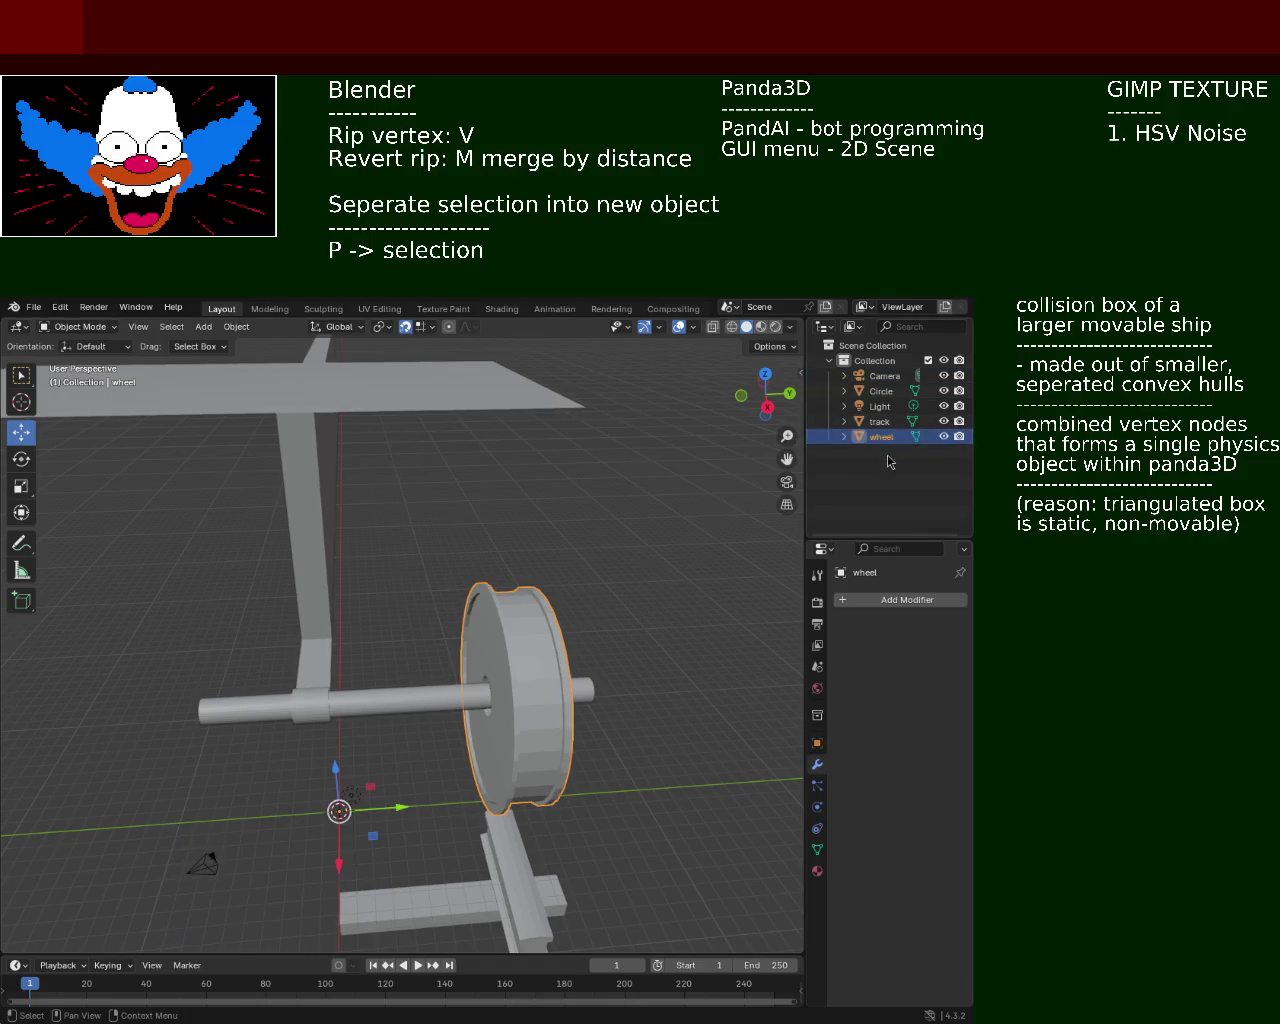
pyautogui.click(883, 424)
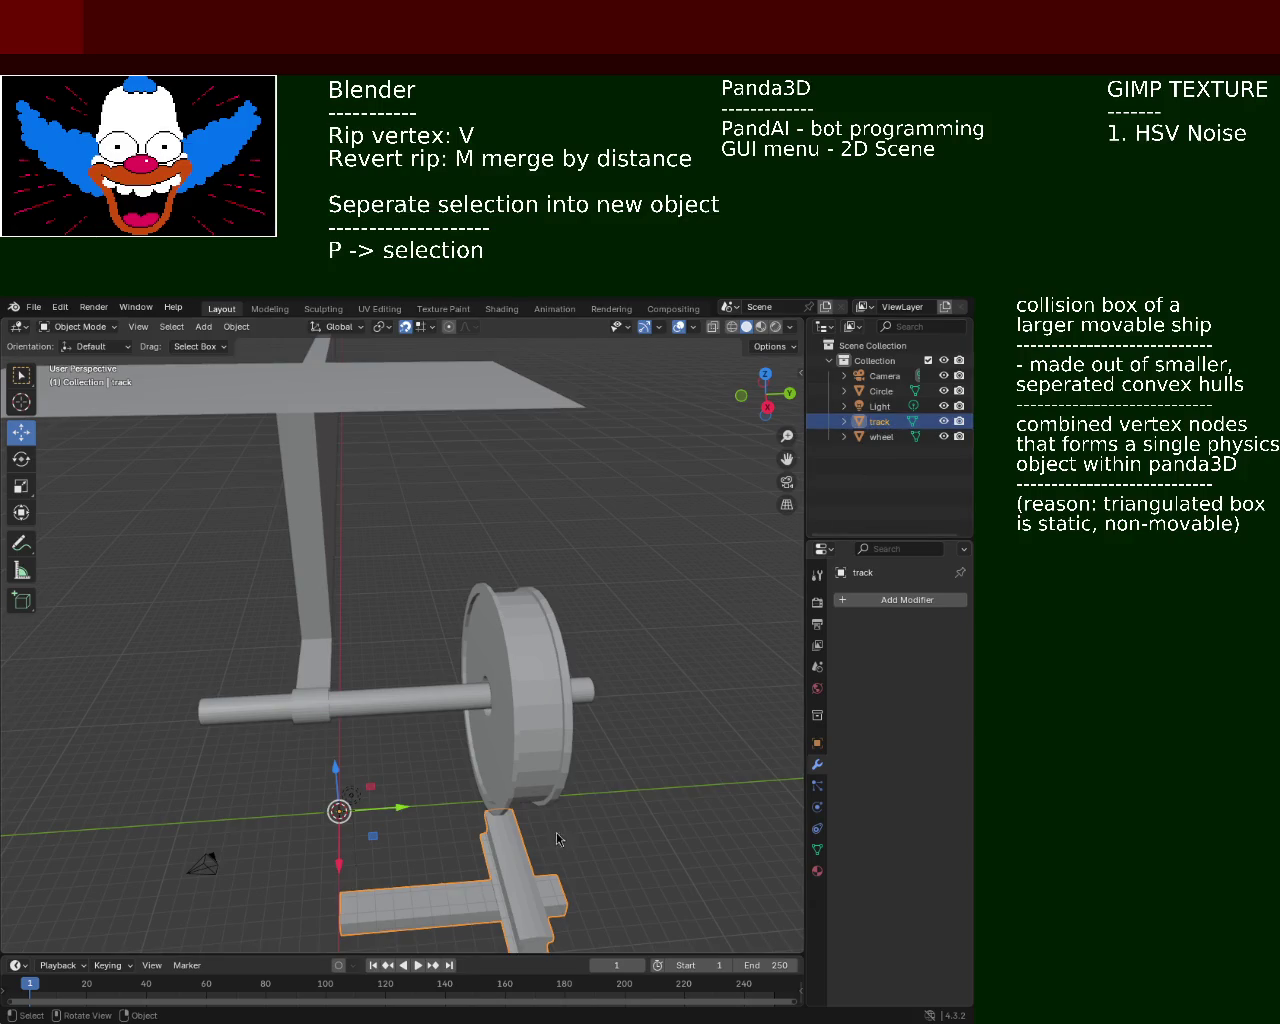
pyautogui.press('KP_Decimal')
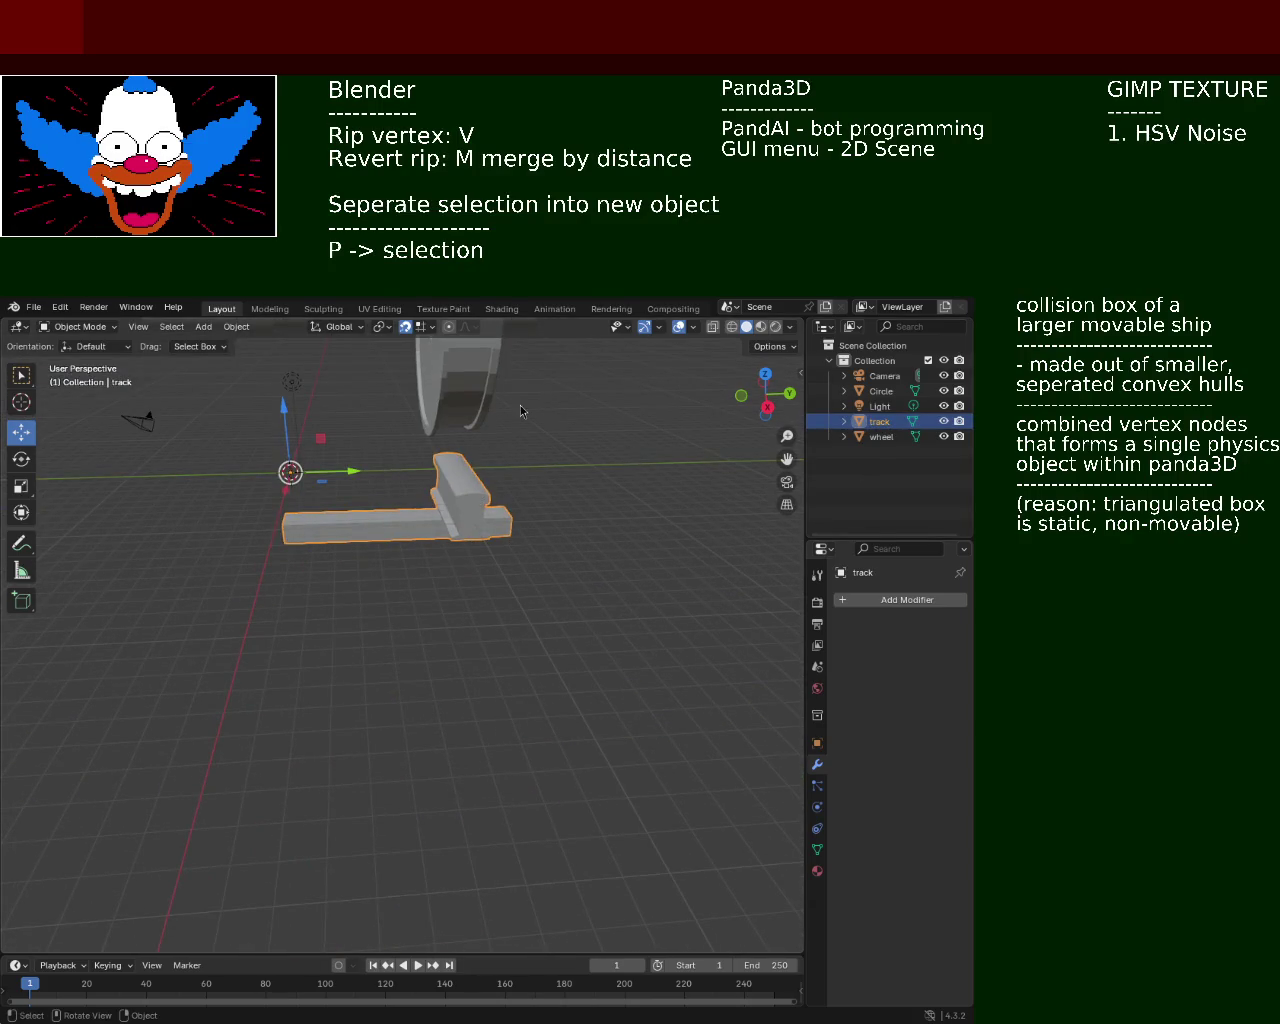
pyautogui.keyDown('shift'); pyautogui.moveTo(520, 405); pyautogui.dragTo(518, 606, button='middle'); pyautogui.keyUp('shift')
pyautogui.moveTo(537, 545)
pyautogui.mouseDown(button='middle')
pyautogui.moveTo(468, 548)
pyautogui.moveTo(669, 471)
pyautogui.mouseUp(button='middle')
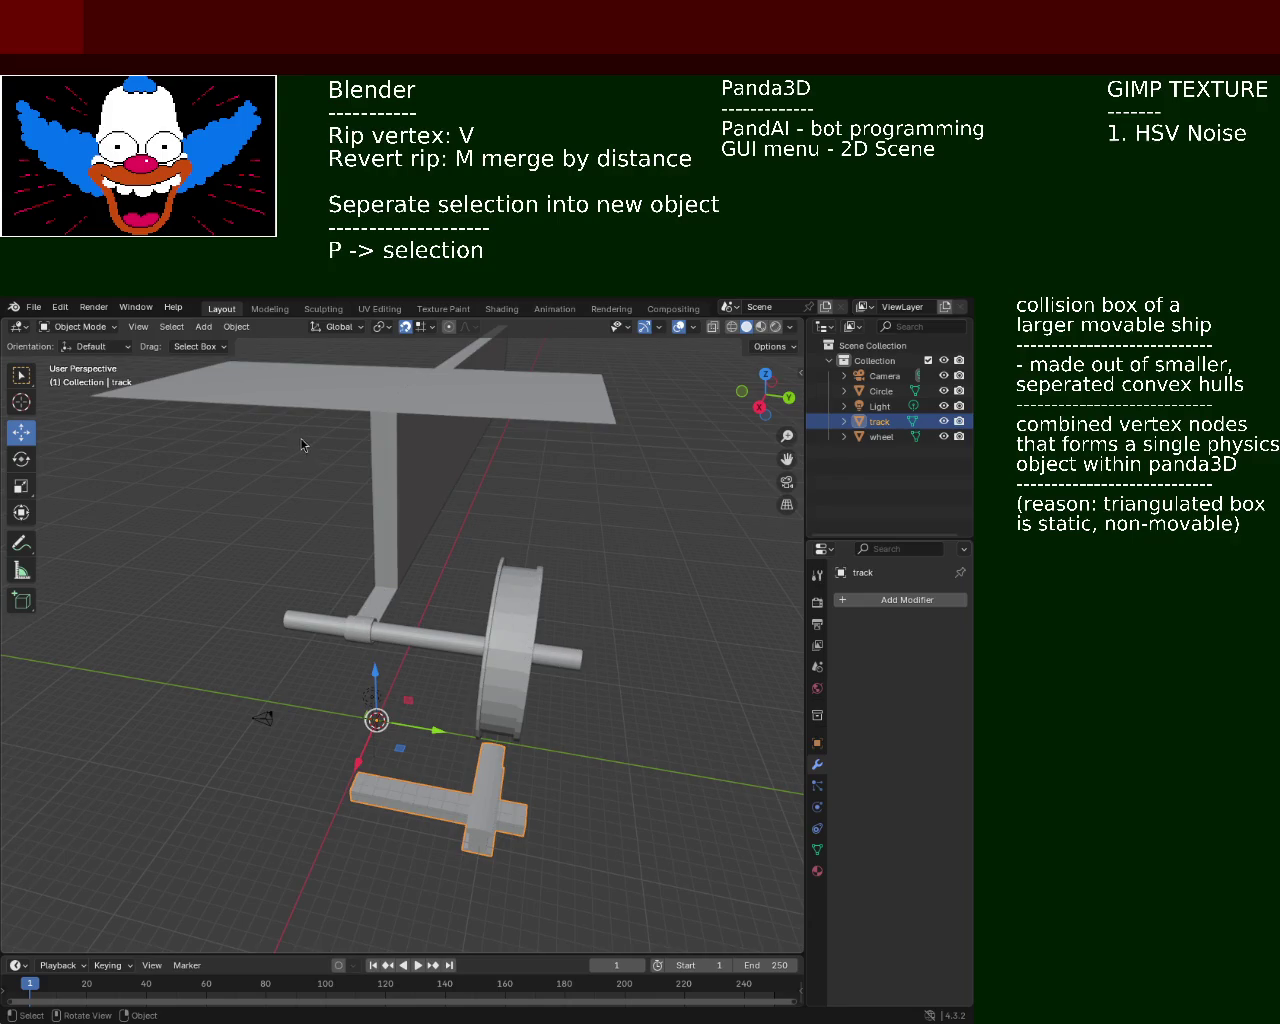
pyautogui.moveTo(439, 580)
pyautogui.mouseDown(button='middle')
pyautogui.moveTo(323, 553)
pyautogui.moveTo(256, 584)
pyautogui.mouseUp(button='middle')
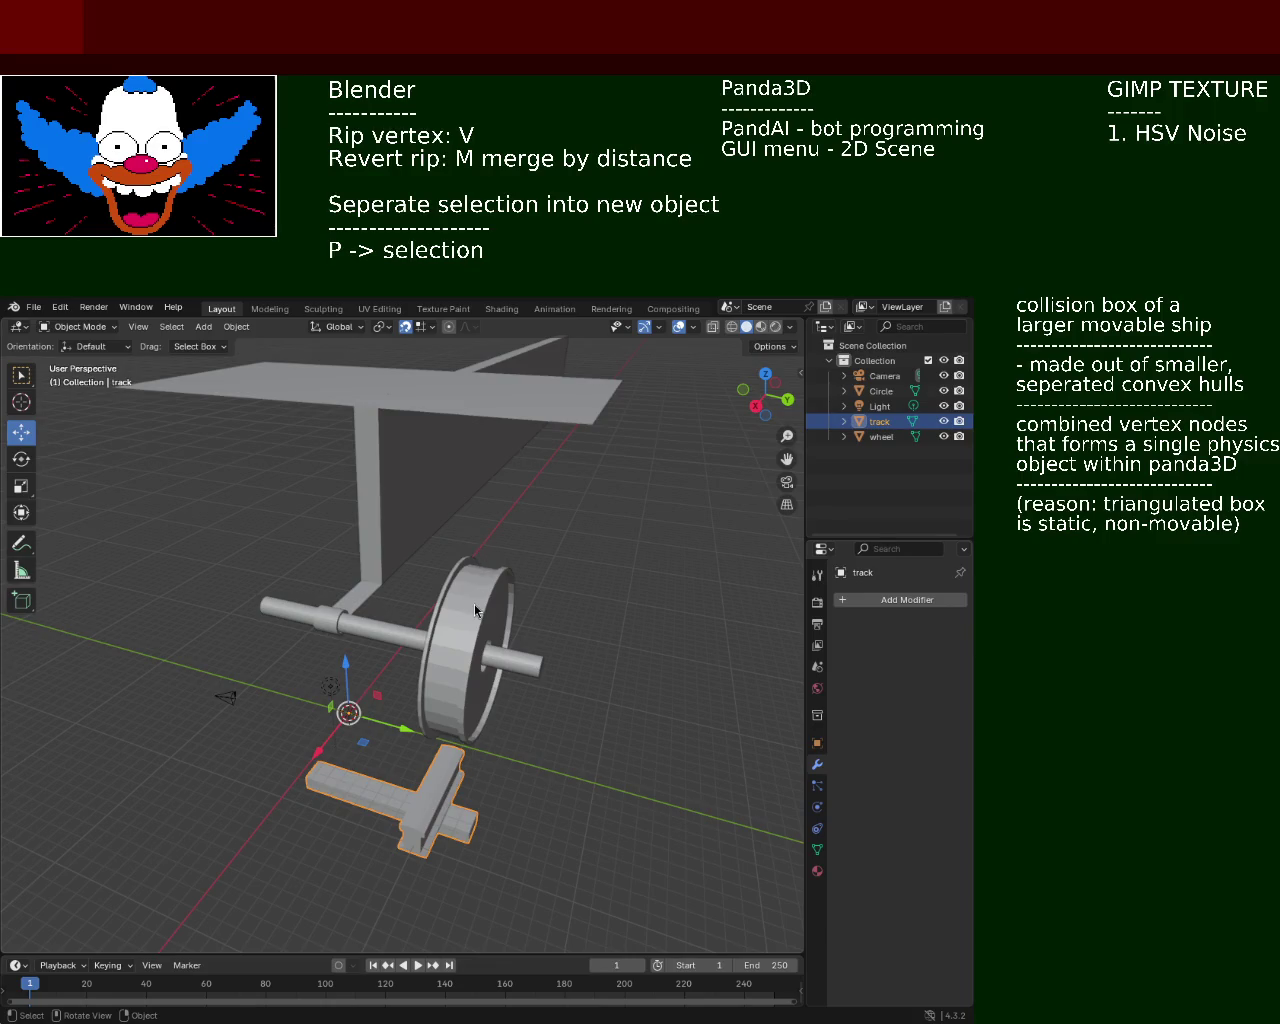
pyautogui.moveTo(305, 735)
pyautogui.mouseDown(button='middle')
pyautogui.moveTo(336, 703)
pyautogui.moveTo(397, 706)
pyautogui.mouseUp(button='middle')
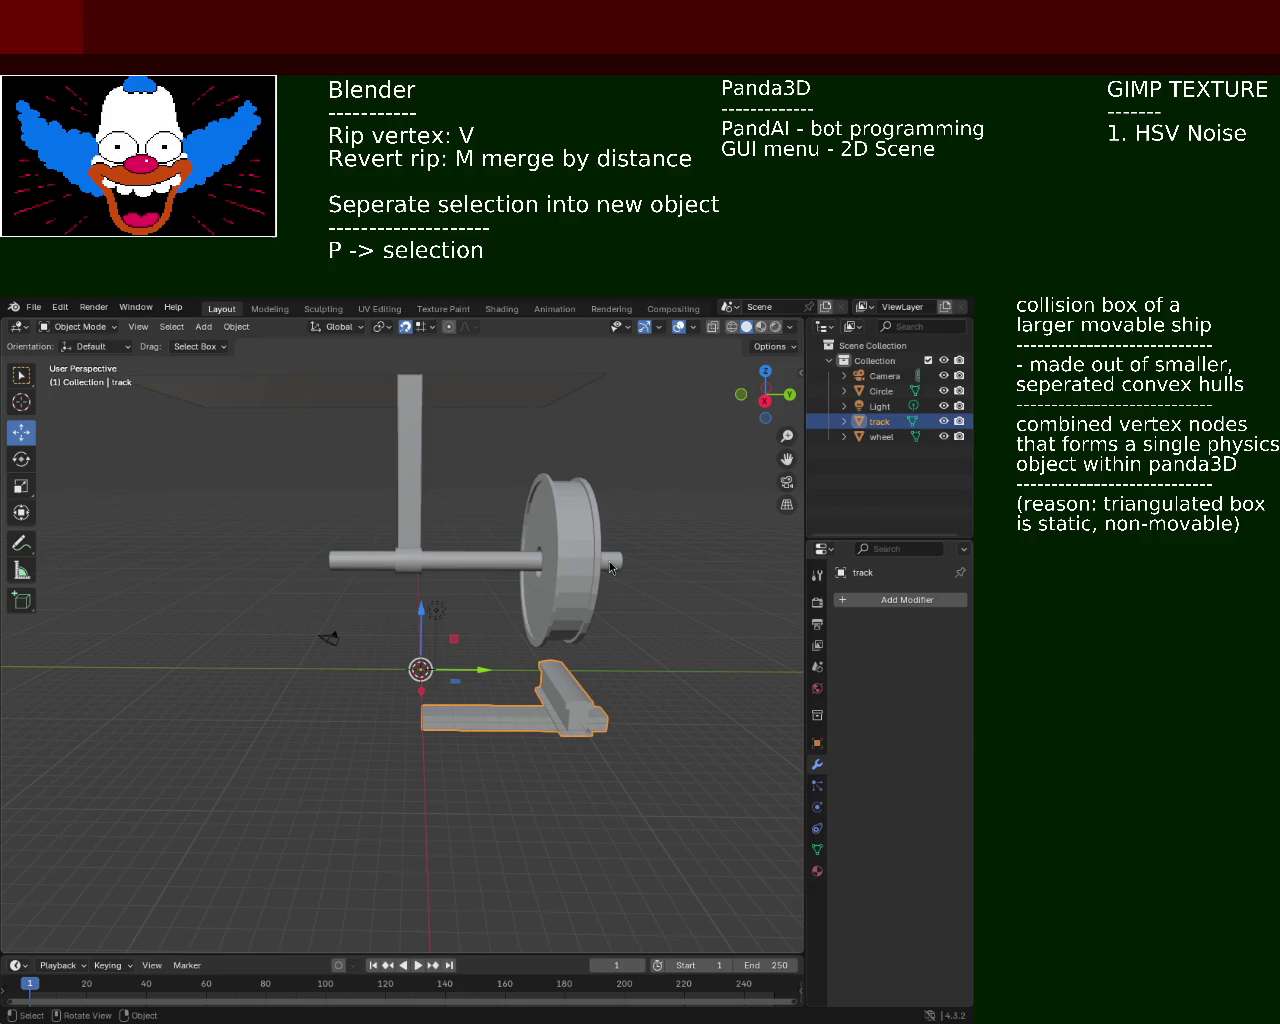
pyautogui.moveTo(365, 596)
pyautogui.mouseDown(button='middle')
pyautogui.moveTo(592, 617)
pyautogui.moveTo(628, 465)
pyautogui.moveTo(790, 662)
pyautogui.moveTo(106, 635)
pyautogui.moveTo(343, 592)
pyautogui.mouseUp(button='middle')
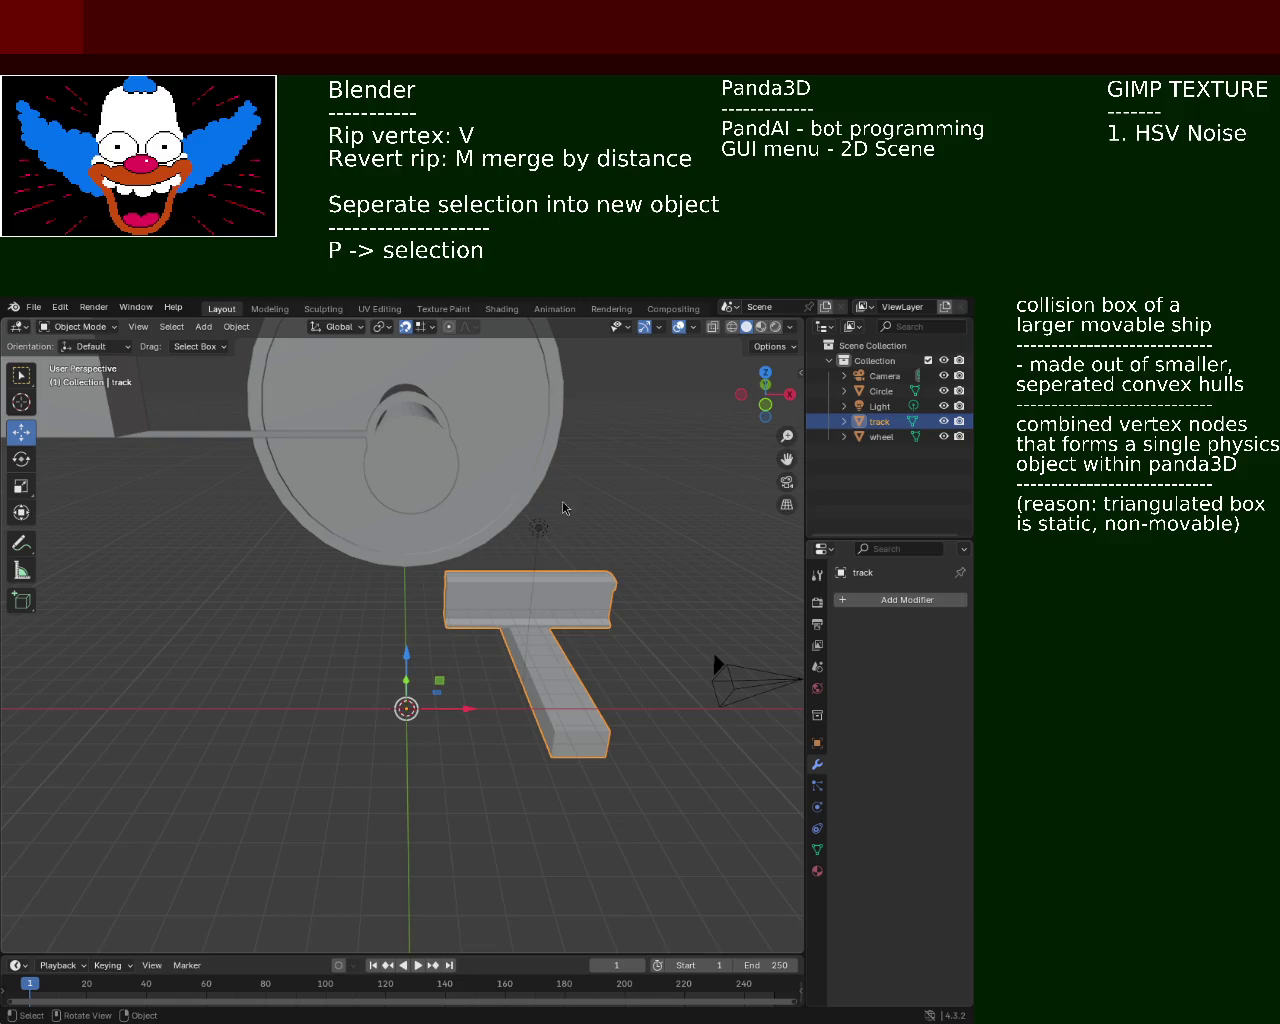
# Orbit and zoom around the wheel, axle and T-shaped track to inspect them
pyautogui.moveTo(563, 508); pyautogui.dragTo(354, 352, button='middle')
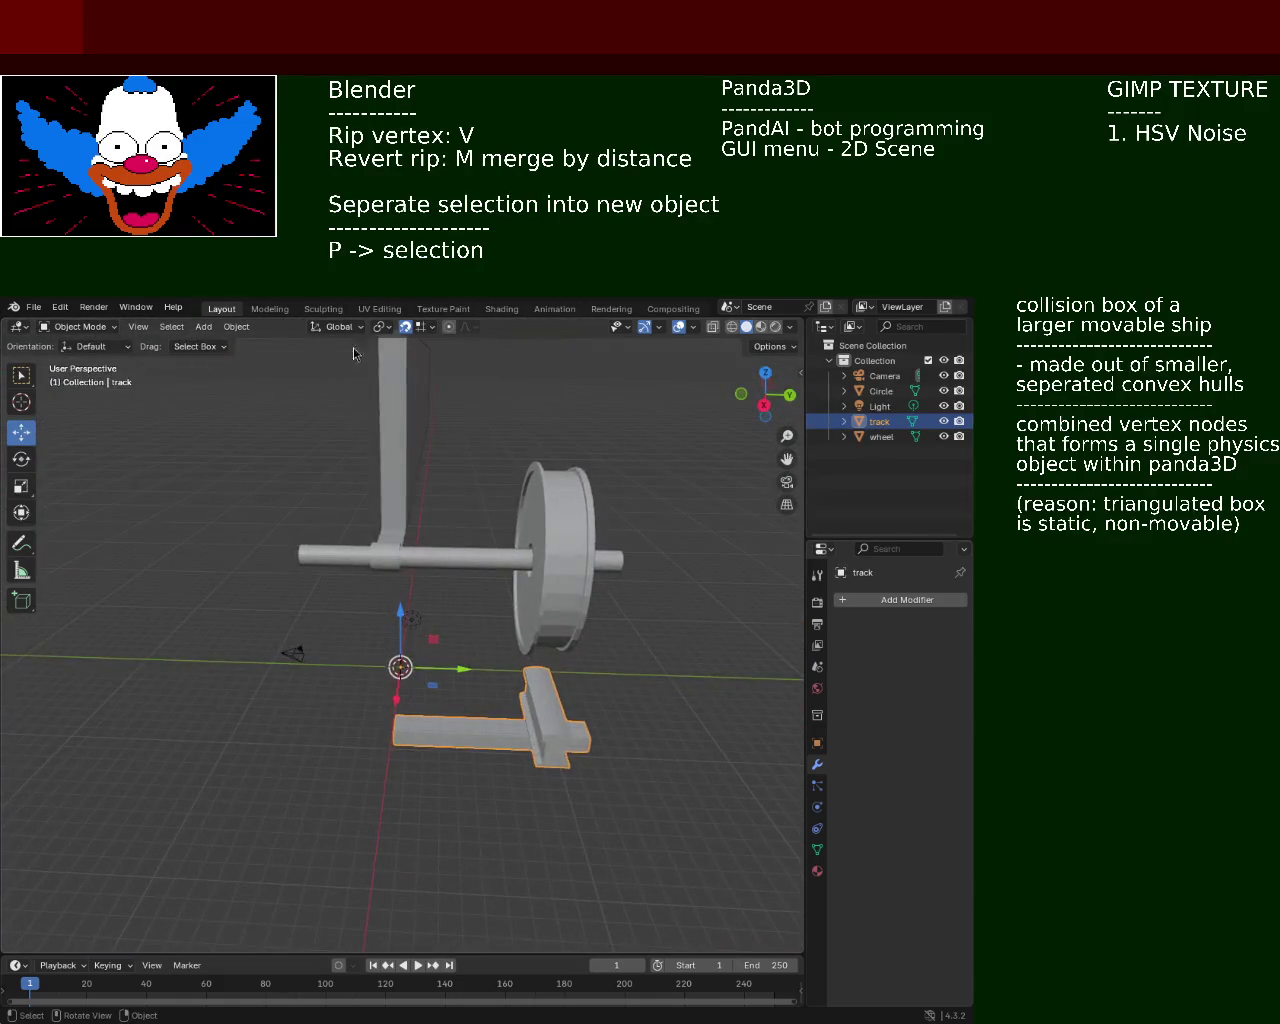
pyautogui.moveTo(392, 336)
pyautogui.mouseDown(button='middle')
pyautogui.moveTo(363, 517)
pyautogui.moveTo(449, 517)
pyautogui.mouseUp(button='middle')
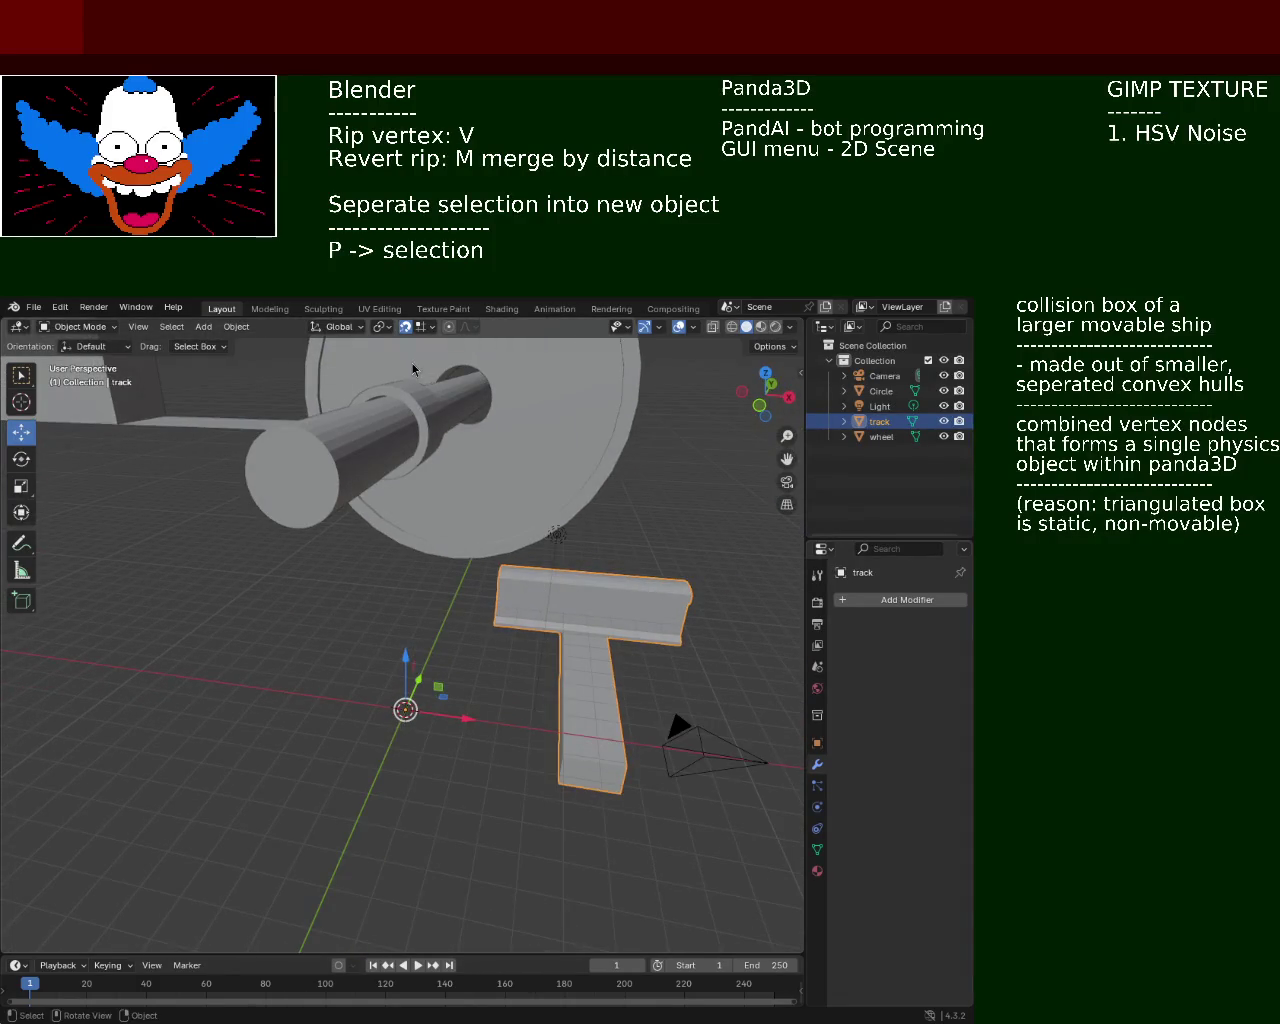
pyautogui.moveTo(408, 404); pyautogui.dragTo(433, 372, button='middle')
pyautogui.scroll(2, 463, 420)
pyautogui.scroll(2, 466, 494)
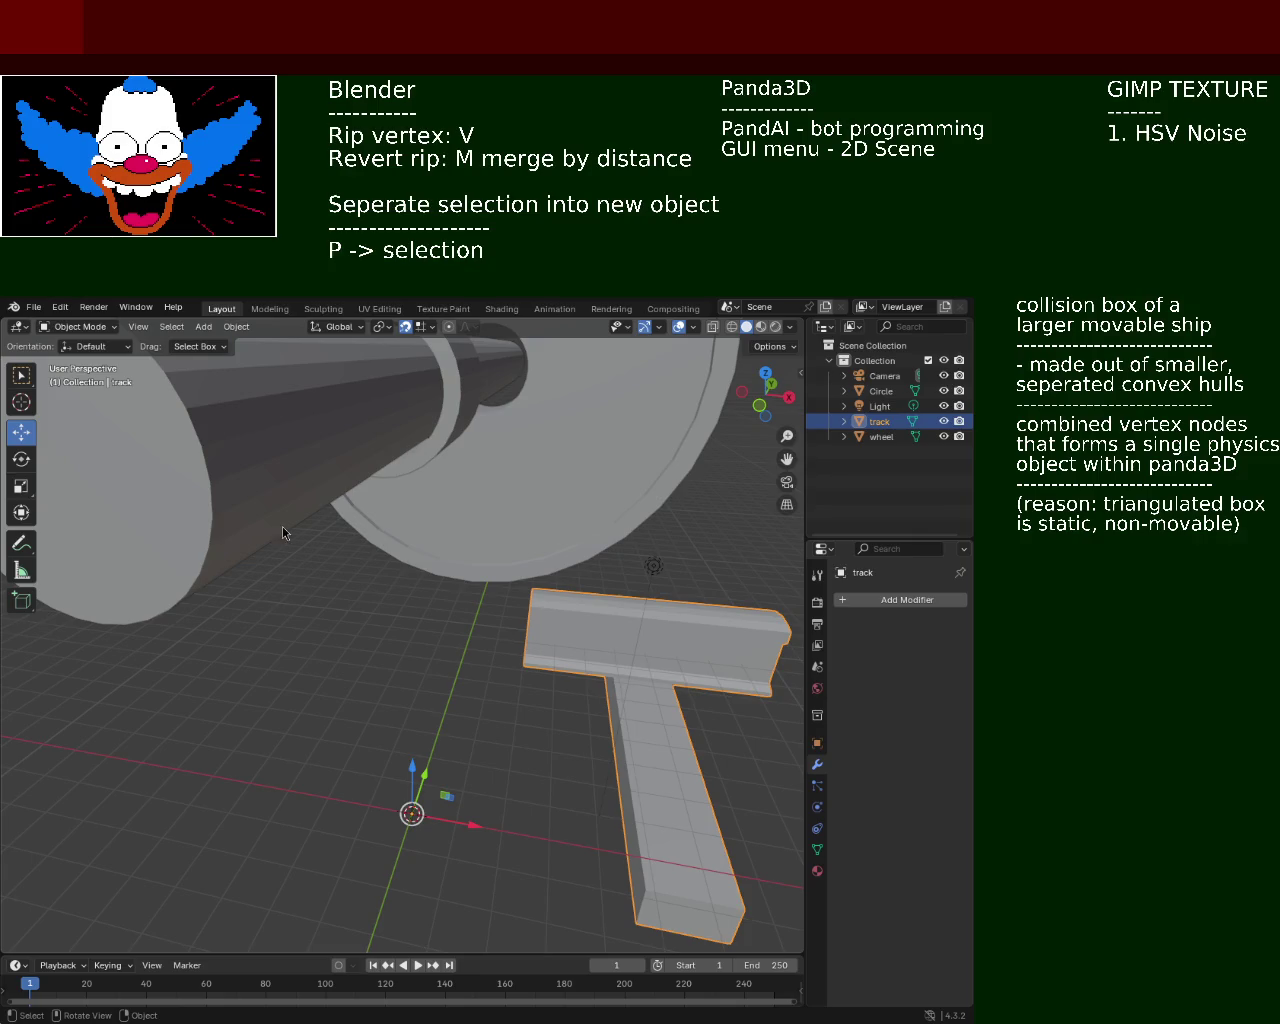
pyautogui.scroll(-4, 440, 540)
pyautogui.moveTo(464, 587); pyautogui.dragTo(464, 568, button='middle')
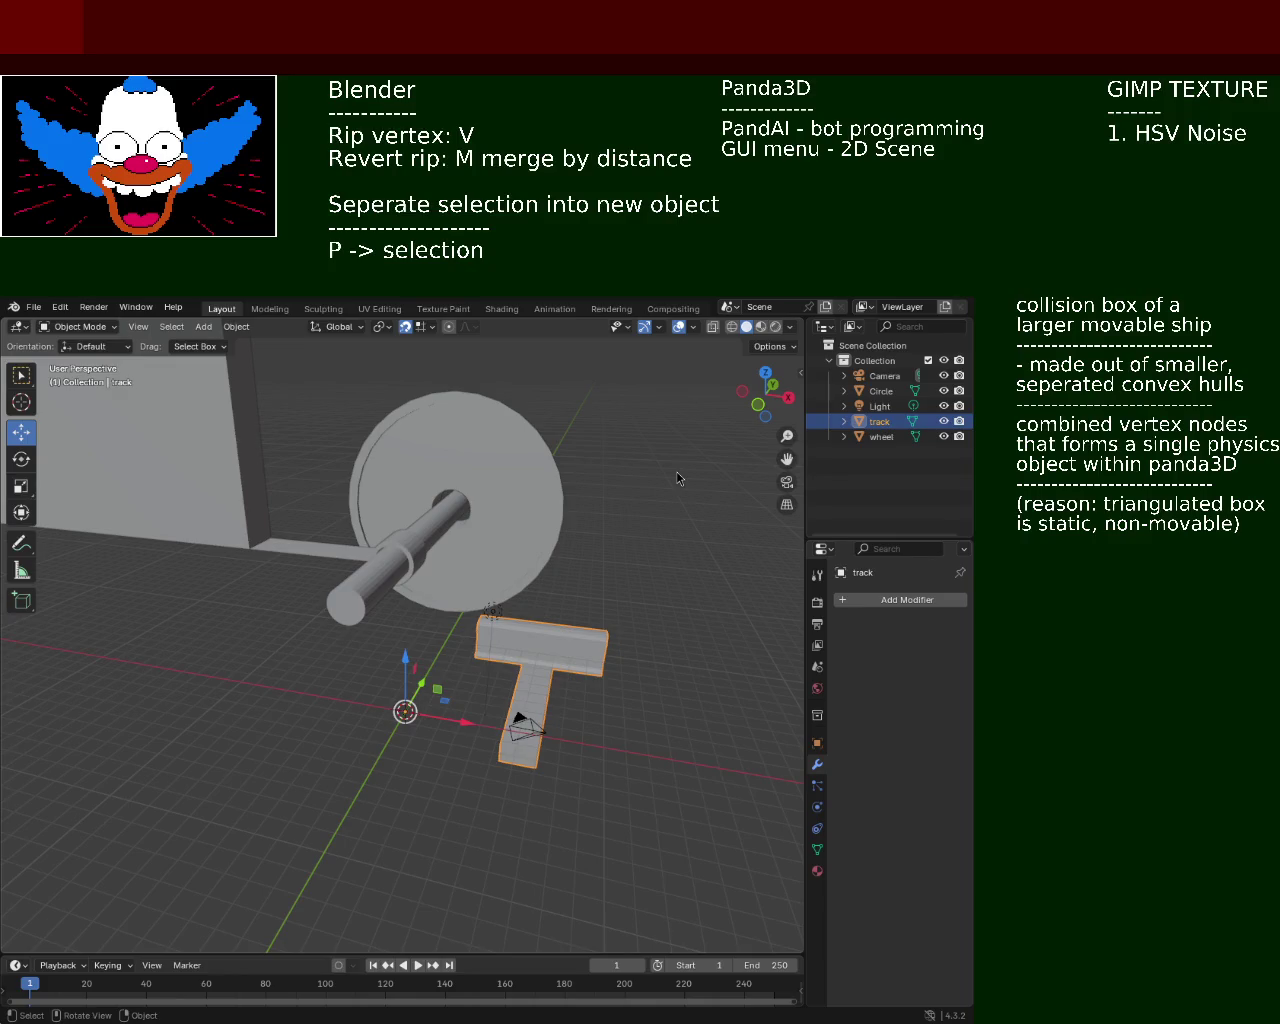
pyautogui.moveTo(515, 499)
pyautogui.mouseDown(button='middle')
pyautogui.moveTo(350, 510)
pyautogui.moveTo(345, 469)
pyautogui.moveTo(410, 606)
pyautogui.moveTo(542, 565)
pyautogui.moveTo(586, 571)
pyautogui.moveTo(535, 520)
pyautogui.mouseUp(button='middle')
pyautogui.scroll(-5, 345, 469)
pyautogui.scroll(5, 542, 565)
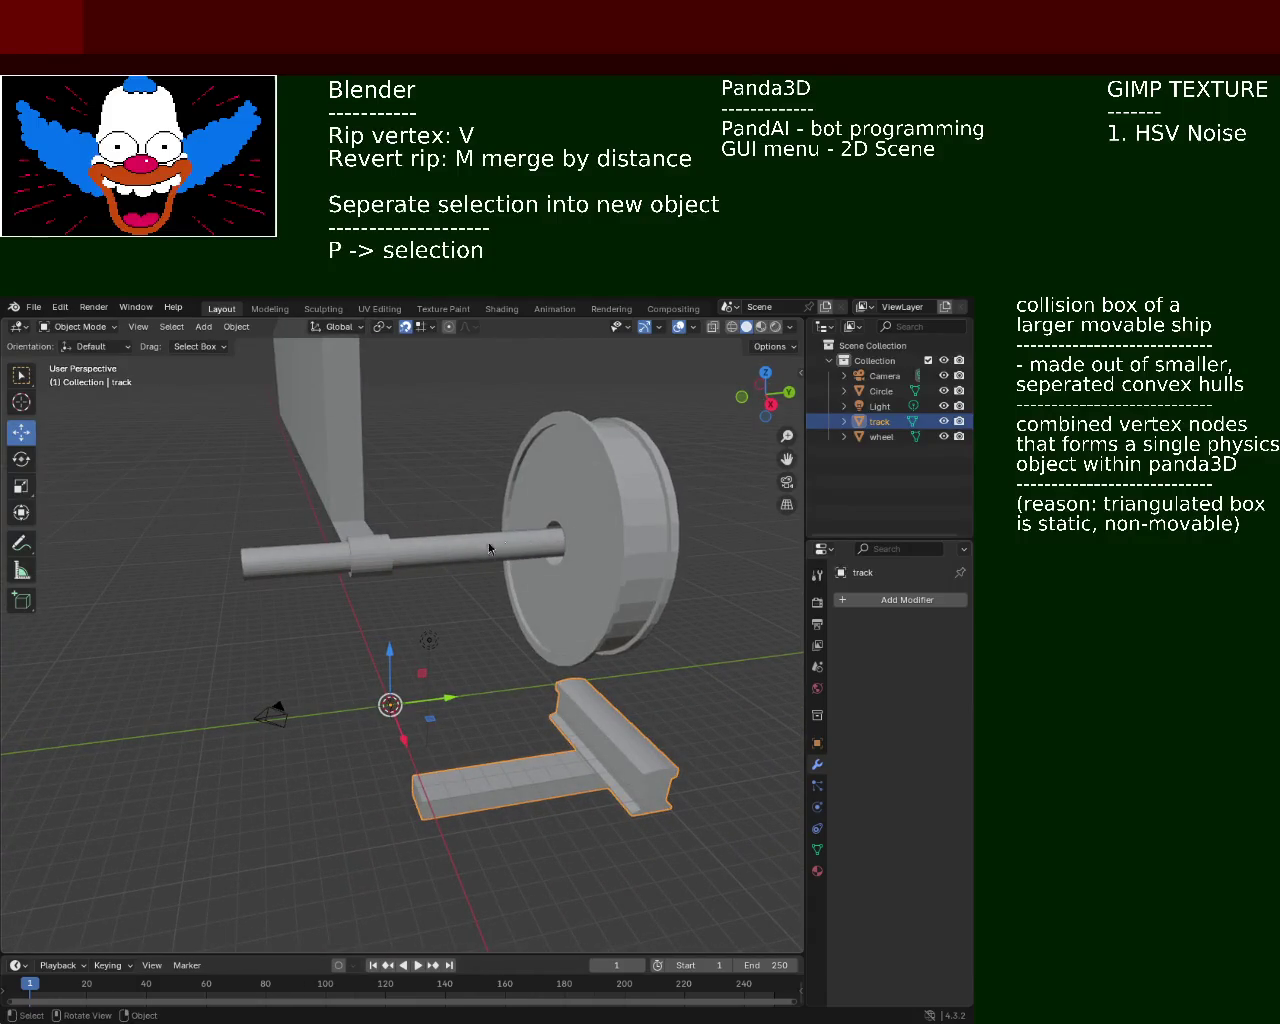
pyautogui.moveTo(637, 545)
pyautogui.mouseDown(button='middle')
pyautogui.moveTo(537, 543)
pyautogui.moveTo(412, 570)
pyautogui.mouseUp(button='middle')
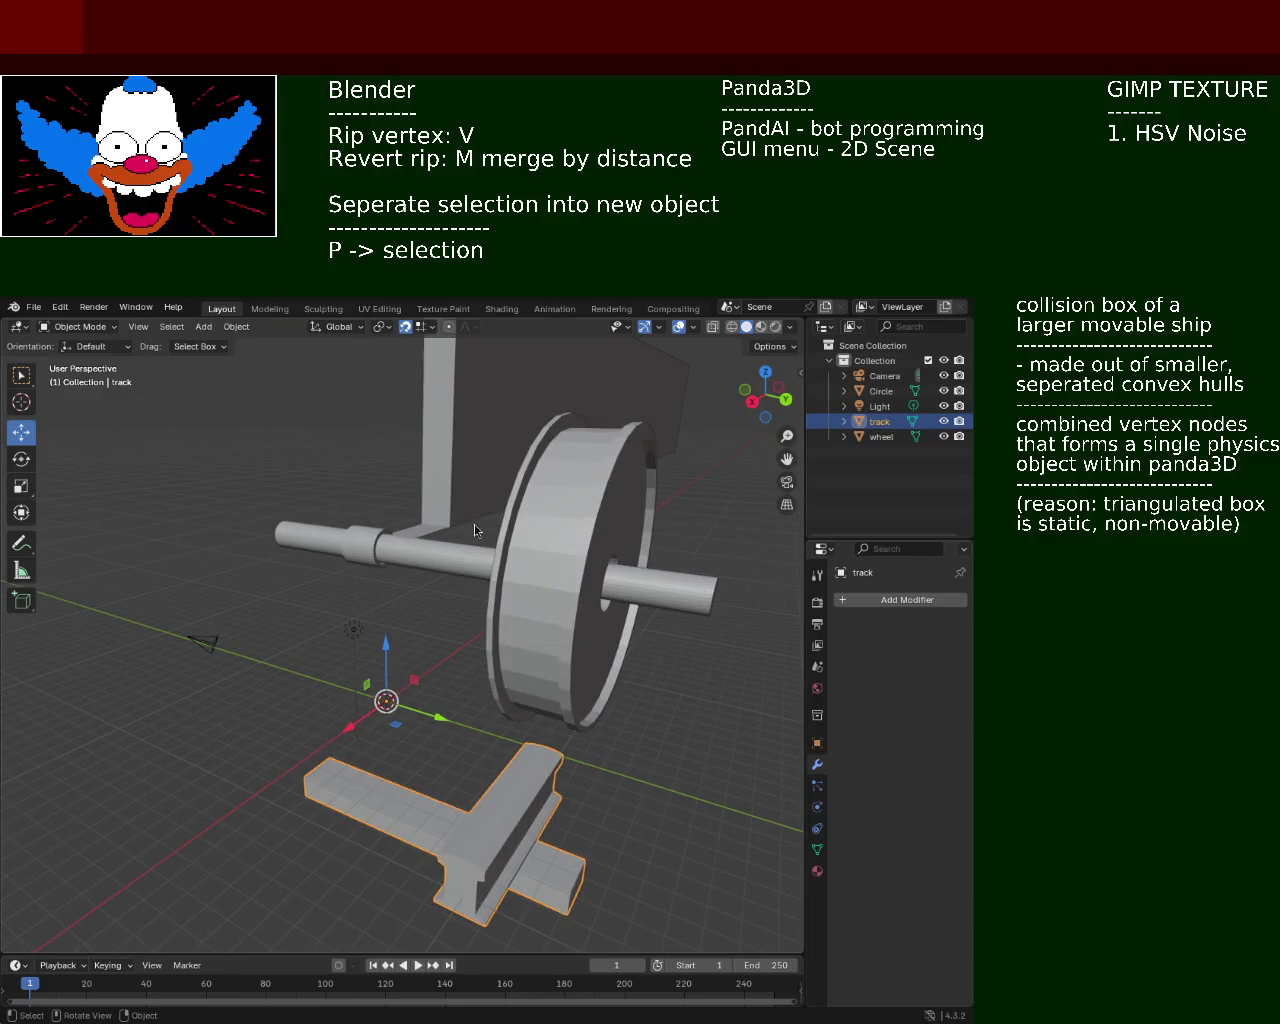
pyautogui.moveTo(474, 525); pyautogui.dragTo(694, 595, button='middle')
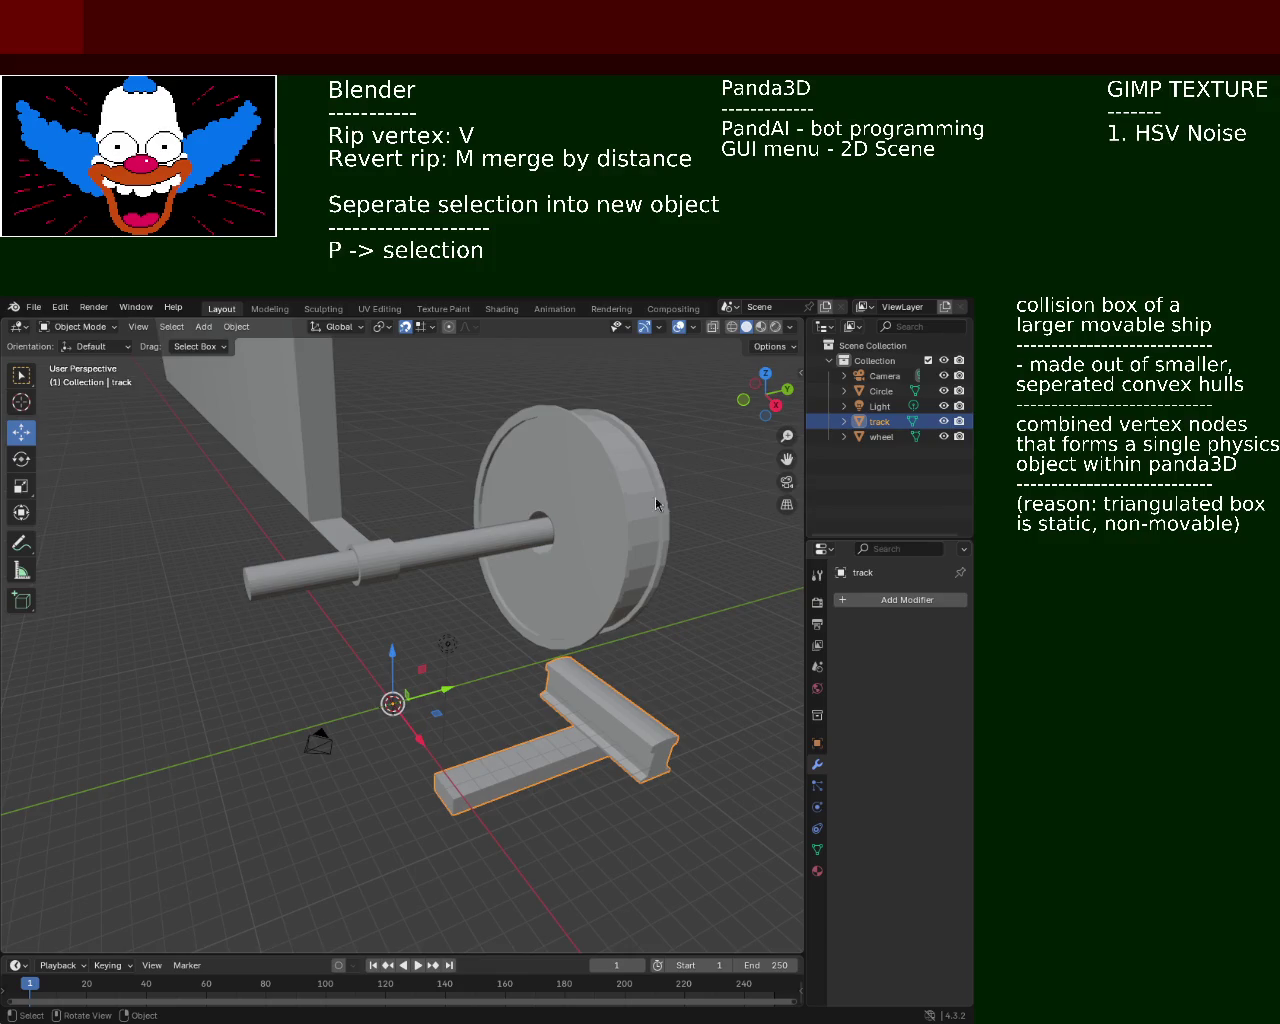
pyautogui.moveTo(617, 515); pyautogui.dragTo(542, 460, button='middle')
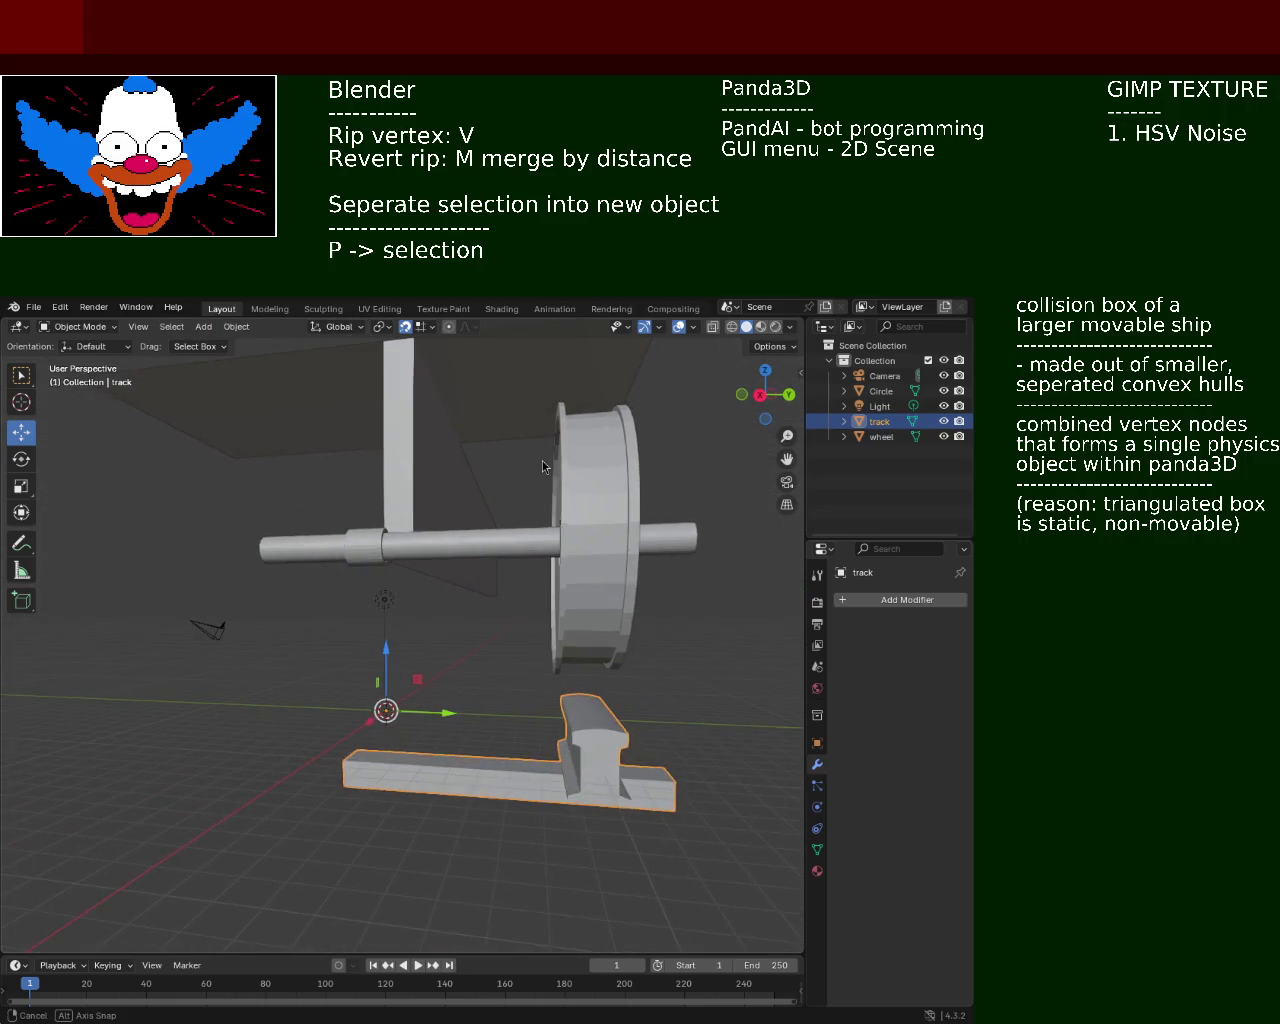
pyautogui.moveTo(369, 533)
pyautogui.mouseDown(button='middle')
pyautogui.moveTo(560, 600)
pyautogui.moveTo(460, 450)
pyautogui.moveTo(490, 475)
pyautogui.mouseUp(button='middle')
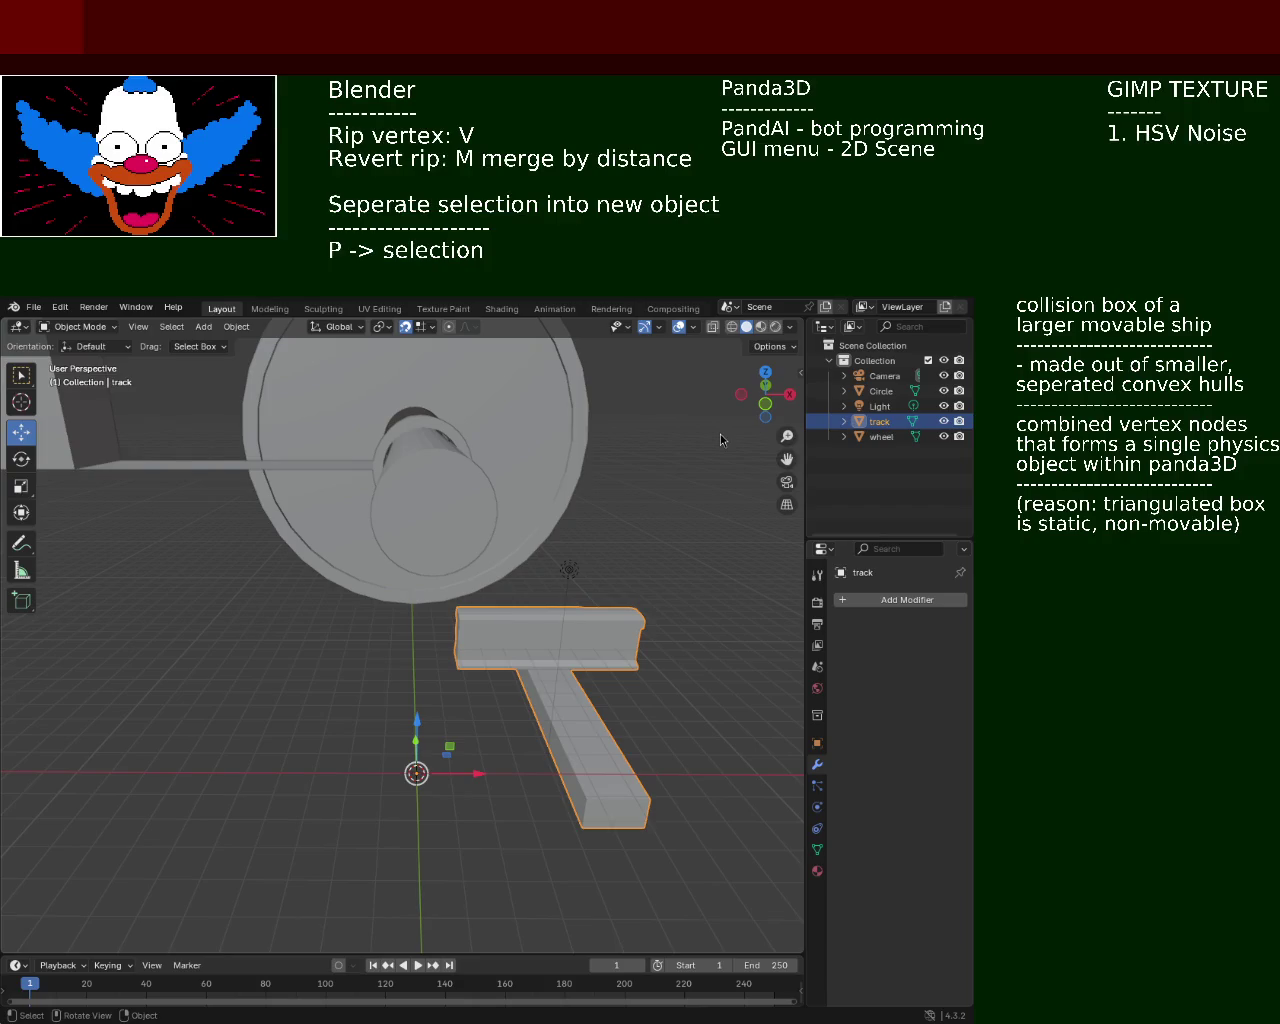
# View the axle side-on, then look down on the model to reveal the plane
pyautogui.moveTo(500, 499); pyautogui.dragTo(367, 555, button='middle')
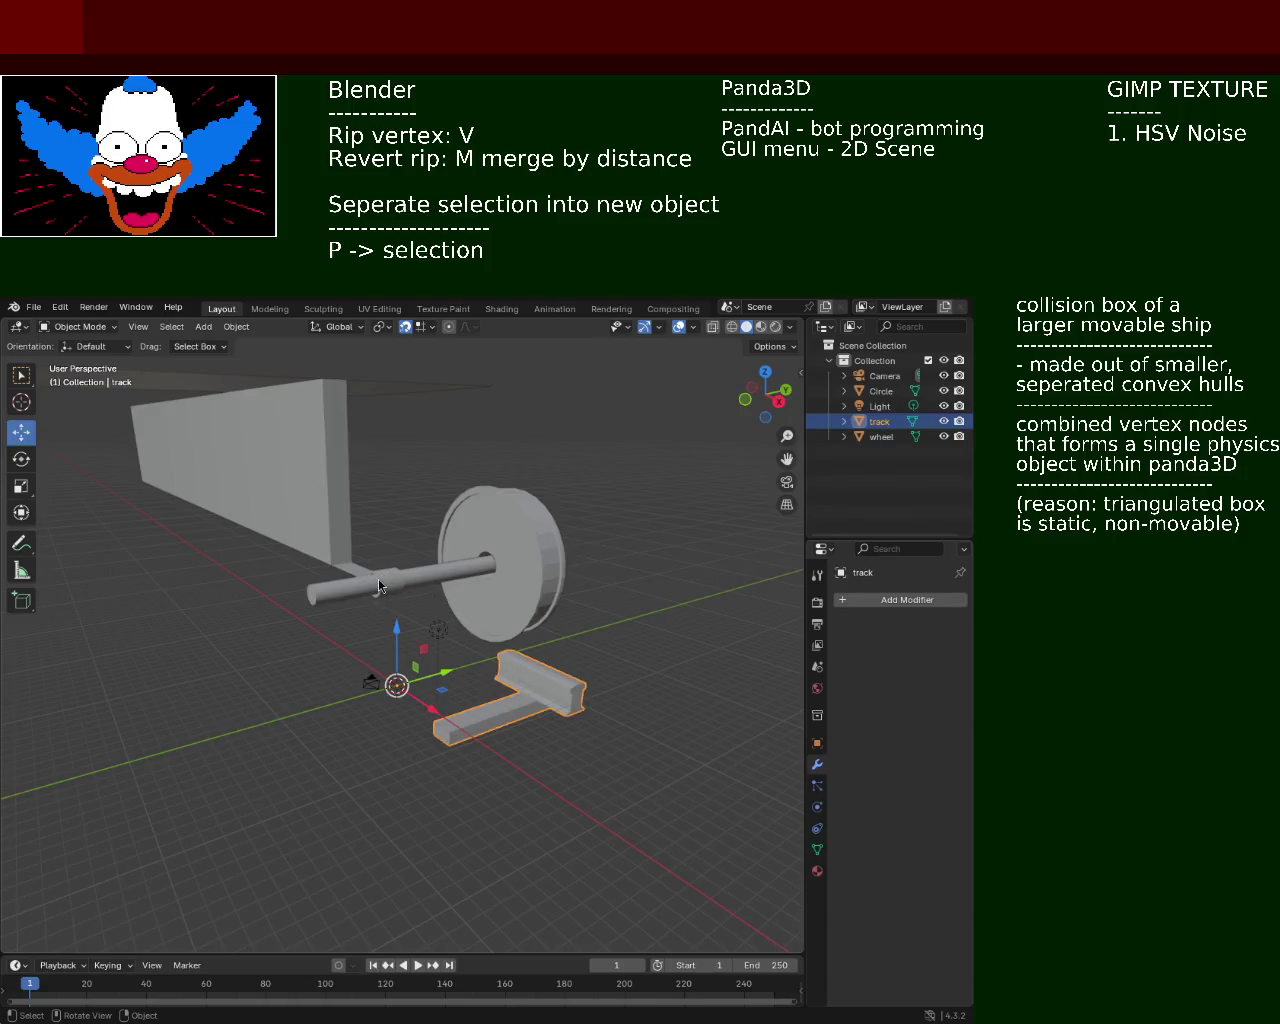
pyautogui.scroll(-4, 414, 587)
pyautogui.moveTo(415, 587)
pyautogui.mouseDown(button='middle')
pyautogui.moveTo(404, 547)
pyautogui.moveTo(521, 677)
pyautogui.mouseUp(button='middle')
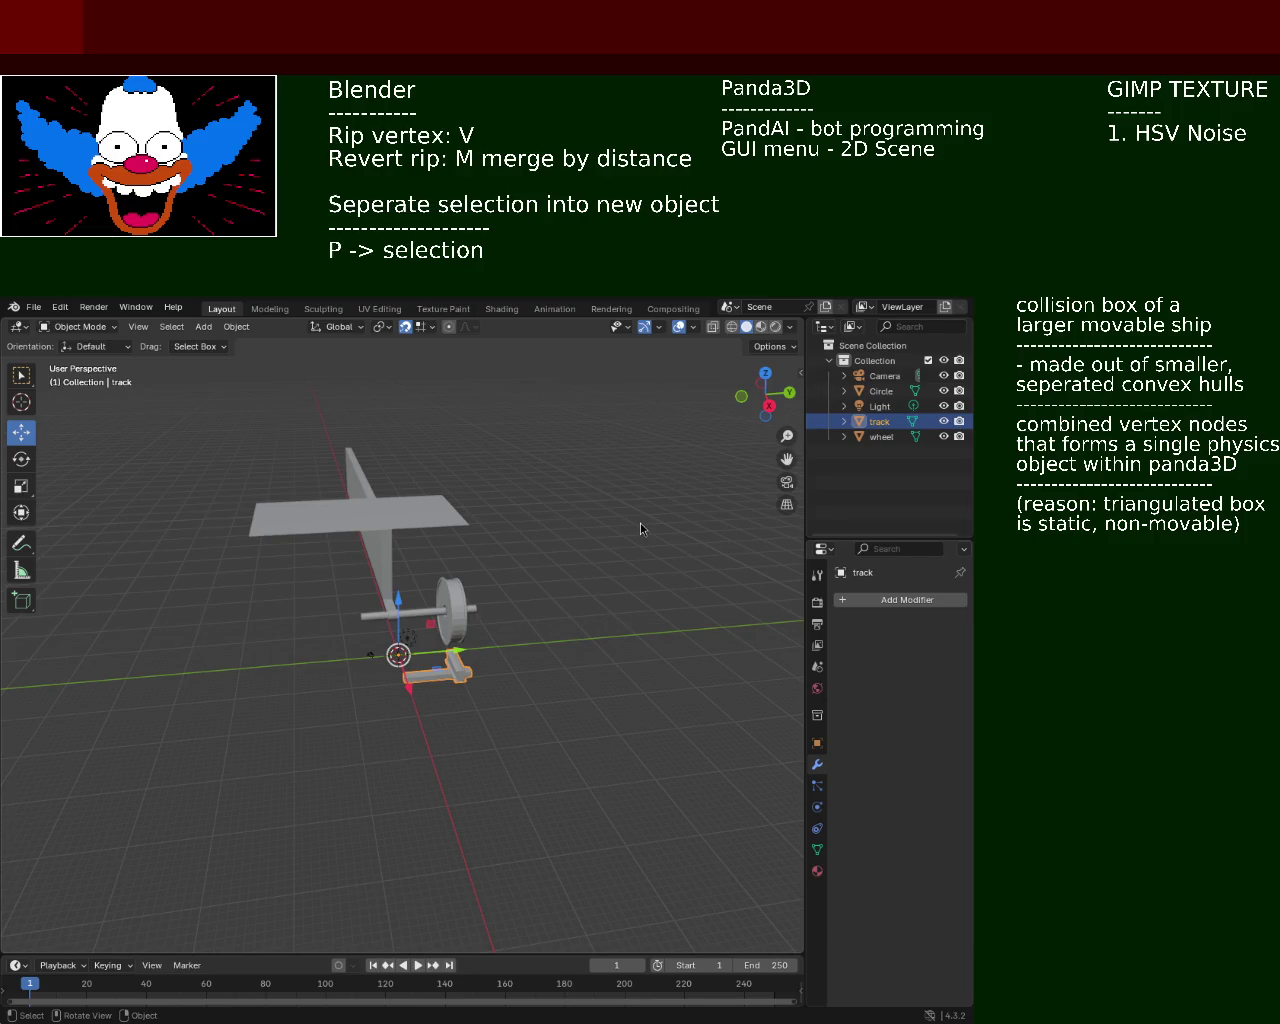
pyautogui.moveTo(315, 541)
pyautogui.mouseDown(button='middle')
pyautogui.moveTo(423, 531)
pyautogui.moveTo(508, 544)
pyautogui.moveTo(492, 530)
pyautogui.moveTo(499, 595)
pyautogui.mouseUp(button='middle')
pyautogui.scroll(5, 444, 490)
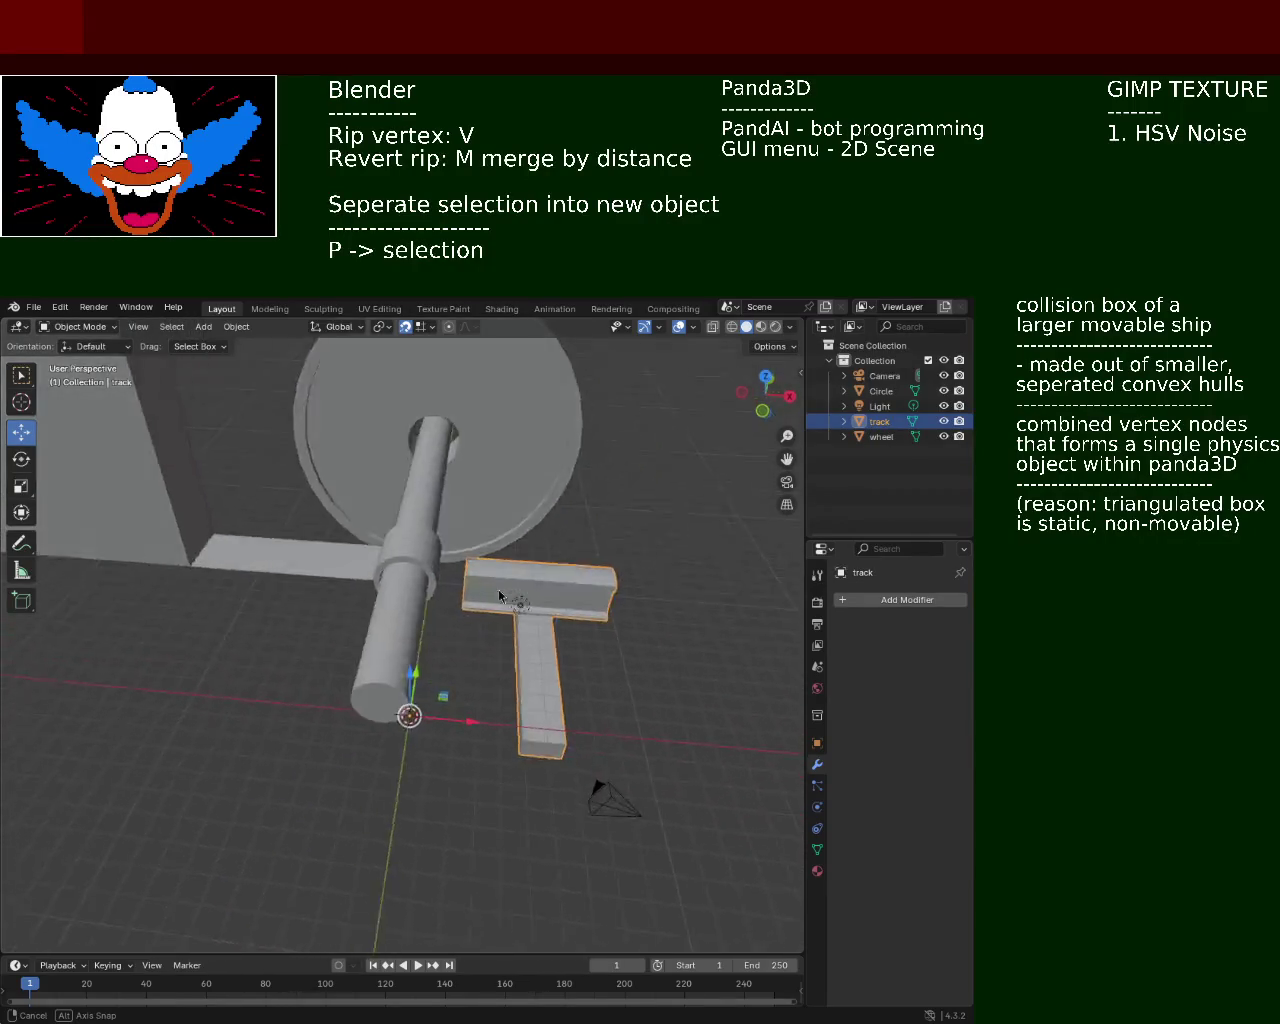
pyautogui.moveTo(499, 595); pyautogui.dragTo(332, 497, button='middle')
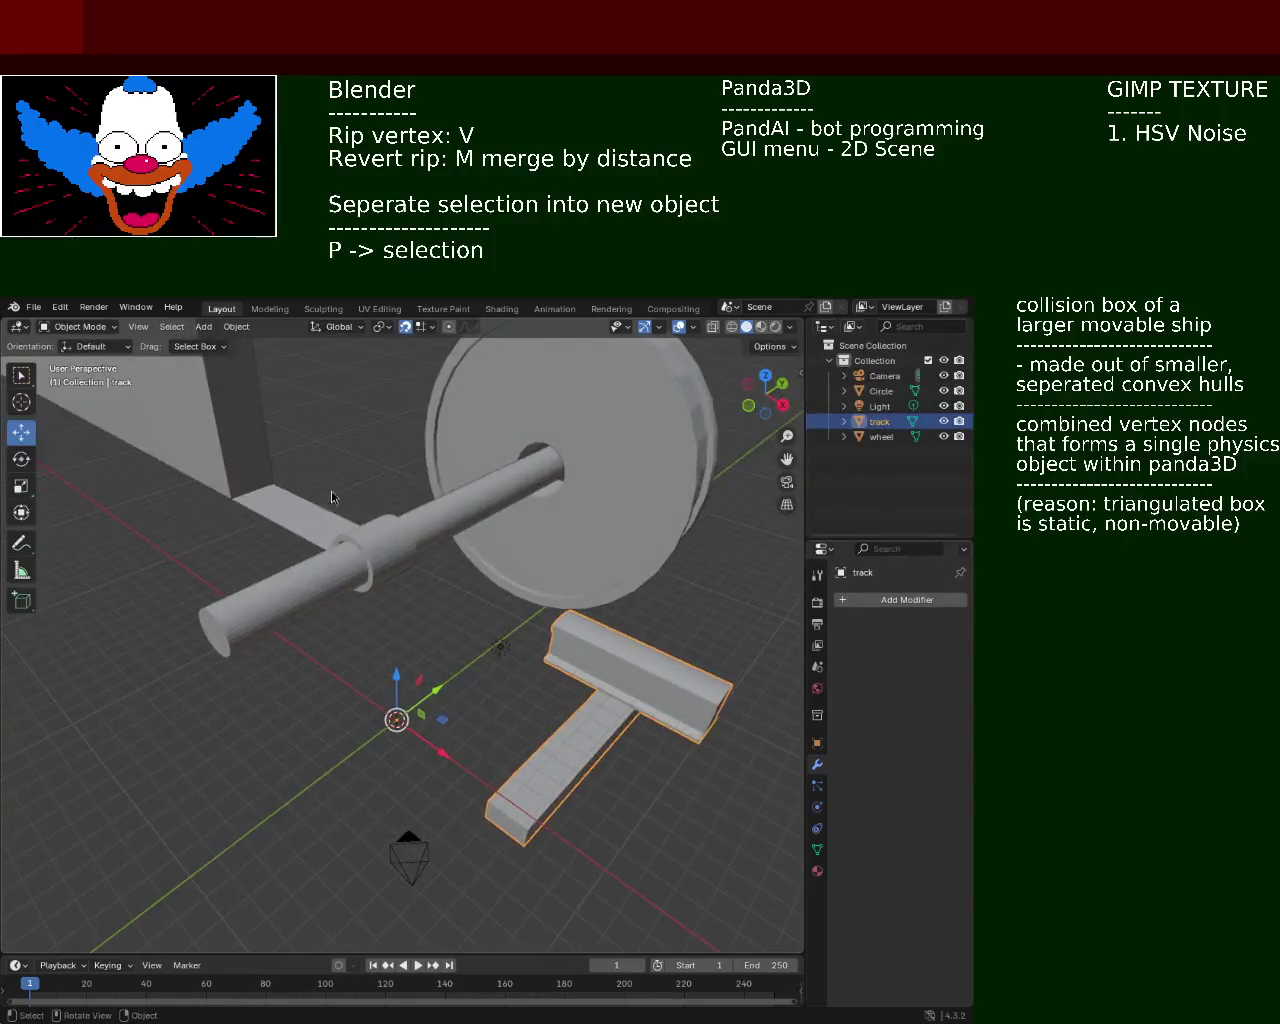
pyautogui.moveTo(563, 487); pyautogui.dragTo(630, 540, button='middle')
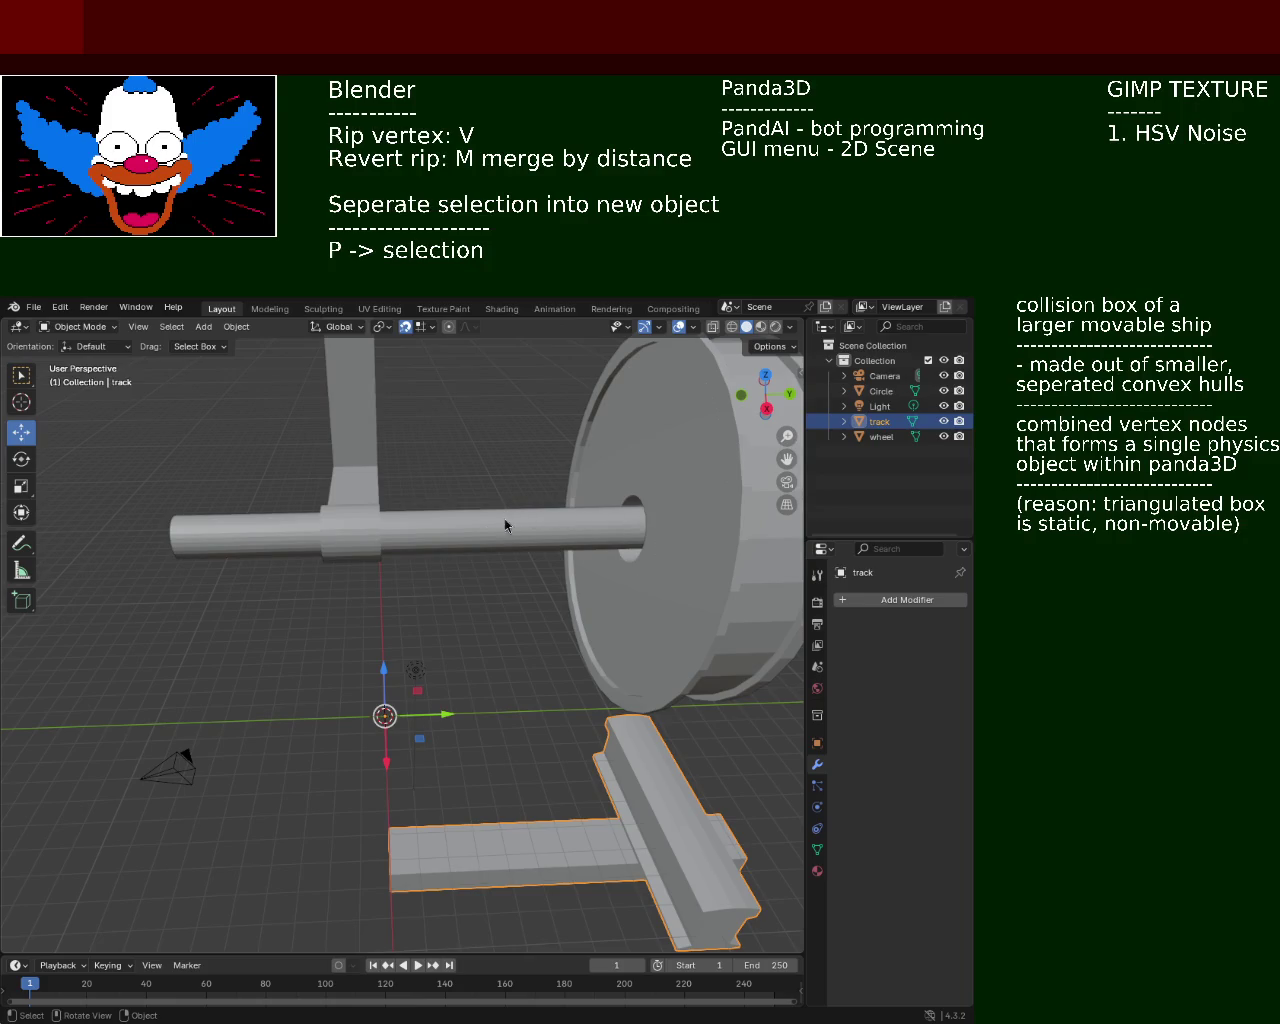
pyautogui.scroll(-2, 505, 525)
pyautogui.scroll(-5, 514, 480)
pyautogui.scroll(-2, 466, 494)
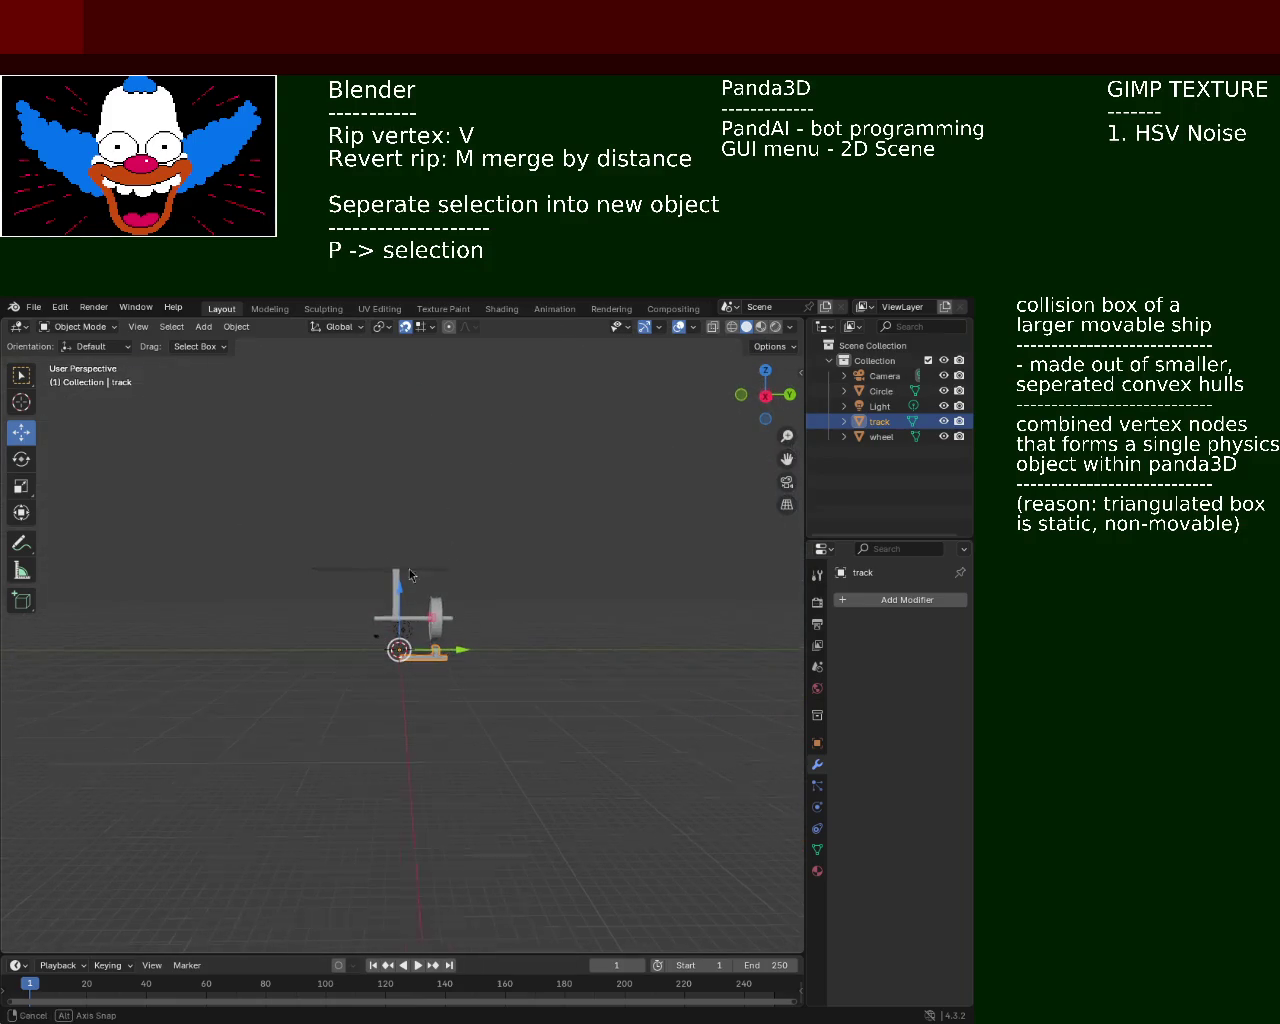
pyautogui.moveTo(410, 574); pyautogui.dragTo(206, 561, button='middle')
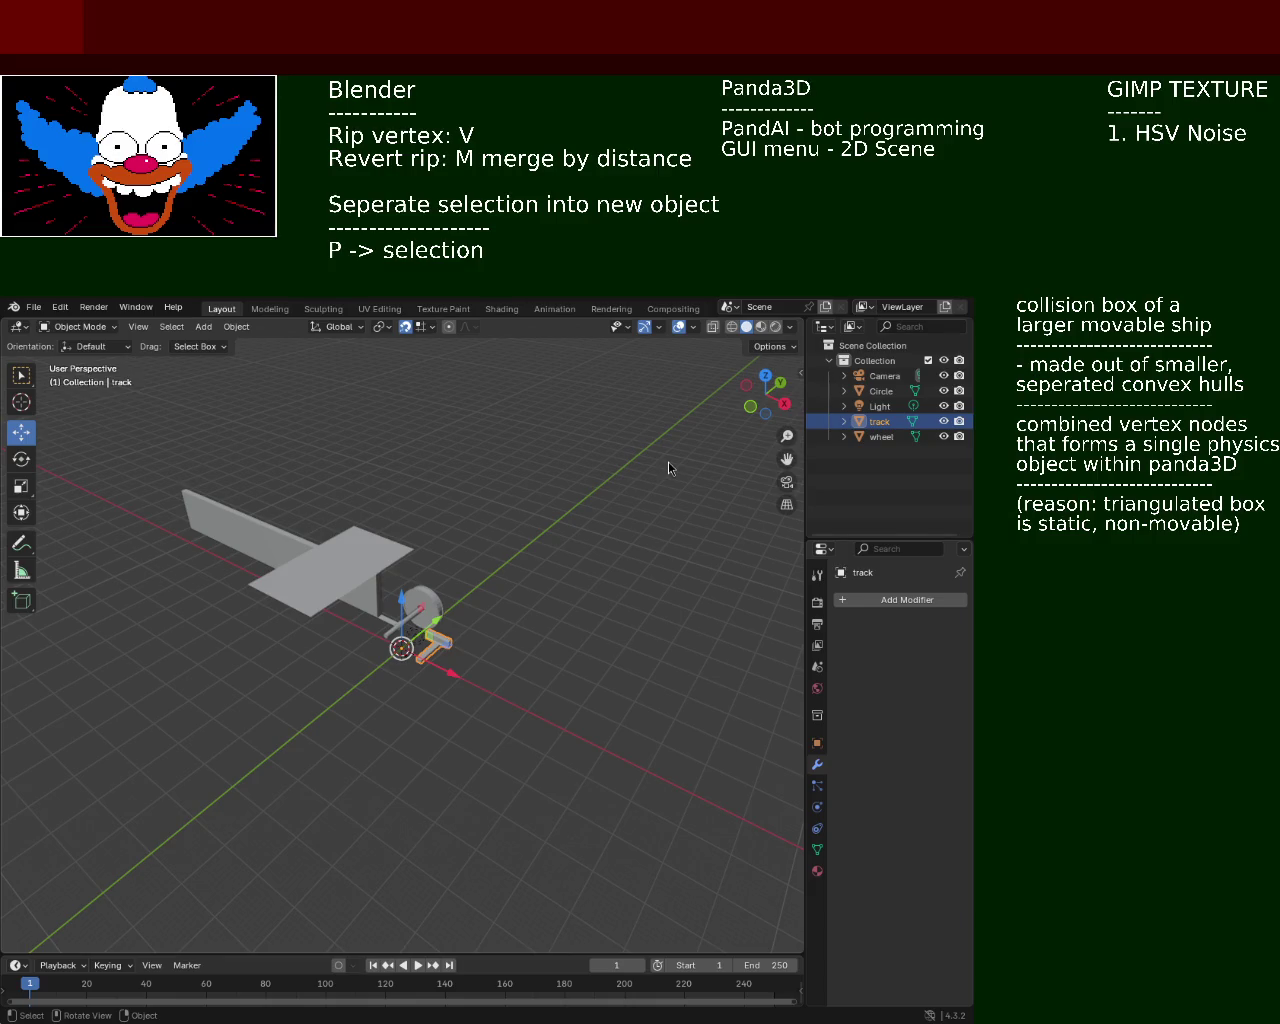
pyautogui.moveTo(254, 526)
pyautogui.keyDown('ctrl'); pyautogui.mouseDown(button='middle')
pyautogui.moveTo(423, 578)
pyautogui.moveTo(357, 671)
pyautogui.moveTo(523, 631)
pyautogui.moveTo(386, 740)
pyautogui.moveTo(403, 711)
pyautogui.moveTo(434, 718)
pyautogui.moveTo(488, 696)
pyautogui.moveTo(485, 782)
pyautogui.moveTo(252, 604)
pyautogui.mouseUp(button='middle'); pyautogui.keyUp('ctrl')
pyautogui.moveTo(560, 370)
pyautogui.mouseDown(button='middle')
pyautogui.moveTo(459, 424)
pyautogui.moveTo(528, 494)
pyautogui.moveTo(508, 543)
pyautogui.mouseUp(button='middle')
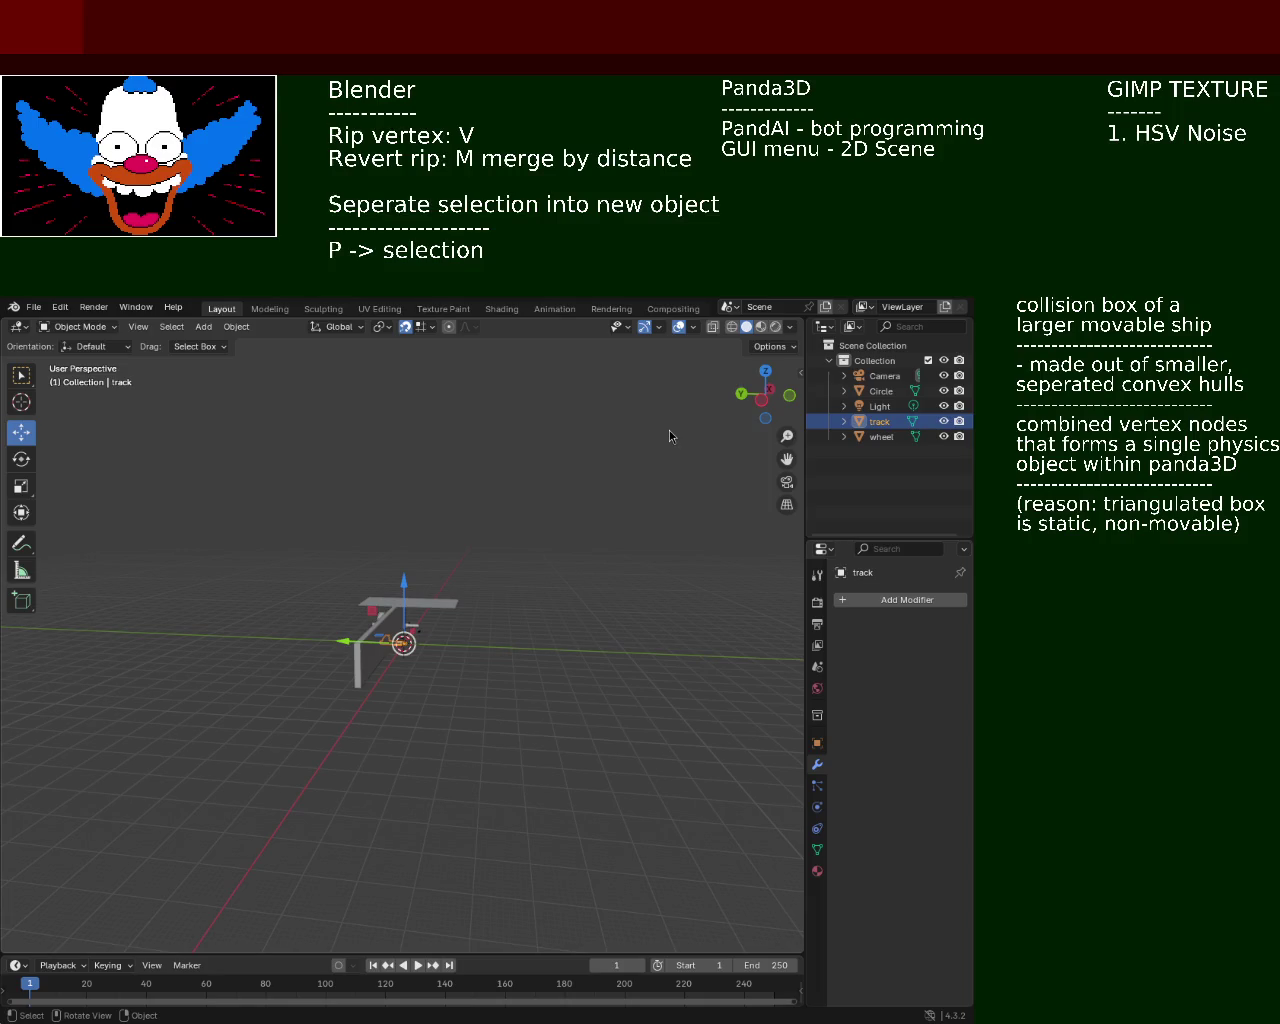
# Start scaling the track piece and inspect the track from above and low angles
pyautogui.press('s')
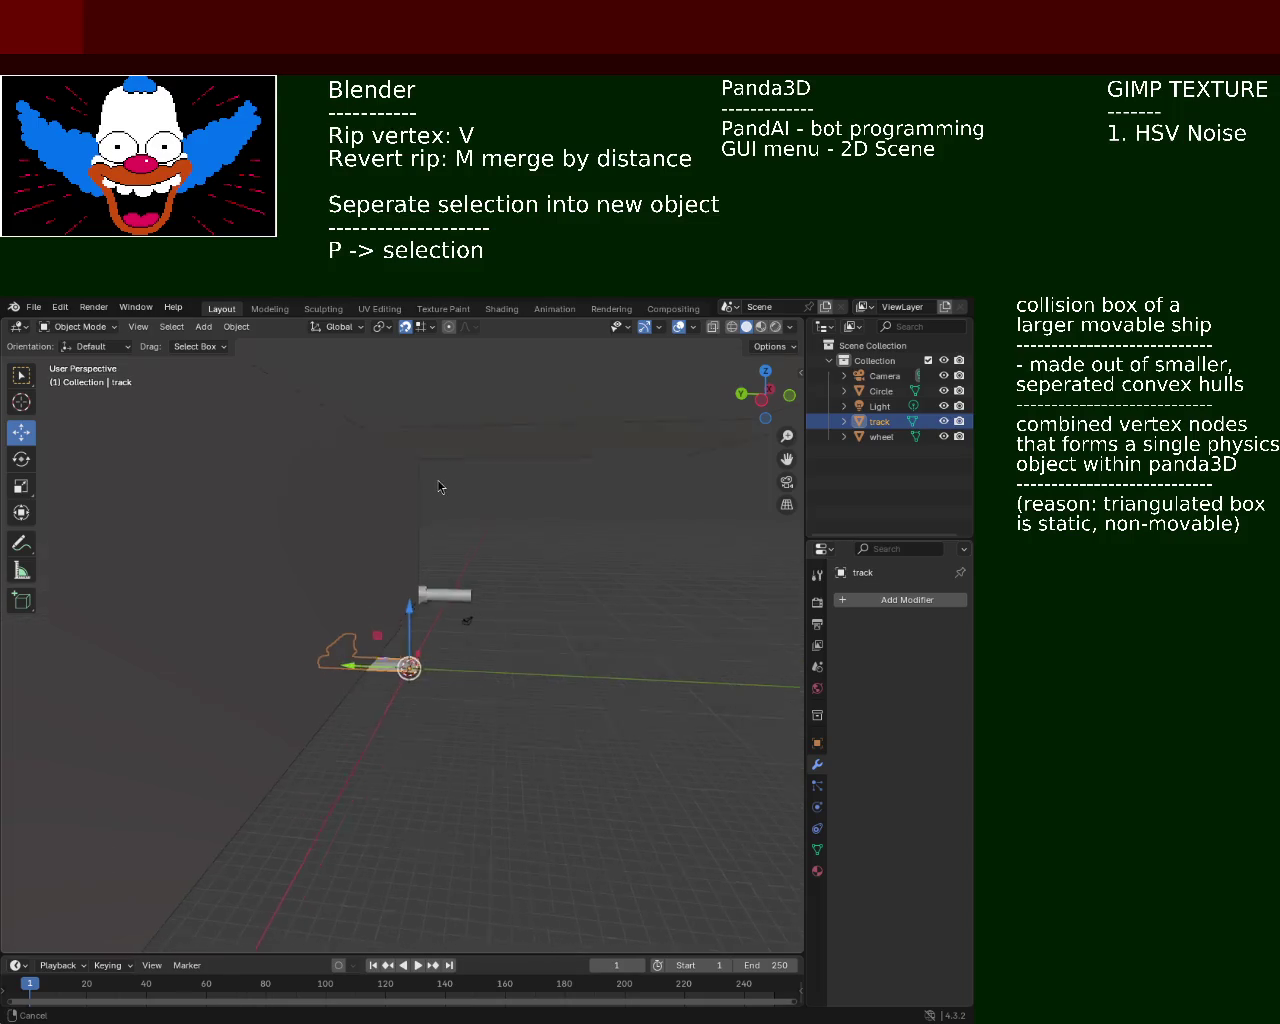
pyautogui.moveTo(447, 514)
pyautogui.mouseDown(button='middle')
pyautogui.moveTo(533, 641)
pyautogui.moveTo(320, 526)
pyautogui.moveTo(180, 551)
pyautogui.moveTo(274, 563)
pyautogui.moveTo(537, 667)
pyautogui.moveTo(314, 558)
pyautogui.moveTo(380, 641)
pyautogui.moveTo(504, 522)
pyautogui.moveTo(500, 543)
pyautogui.mouseUp(button='middle')
pyautogui.scroll(5, 380, 641)
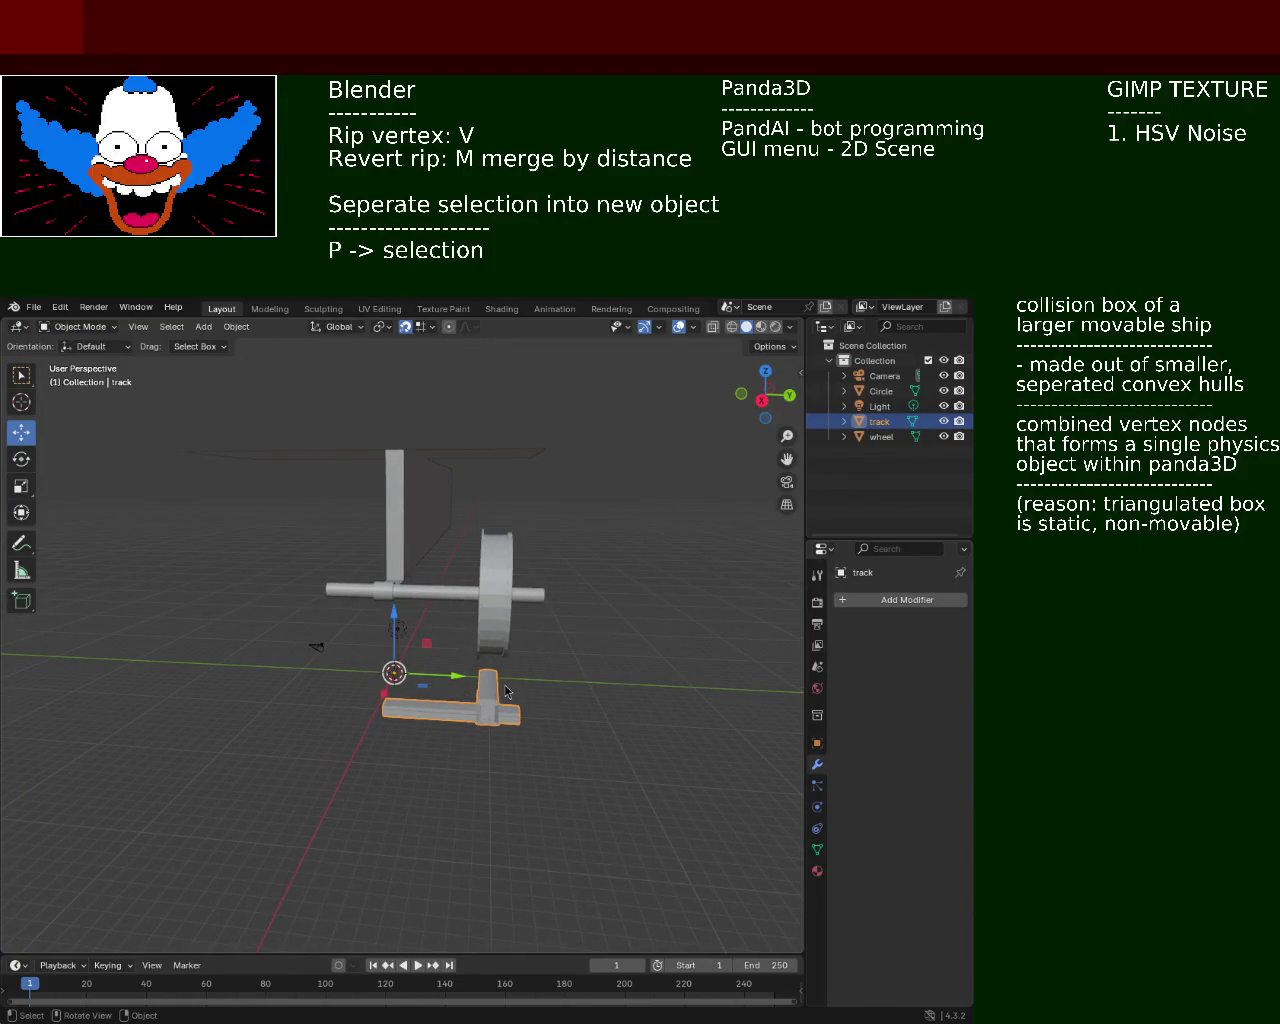
pyautogui.moveTo(505, 690); pyautogui.dragTo(537, 659, button='middle')
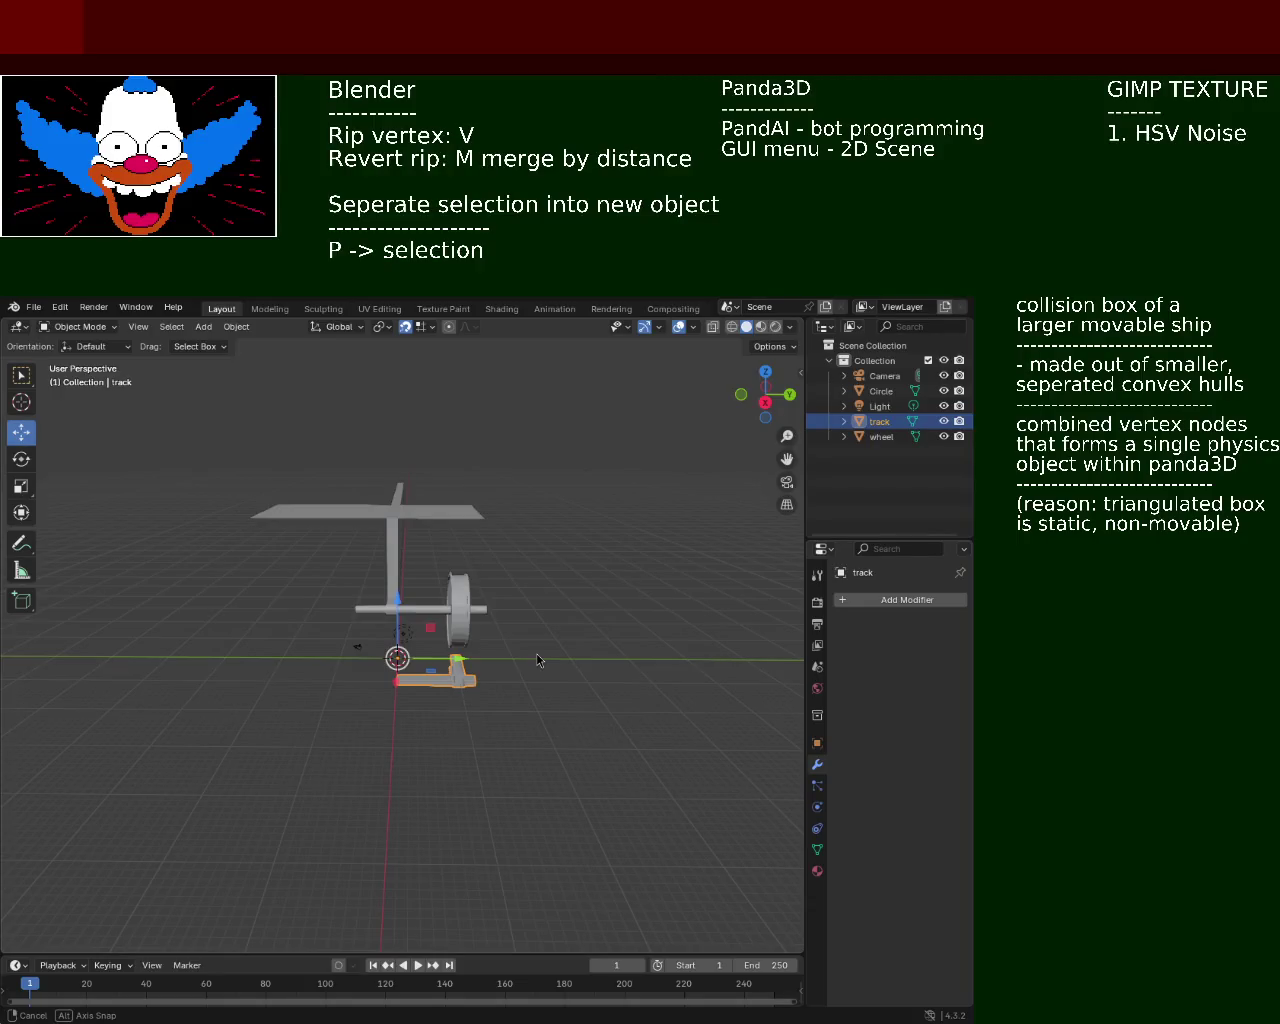
pyautogui.moveTo(537, 659)
pyautogui.mouseDown(button='middle')
pyautogui.moveTo(323, 615)
pyautogui.moveTo(209, 655)
pyautogui.moveTo(152, 636)
pyautogui.moveTo(522, 690)
pyautogui.moveTo(596, 672)
pyautogui.moveTo(537, 612)
pyautogui.moveTo(473, 688)
pyautogui.moveTo(236, 644)
pyautogui.moveTo(170, 650)
pyautogui.moveTo(280, 640)
pyautogui.moveTo(586, 504)
pyautogui.mouseUp(button='middle')
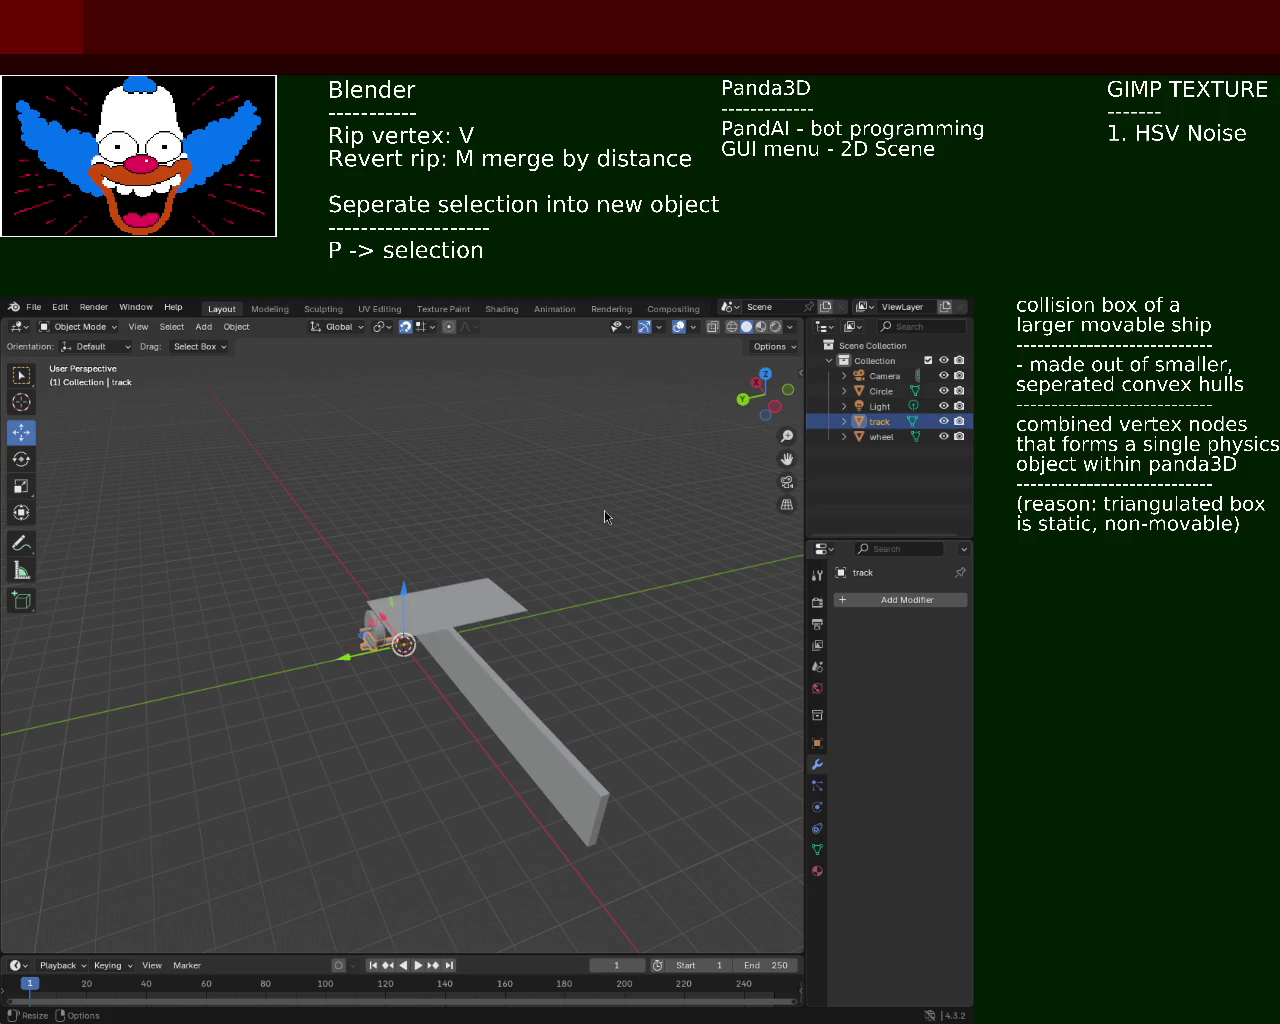
pyautogui.moveTo(331, 566)
pyautogui.keyDown('ctrl'); pyautogui.mouseDown(button='middle')
pyautogui.moveTo(500, 669)
pyautogui.moveTo(537, 600)
pyautogui.mouseUp(button='middle'); pyautogui.keyUp('ctrl')
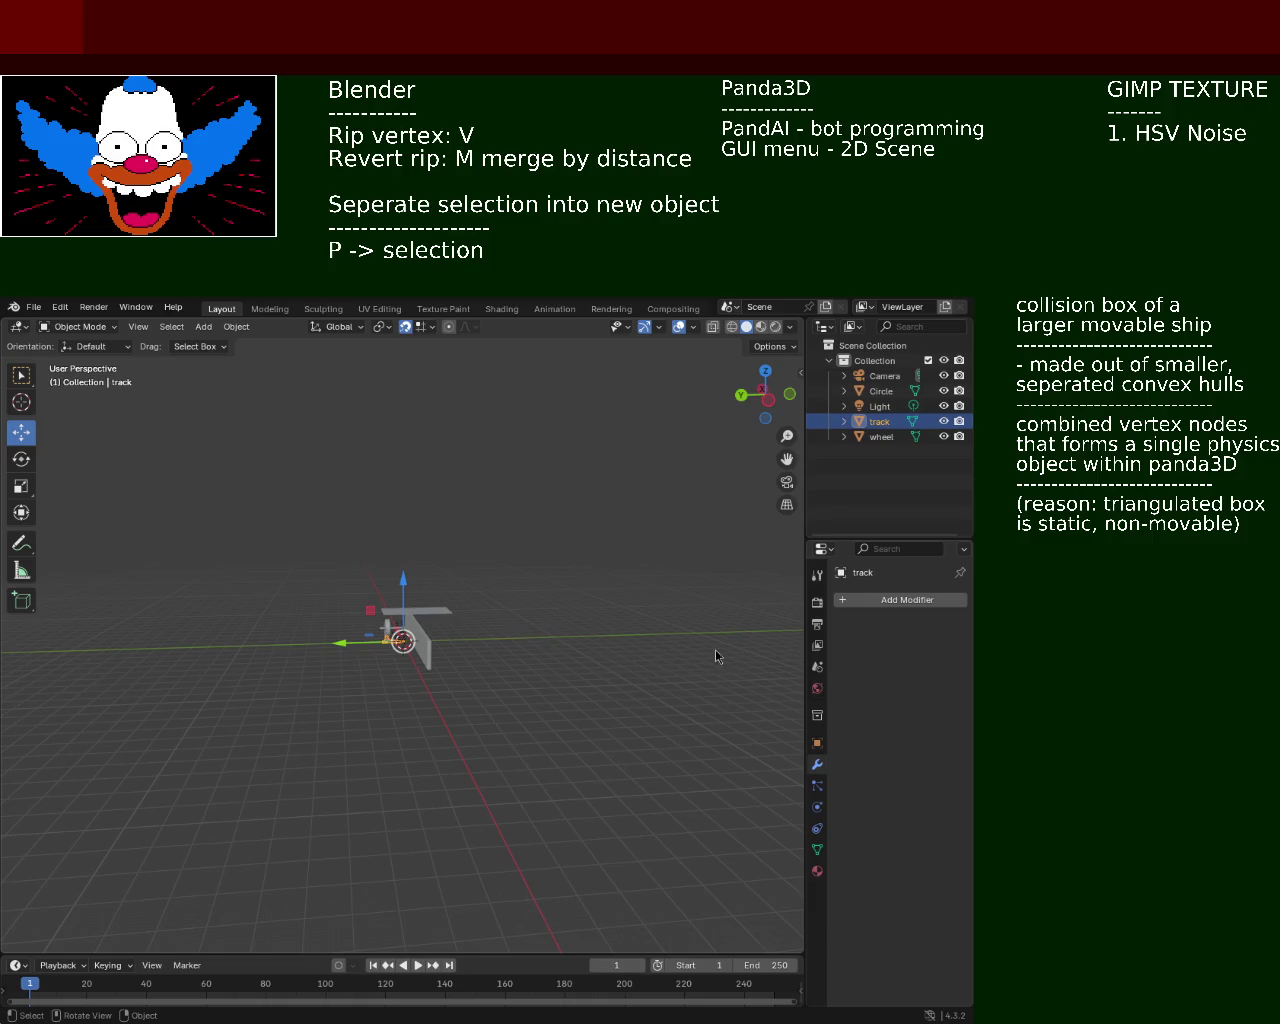
pyautogui.moveTo(629, 580)
pyautogui.mouseDown(button='middle')
pyautogui.moveTo(476, 638)
pyautogui.moveTo(454, 503)
pyautogui.mouseUp(button='middle')
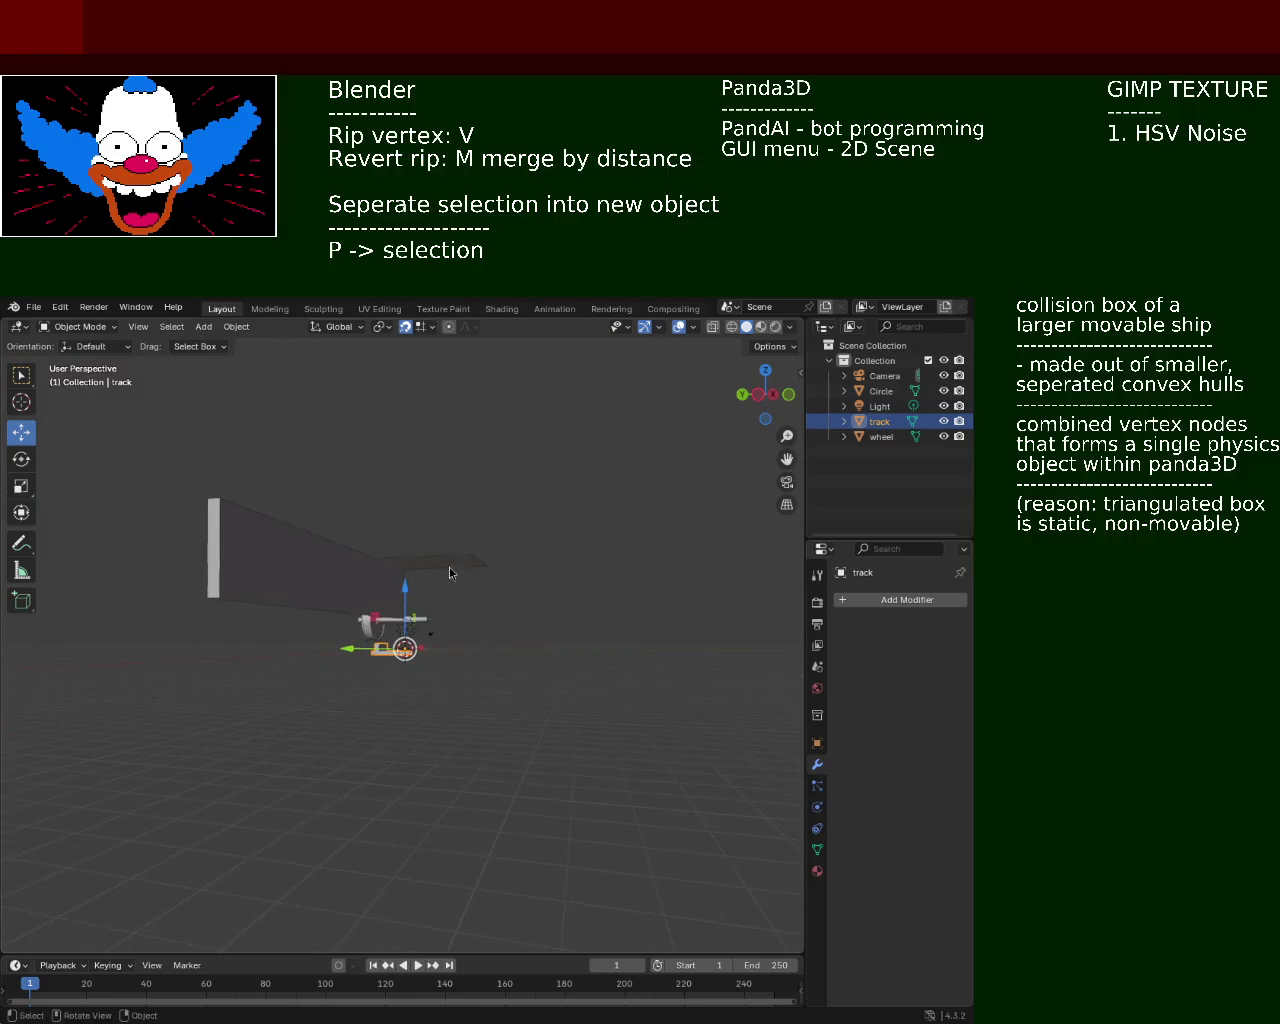
pyautogui.moveTo(454, 503); pyautogui.dragTo(533, 567, button='middle')
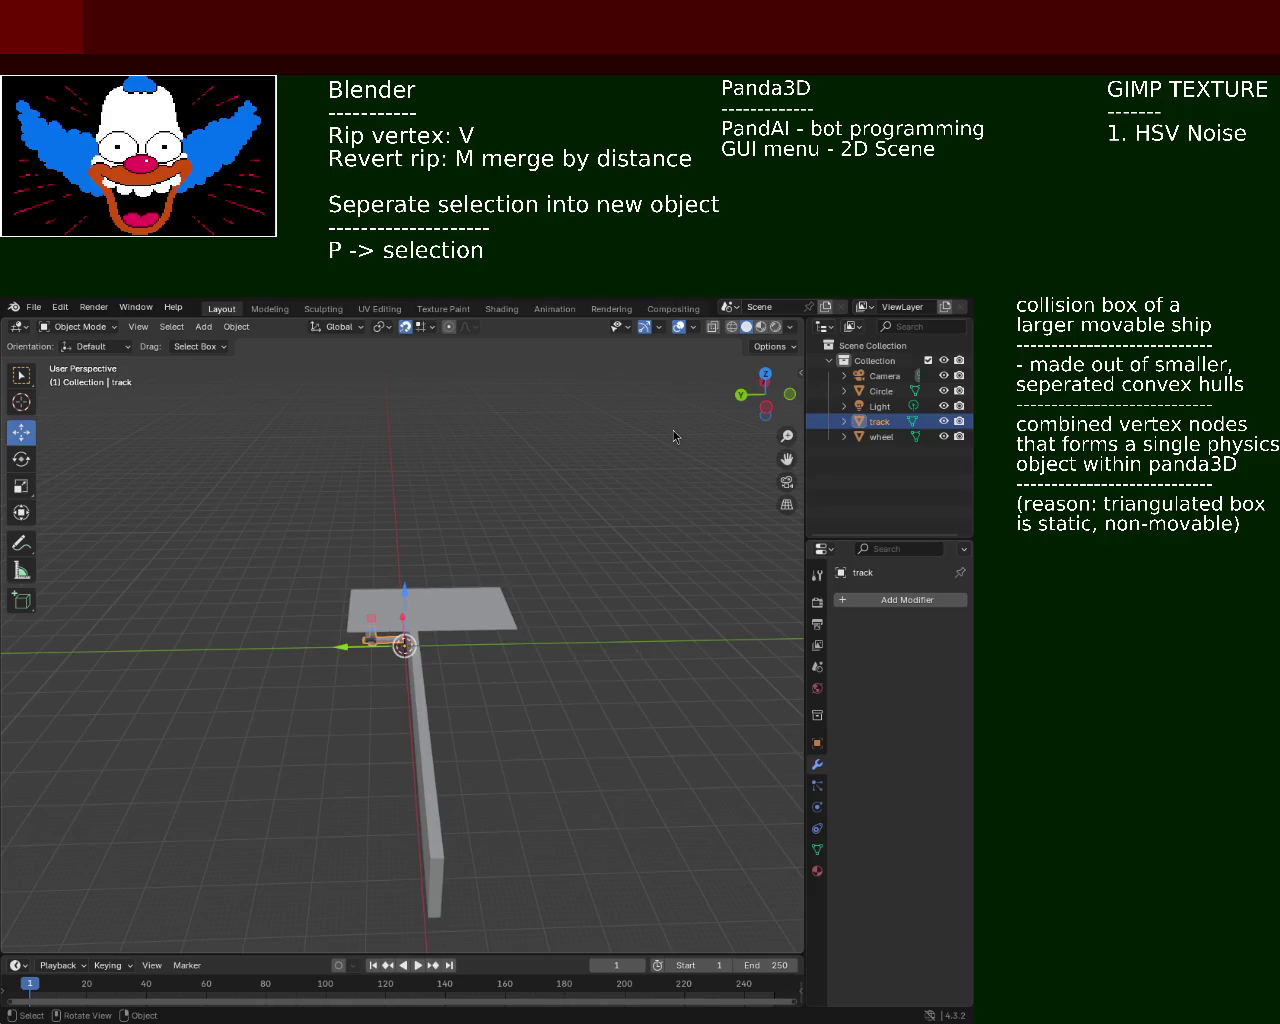
pyautogui.moveTo(584, 607)
pyautogui.mouseDown(button='middle')
pyautogui.moveTo(533, 603)
pyautogui.moveTo(723, 463)
pyautogui.mouseUp(button='middle')
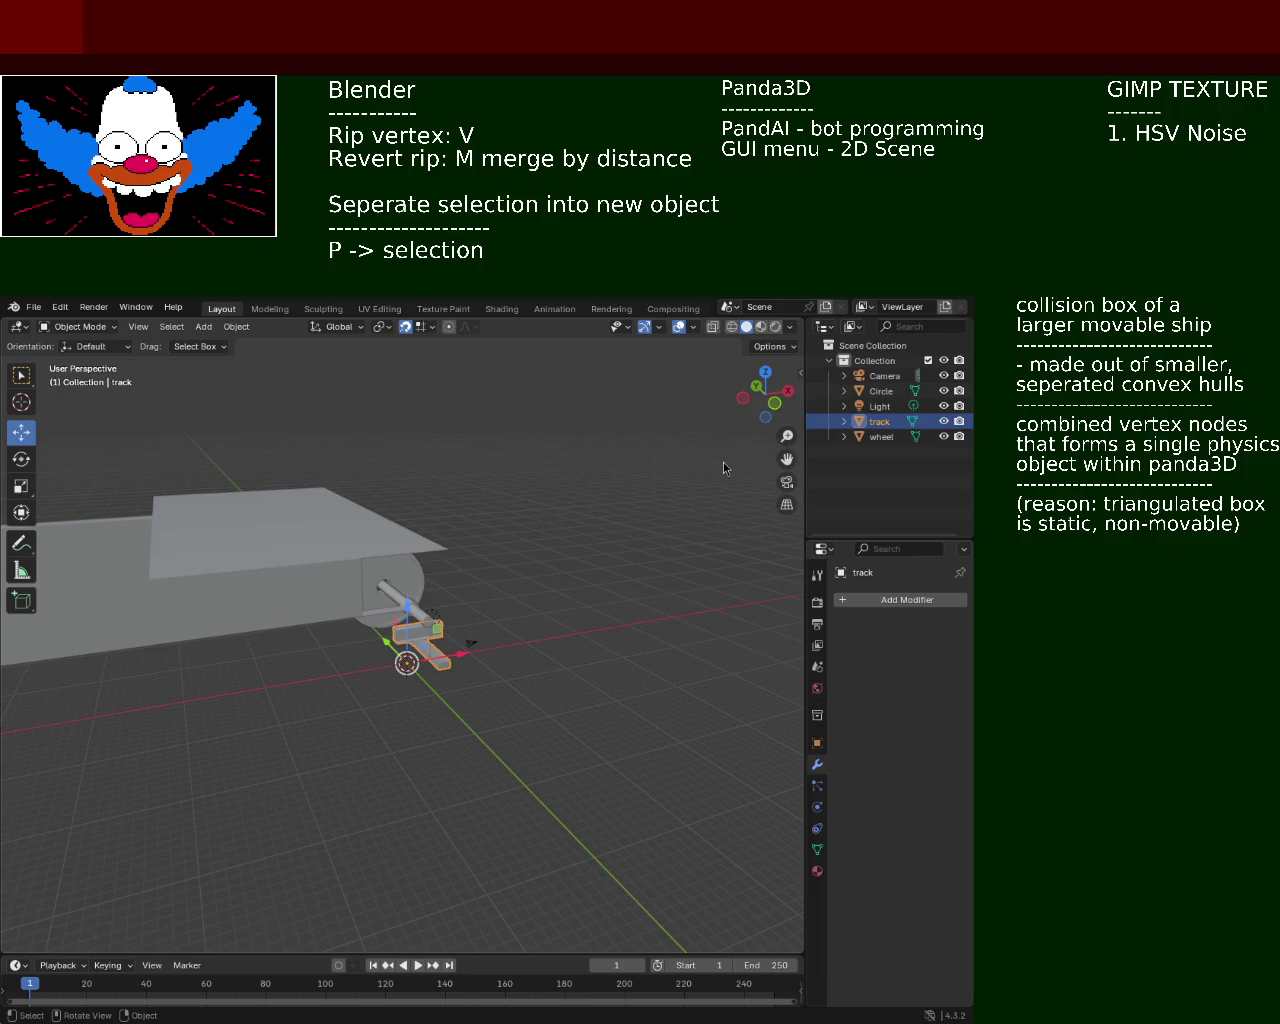
pyautogui.moveTo(430, 552); pyautogui.dragTo(235, 568, button='middle')
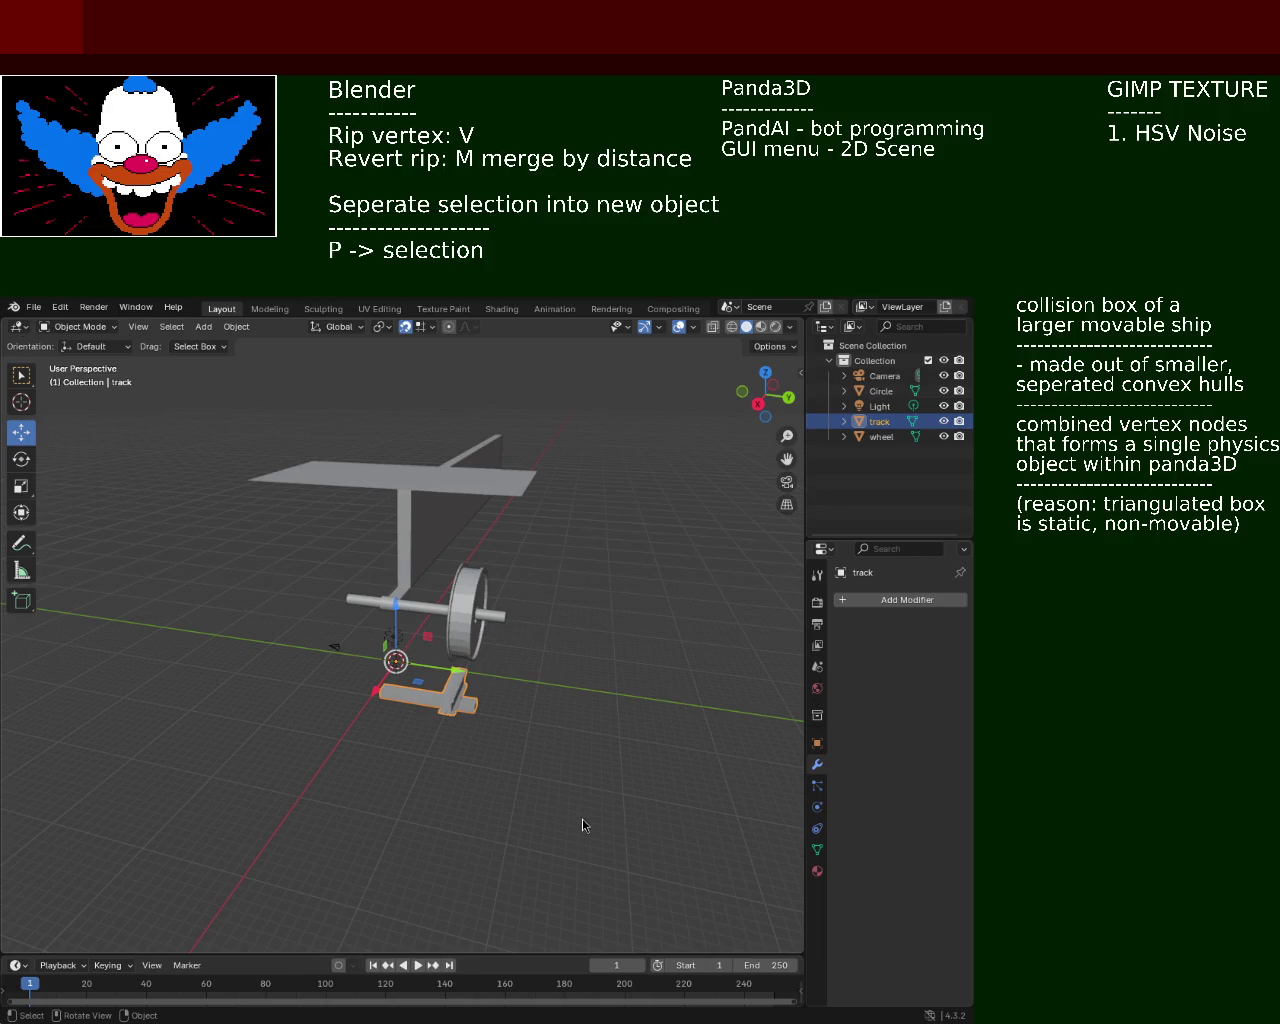
# Orbit closer around the wheel and axle, then select the Circle object in the Outliner
pyautogui.scroll(2, 420, 550)
pyautogui.moveTo(454, 507)
pyautogui.mouseDown(button='middle')
pyautogui.moveTo(445, 690)
pyautogui.moveTo(371, 609)
pyautogui.mouseUp(button='middle')
pyautogui.scroll(4, 465, 650)
pyautogui.scroll(-4, 465, 650)
pyautogui.moveTo(465, 650)
pyautogui.mouseDown(button='middle')
pyautogui.moveTo(455, 560)
pyautogui.moveTo(449, 582)
pyautogui.moveTo(355, 537)
pyautogui.moveTo(403, 606)
pyautogui.moveTo(431, 579)
pyautogui.mouseUp(button='middle')
pyautogui.scroll(-3, 360, 560)
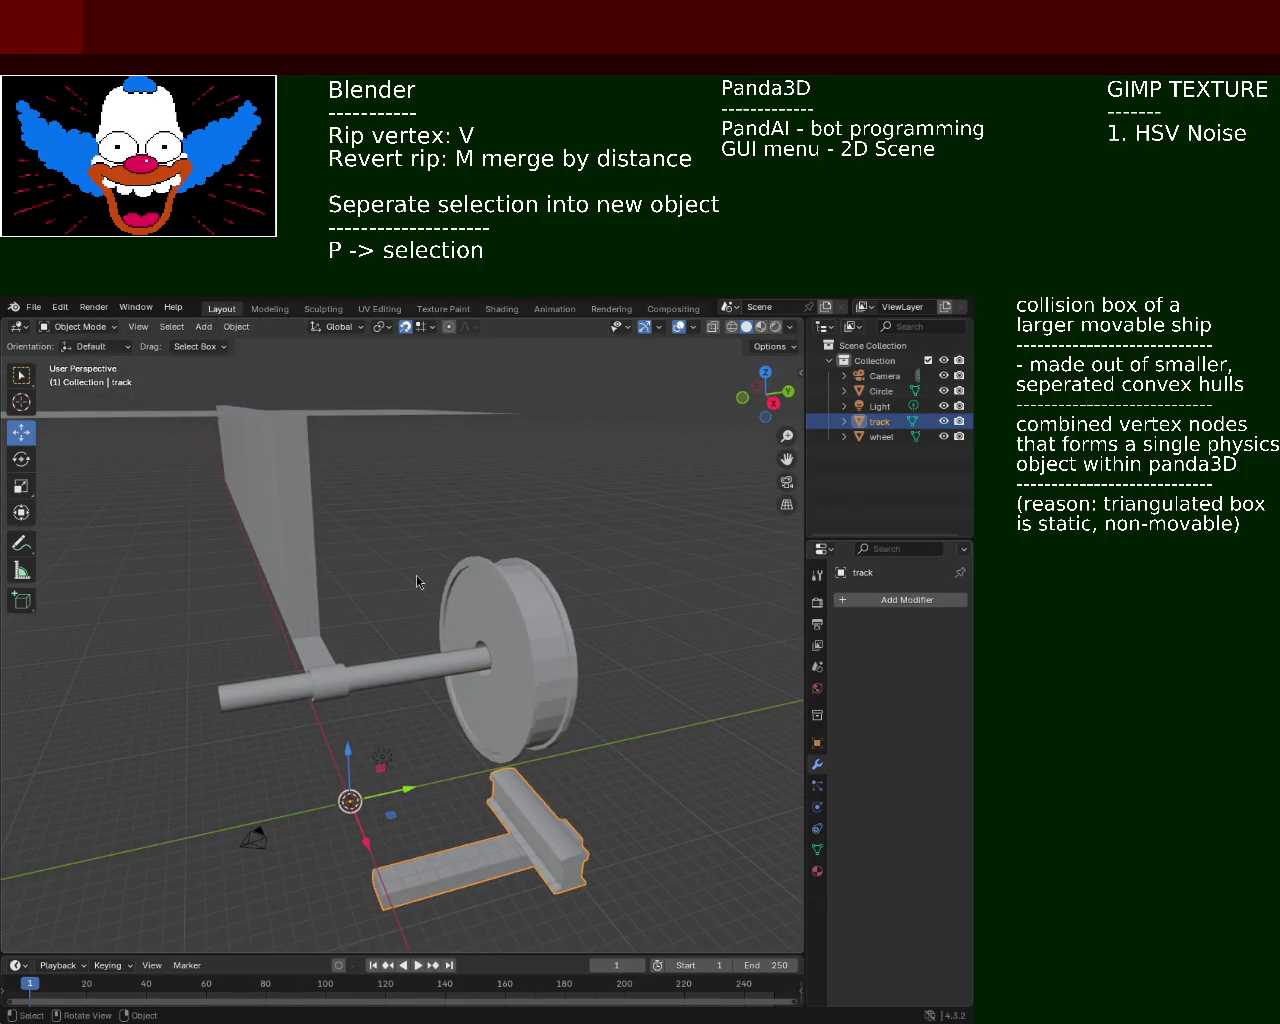
pyautogui.click(897, 394)
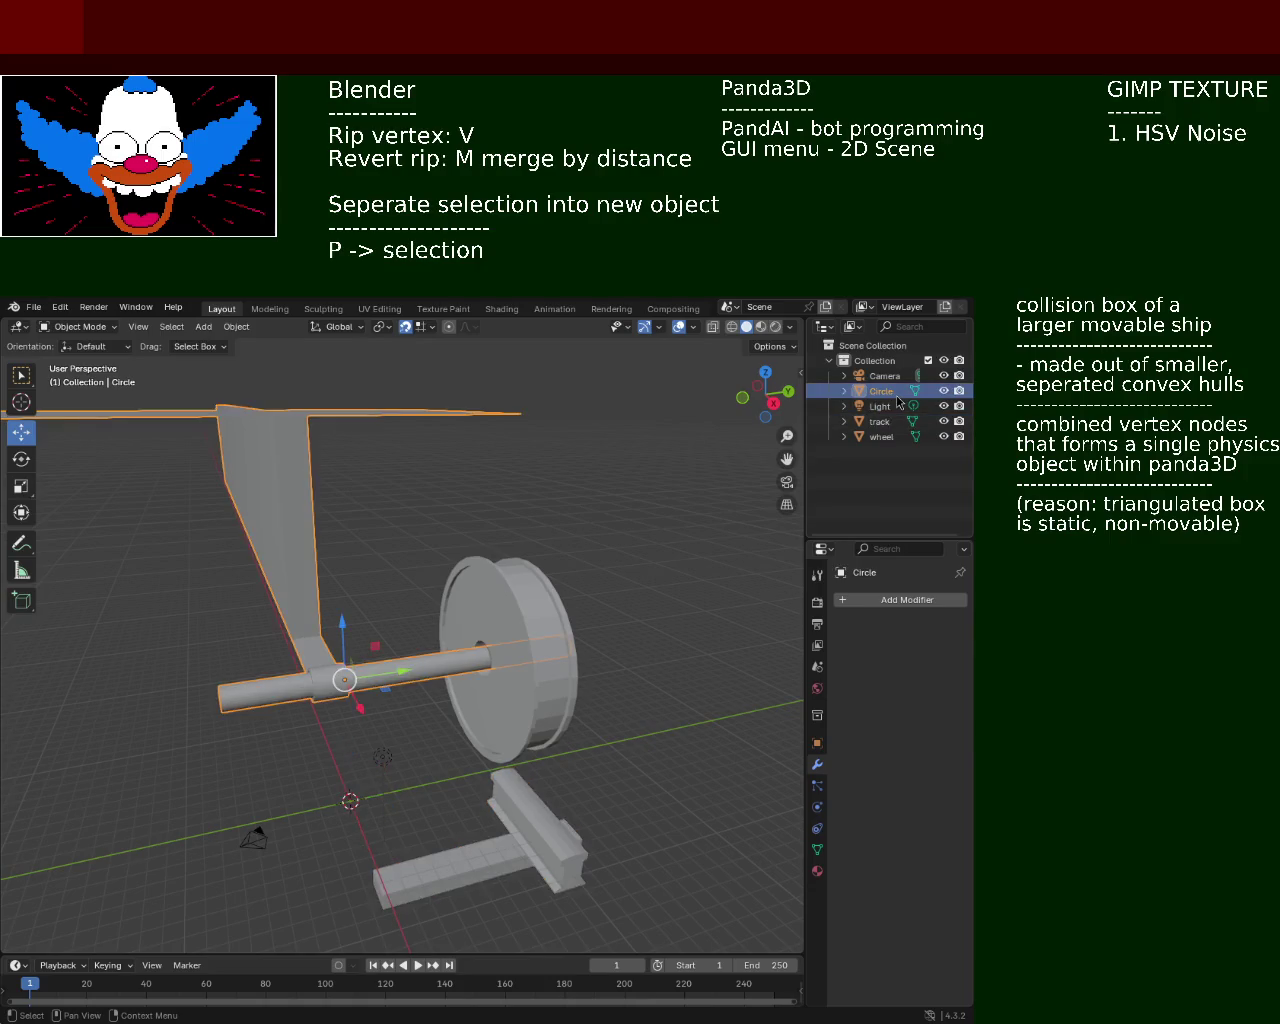
# Enter Edit Mode on Circle and delete the left end of the axle shaft
pyautogui.moveTo(548, 598)
pyautogui.mouseDown(button='middle')
pyautogui.moveTo(506, 577)
pyautogui.moveTo(503, 560)
pyautogui.moveTo(529, 552)
pyautogui.mouseUp(button='middle')
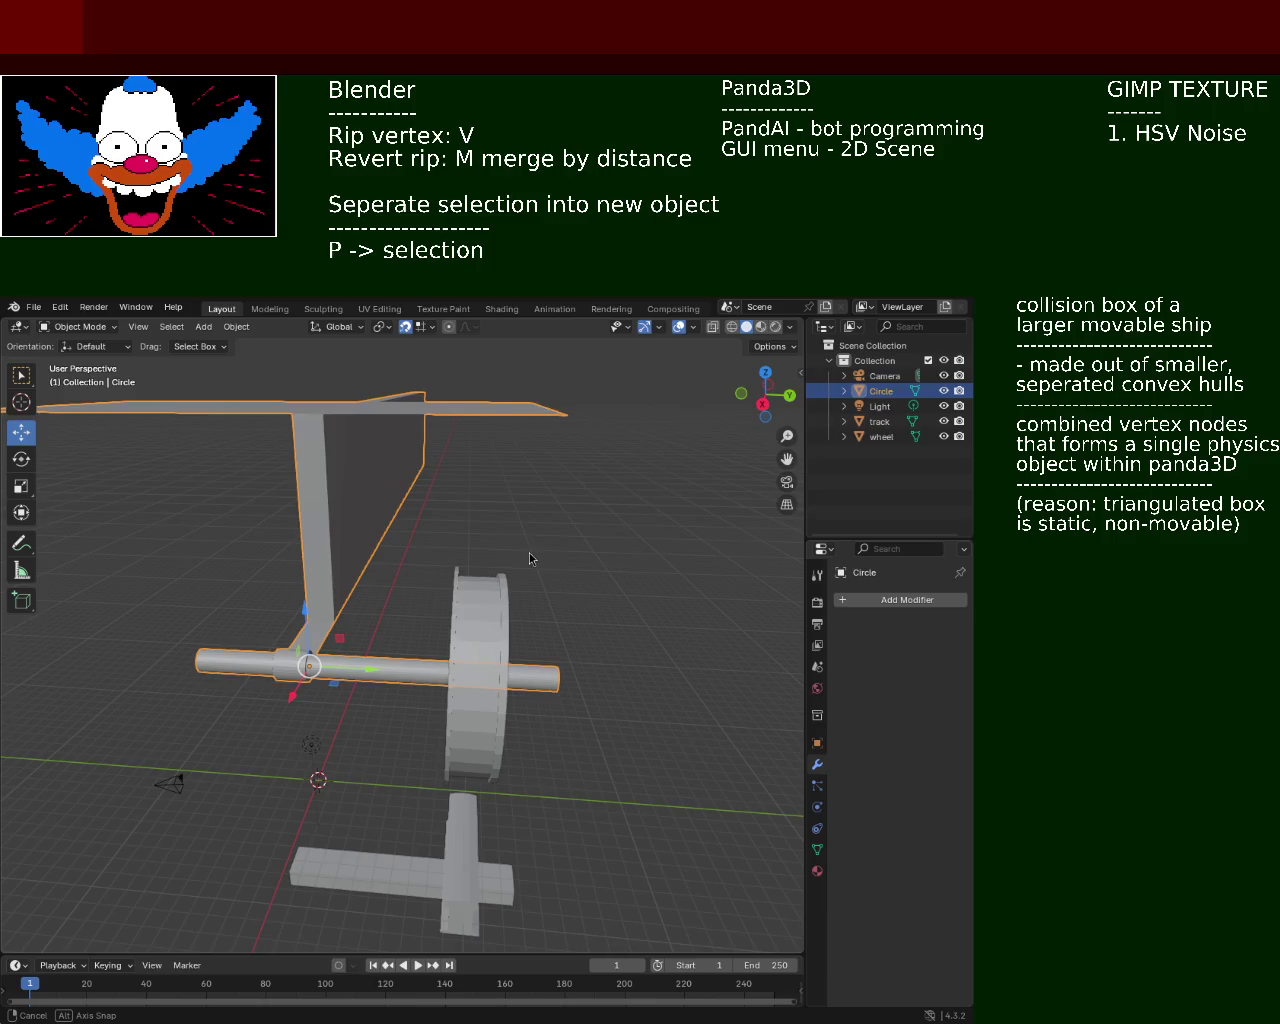
pyautogui.moveTo(529, 558); pyautogui.dragTo(529, 556, button='middle')
pyautogui.press('Tab')
pyautogui.moveTo(192, 588); pyautogui.dragTo(230, 714)
pyautogui.press('x')
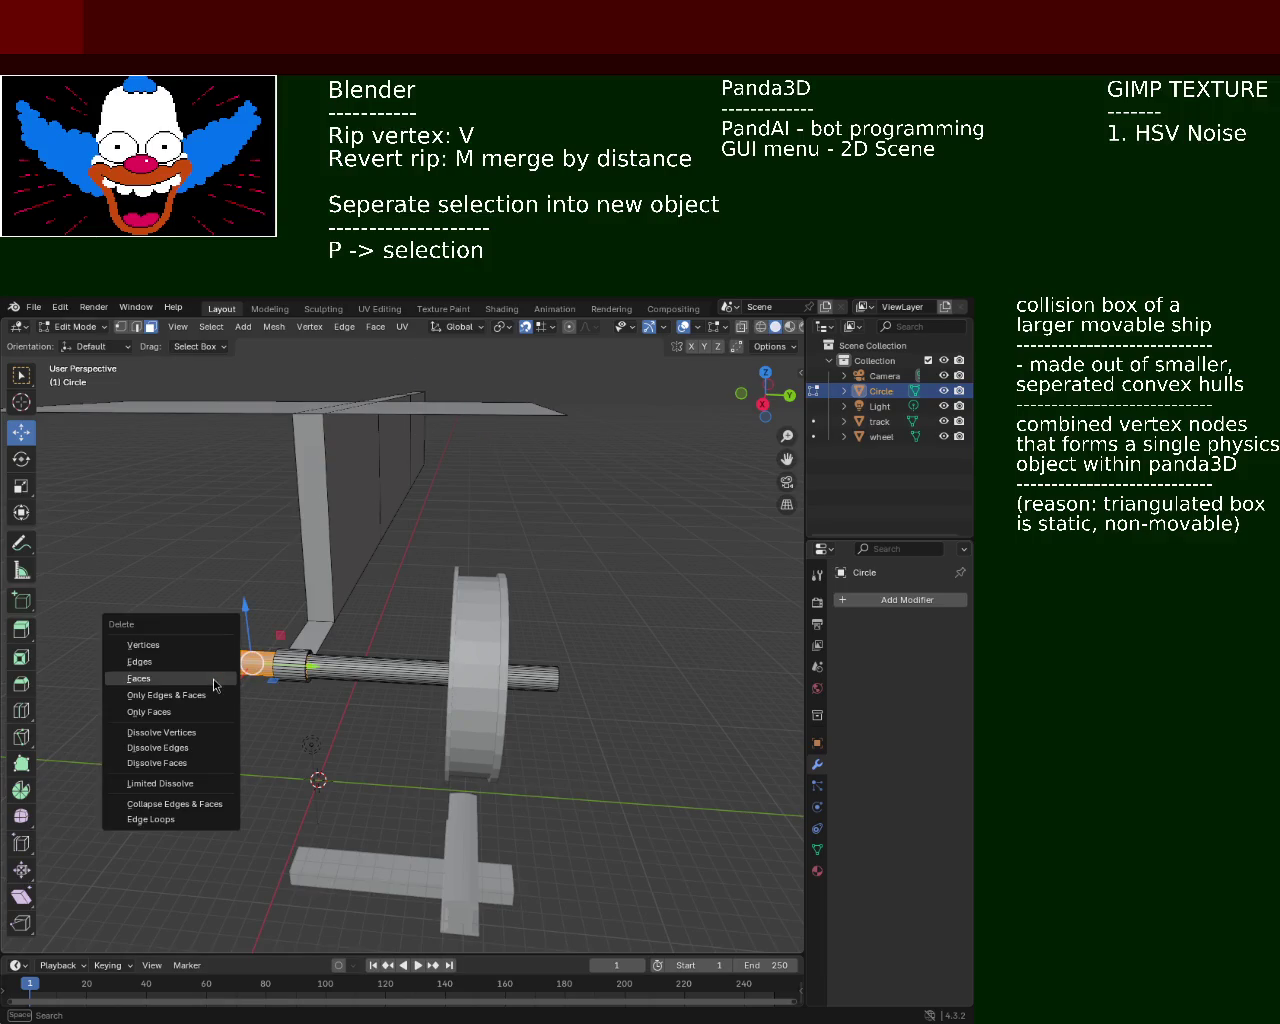
pyautogui.click(189, 647)
# Delete the next and middle sections of the axle shaft
pyautogui.moveTo(386, 621); pyautogui.dragTo(404, 691)
pyautogui.press('x')
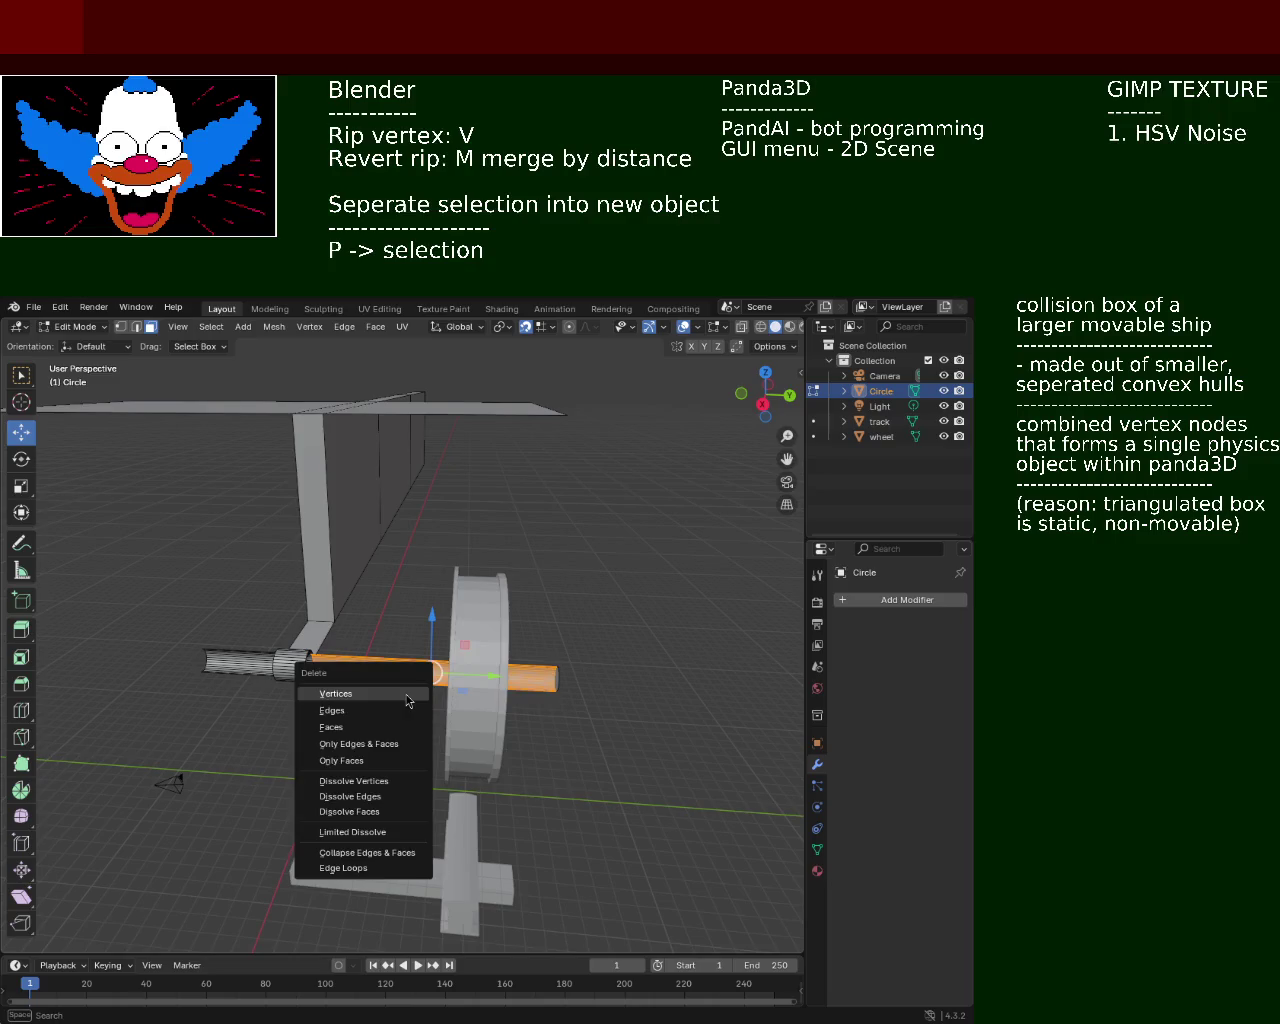
pyautogui.click(404, 691)
pyautogui.moveTo(404, 691); pyautogui.dragTo(137, 679, button='middle')
pyautogui.moveTo(137, 679); pyautogui.dragTo(249, 766)
pyautogui.press('x')
pyautogui.click(230, 766)
pyautogui.moveTo(230, 766)
pyautogui.mouseDown(button='middle')
pyautogui.moveTo(254, 640)
pyautogui.moveTo(236, 628)
pyautogui.mouseUp(button='middle')
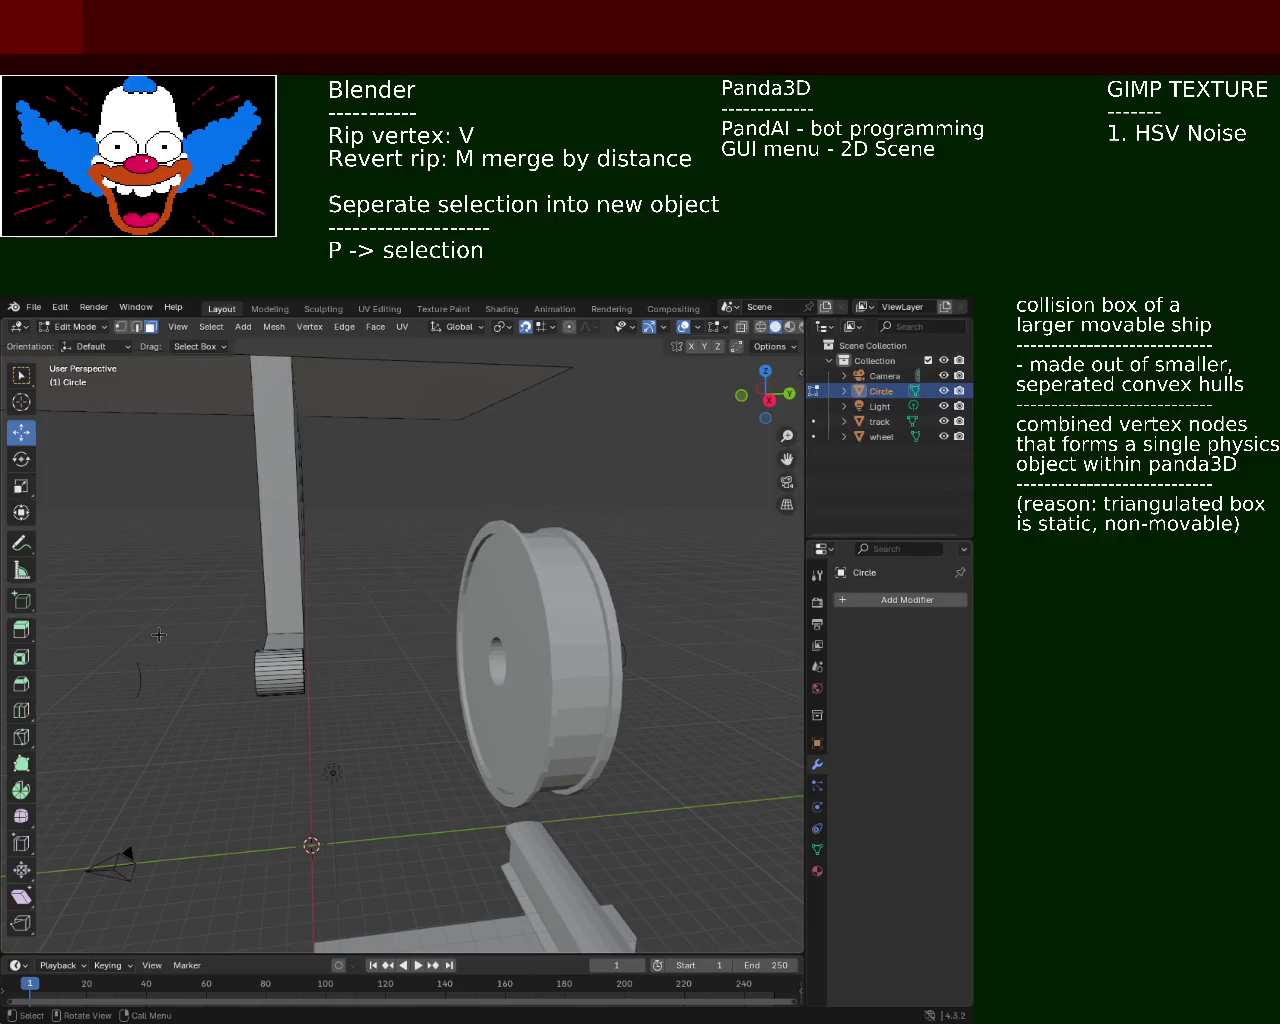
pyautogui.moveTo(674, 686); pyautogui.dragTo(630, 690, button='middle')
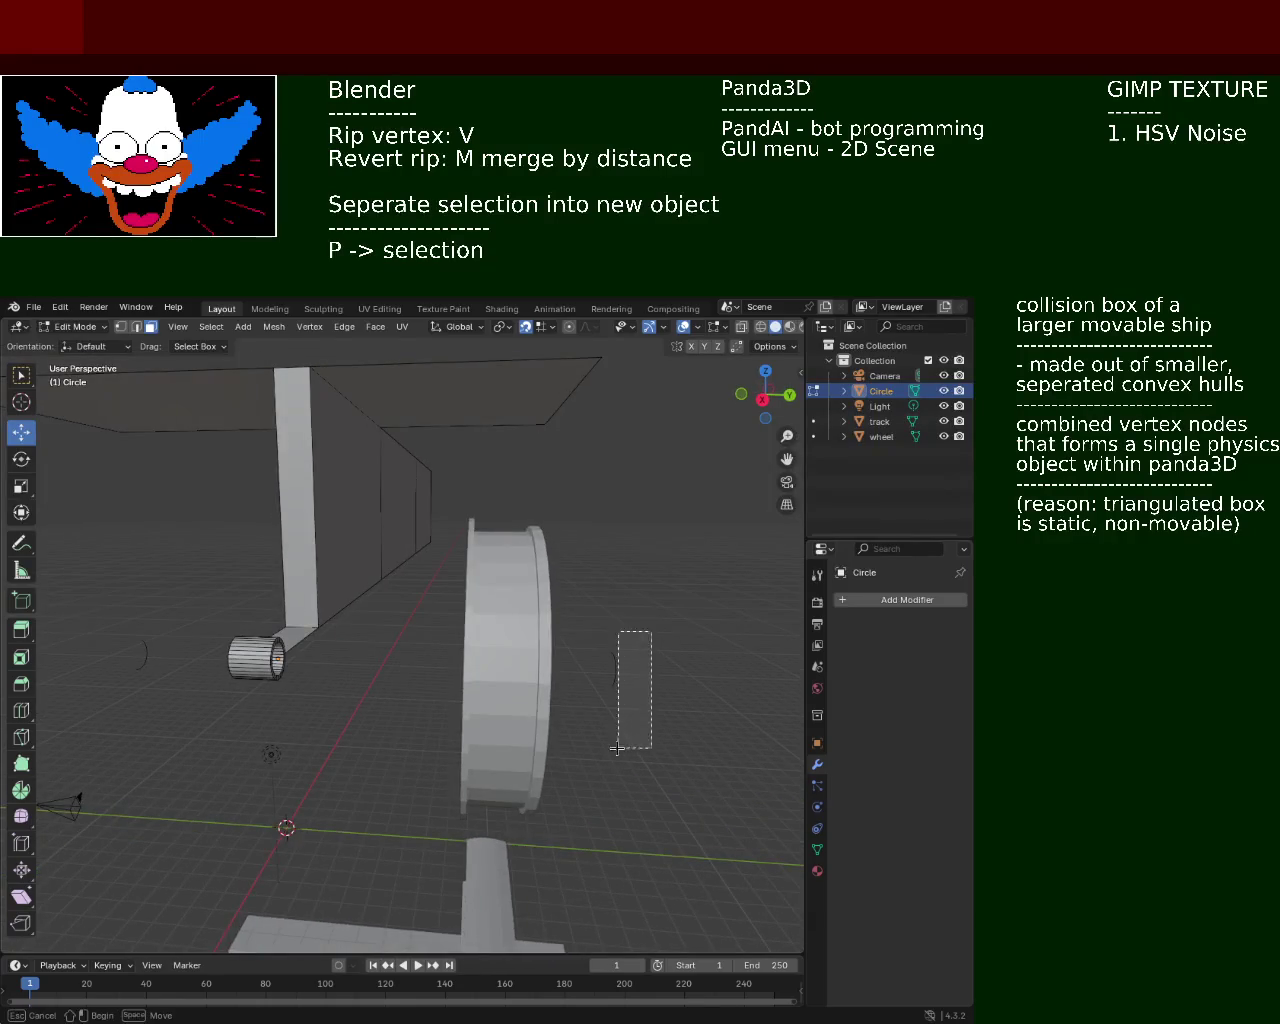
pyautogui.press('Escape')
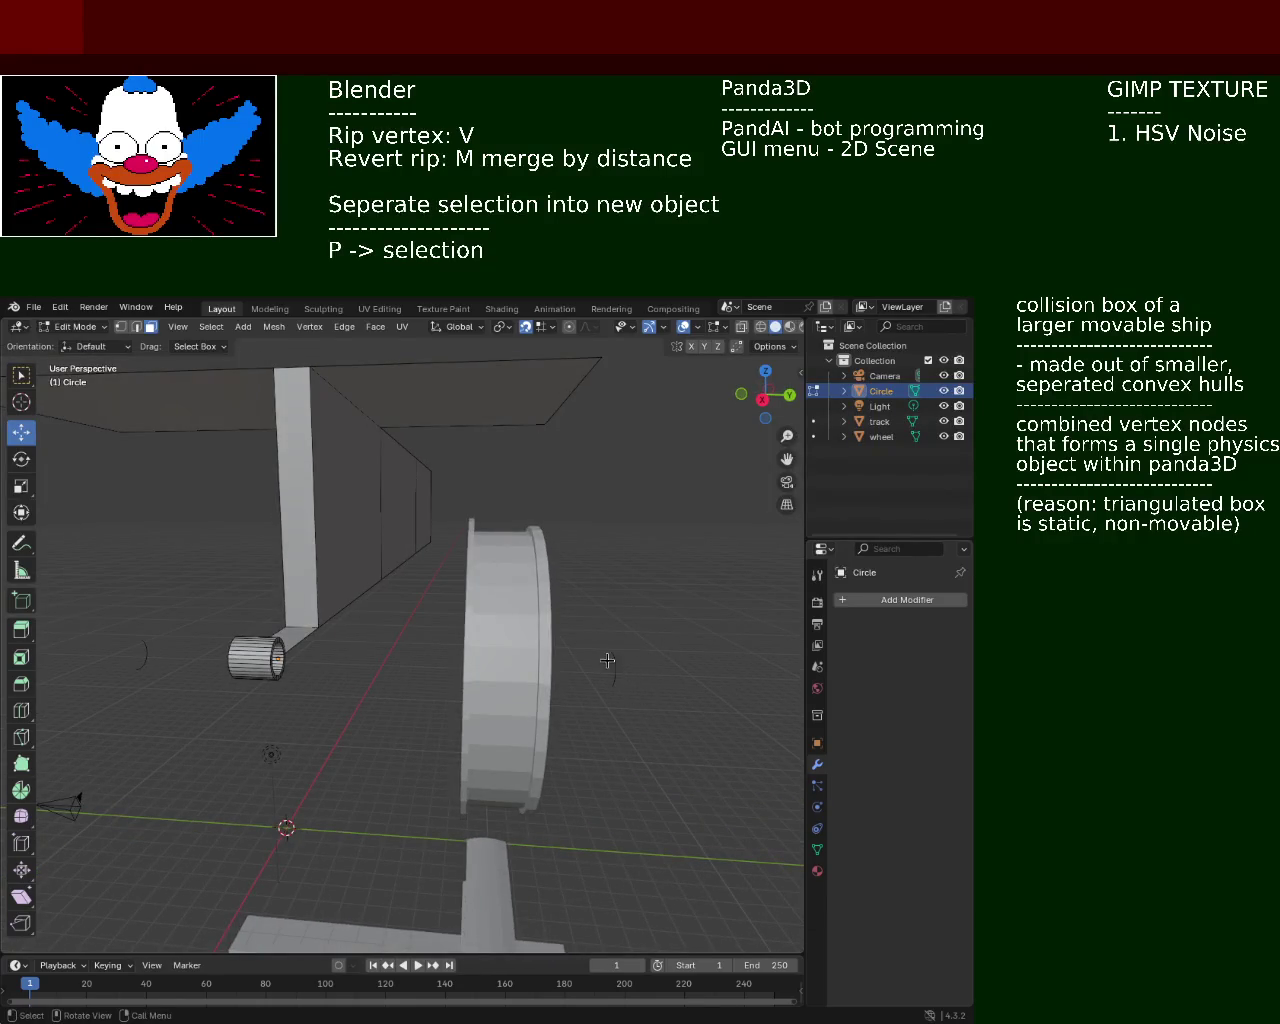
# Delete the left section of the carrier bar and its open end face
pyautogui.moveTo(470, 636)
pyautogui.mouseDown(button='middle')
pyautogui.moveTo(477, 665)
pyautogui.moveTo(363, 603)
pyautogui.mouseUp(button='middle')
pyautogui.click(170, 440)
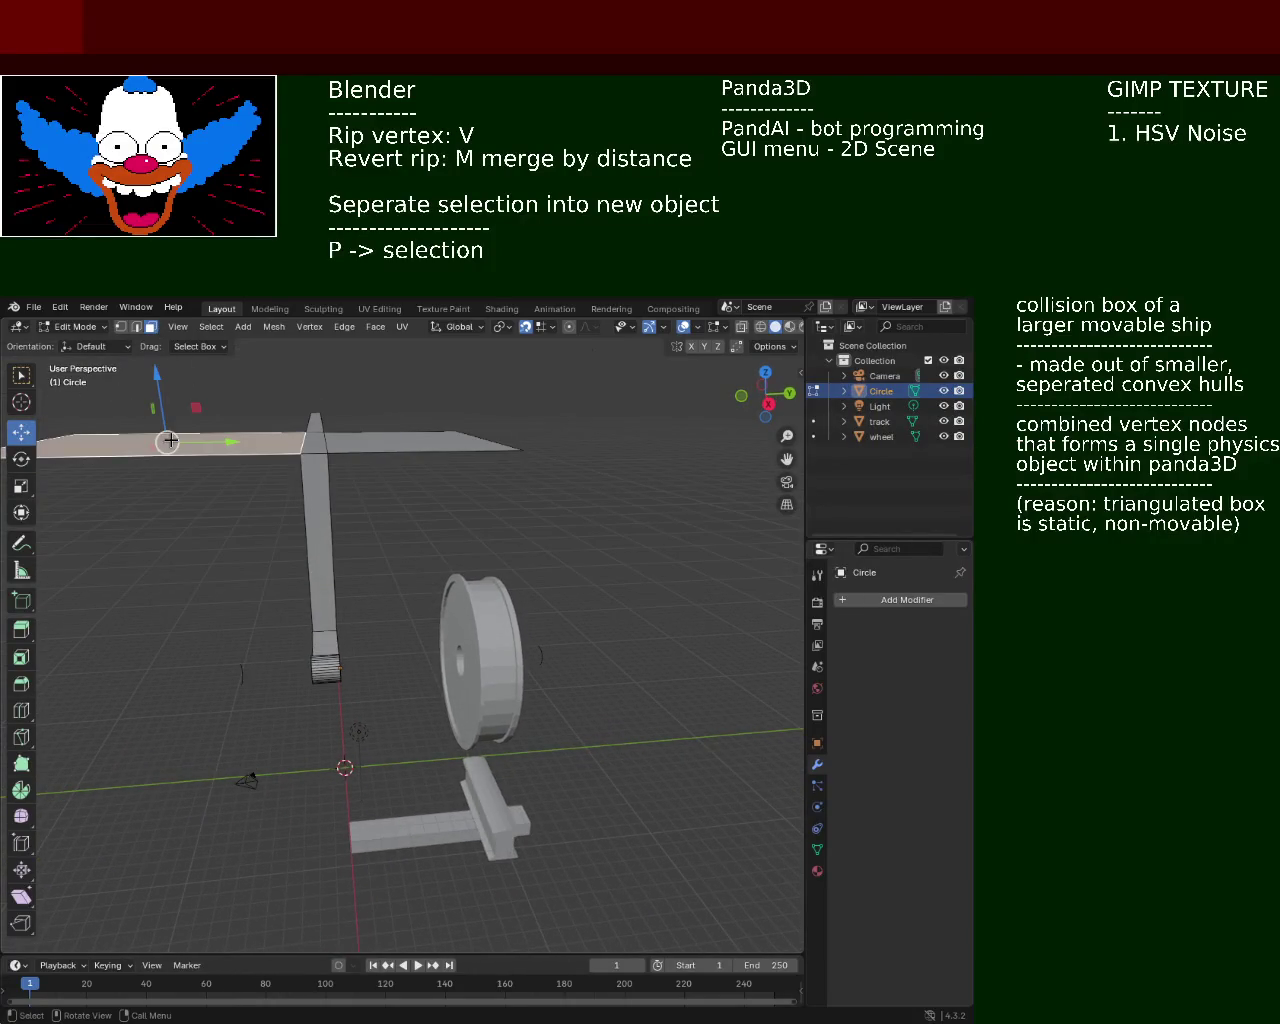
pyautogui.press('x')
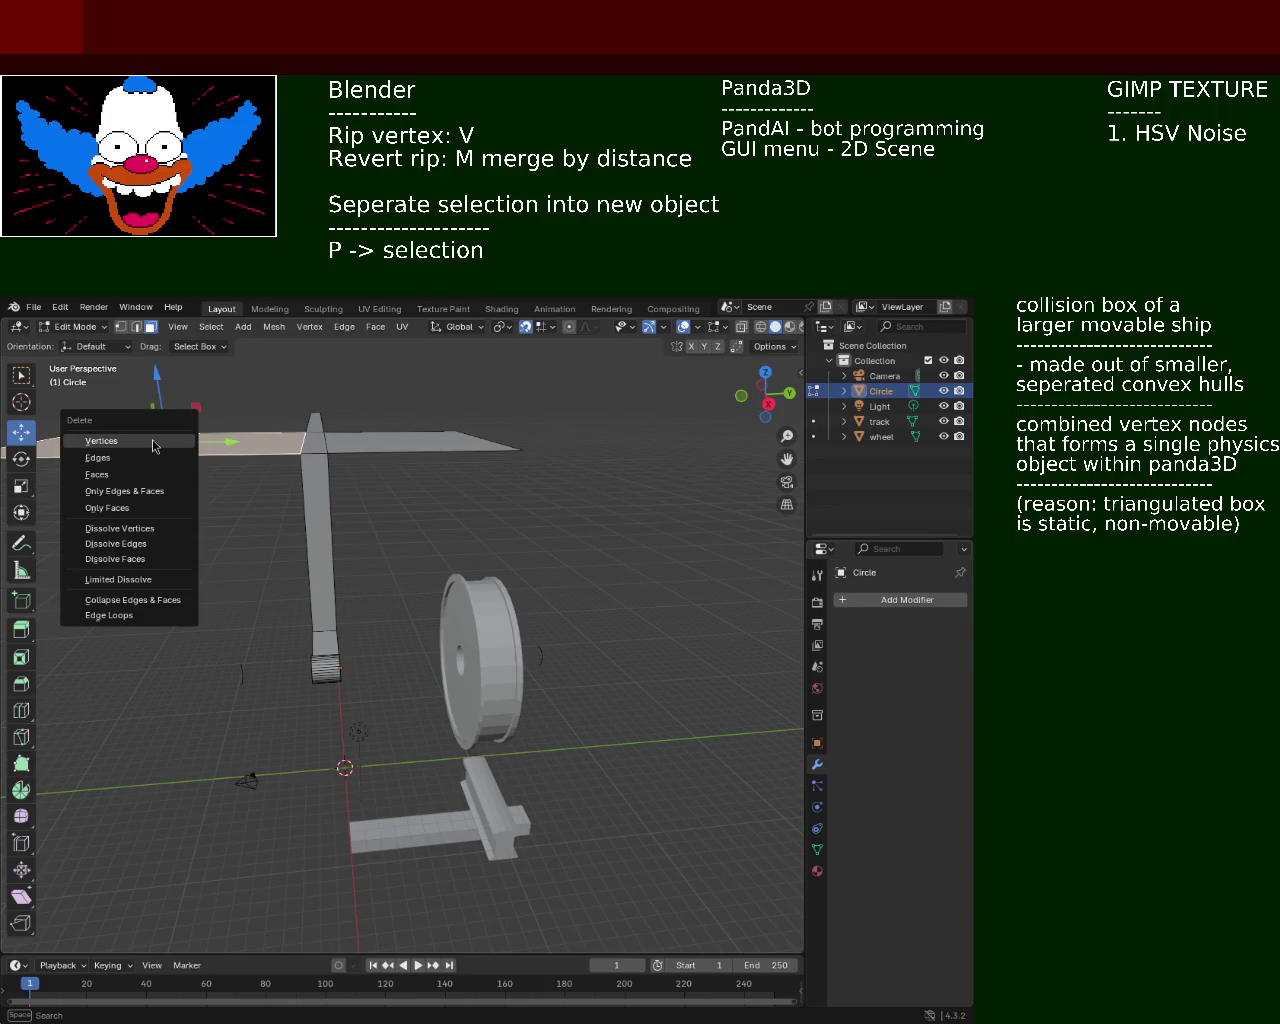
pyautogui.click(153, 445)
pyautogui.moveTo(365, 444)
pyautogui.mouseDown(button='middle')
pyautogui.moveTo(420, 565)
pyautogui.moveTo(334, 520)
pyautogui.moveTo(466, 634)
pyautogui.moveTo(483, 543)
pyautogui.moveTo(390, 645)
pyautogui.moveTo(368, 648)
pyautogui.mouseUp(button='middle')
pyautogui.click(172, 497)
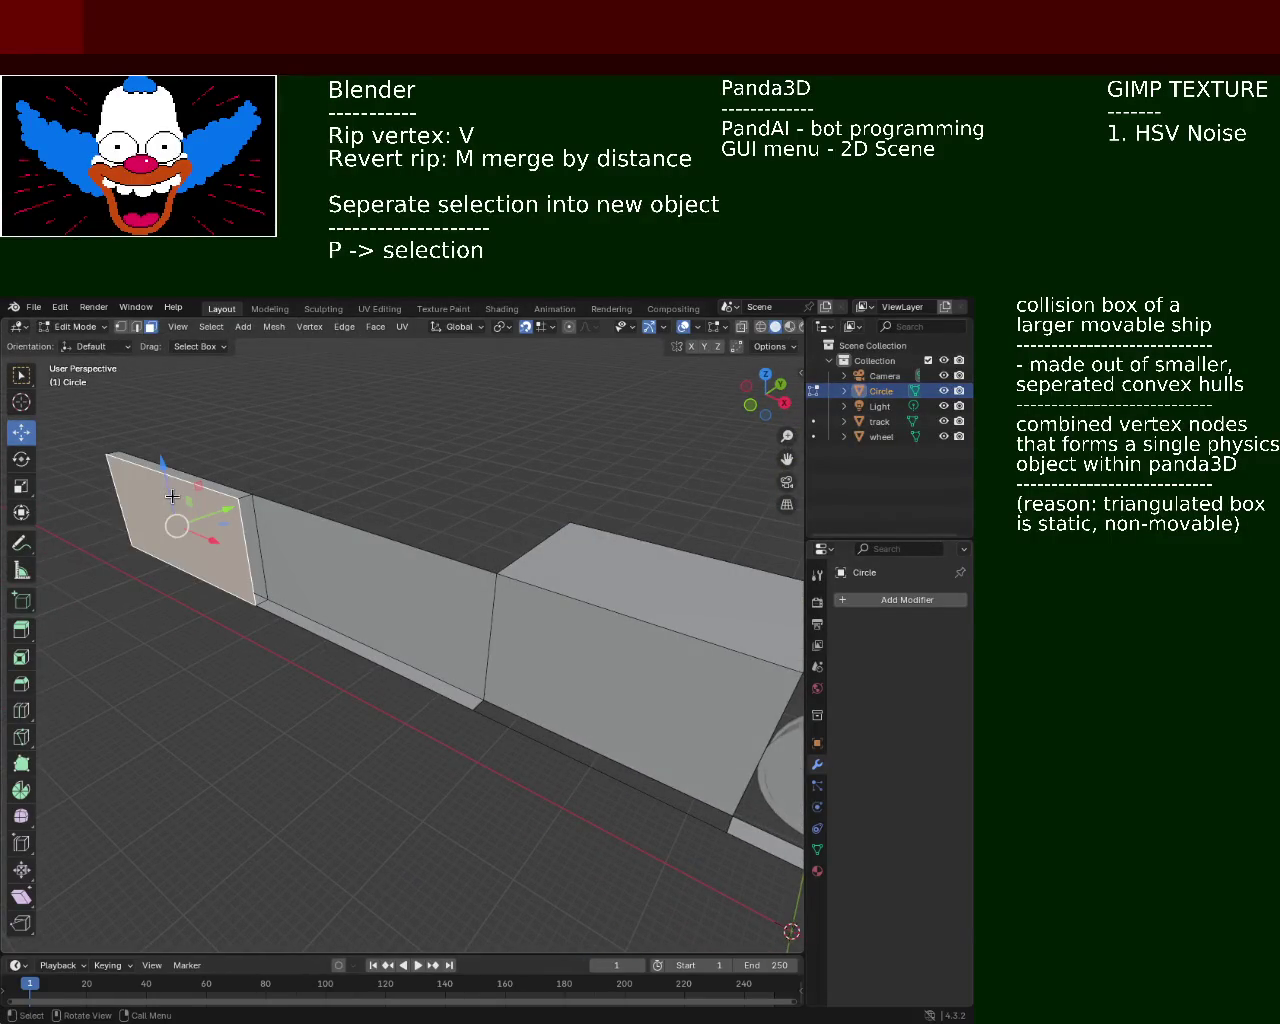
pyautogui.press('x')
pyautogui.click(143, 531)
pyautogui.moveTo(157, 535)
pyautogui.mouseDown(button='middle')
pyautogui.moveTo(241, 540)
pyautogui.moveTo(229, 509)
pyautogui.moveTo(263, 643)
pyautogui.moveTo(360, 613)
pyautogui.moveTo(343, 586)
pyautogui.moveTo(537, 647)
pyautogui.mouseUp(button='middle')
pyautogui.scroll(-5, 343, 586)
# Save train.blend, then undo twice to restore the bar section and axle
pyautogui.hotkey('ctrl', 's')
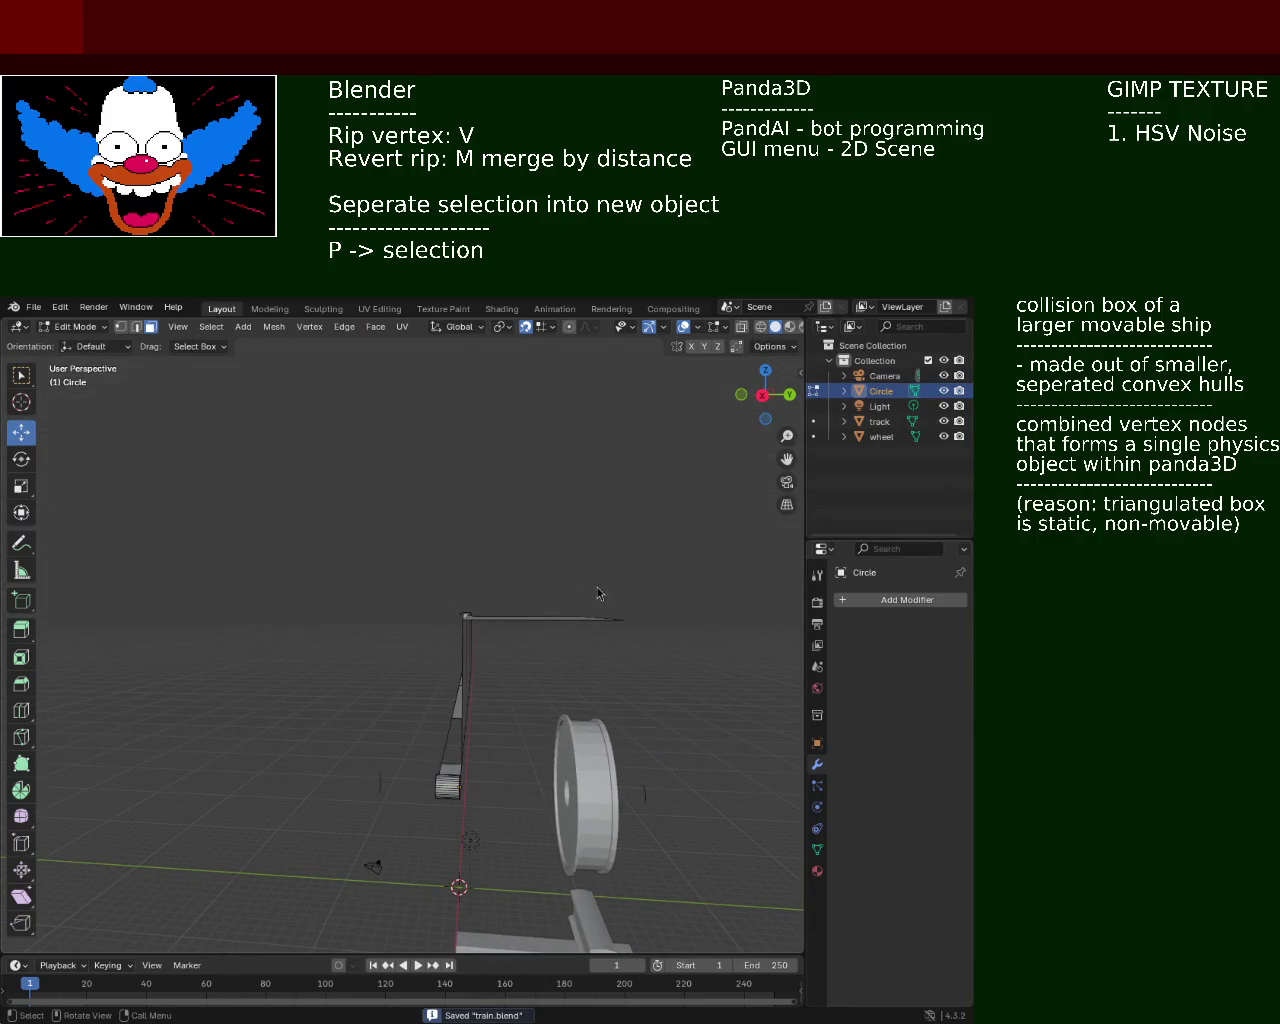
pyautogui.hotkey('ctrl', 'z')
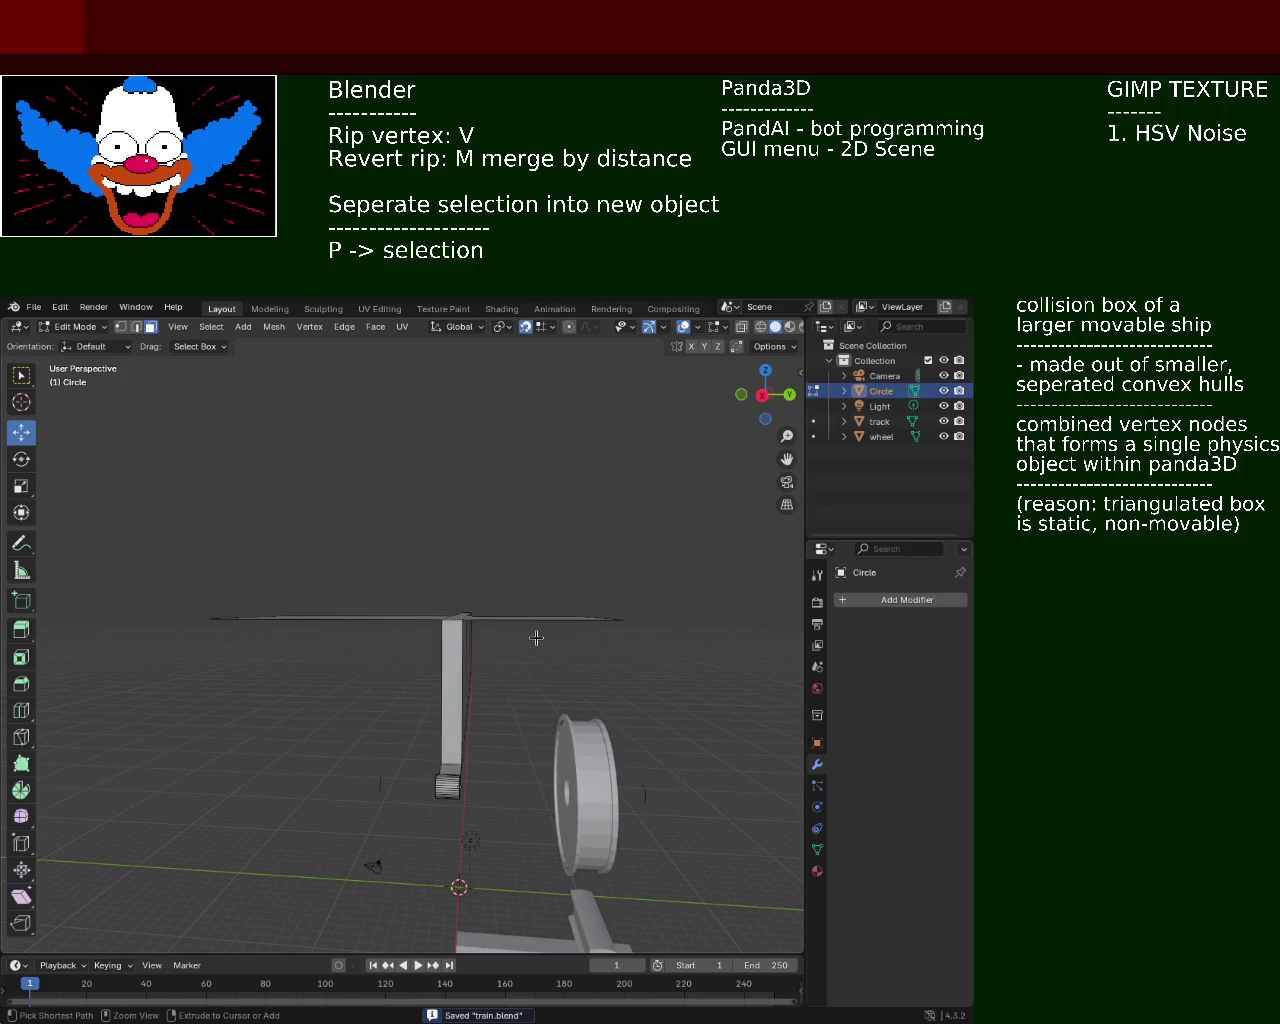
pyautogui.hotkey('ctrl', 'z')
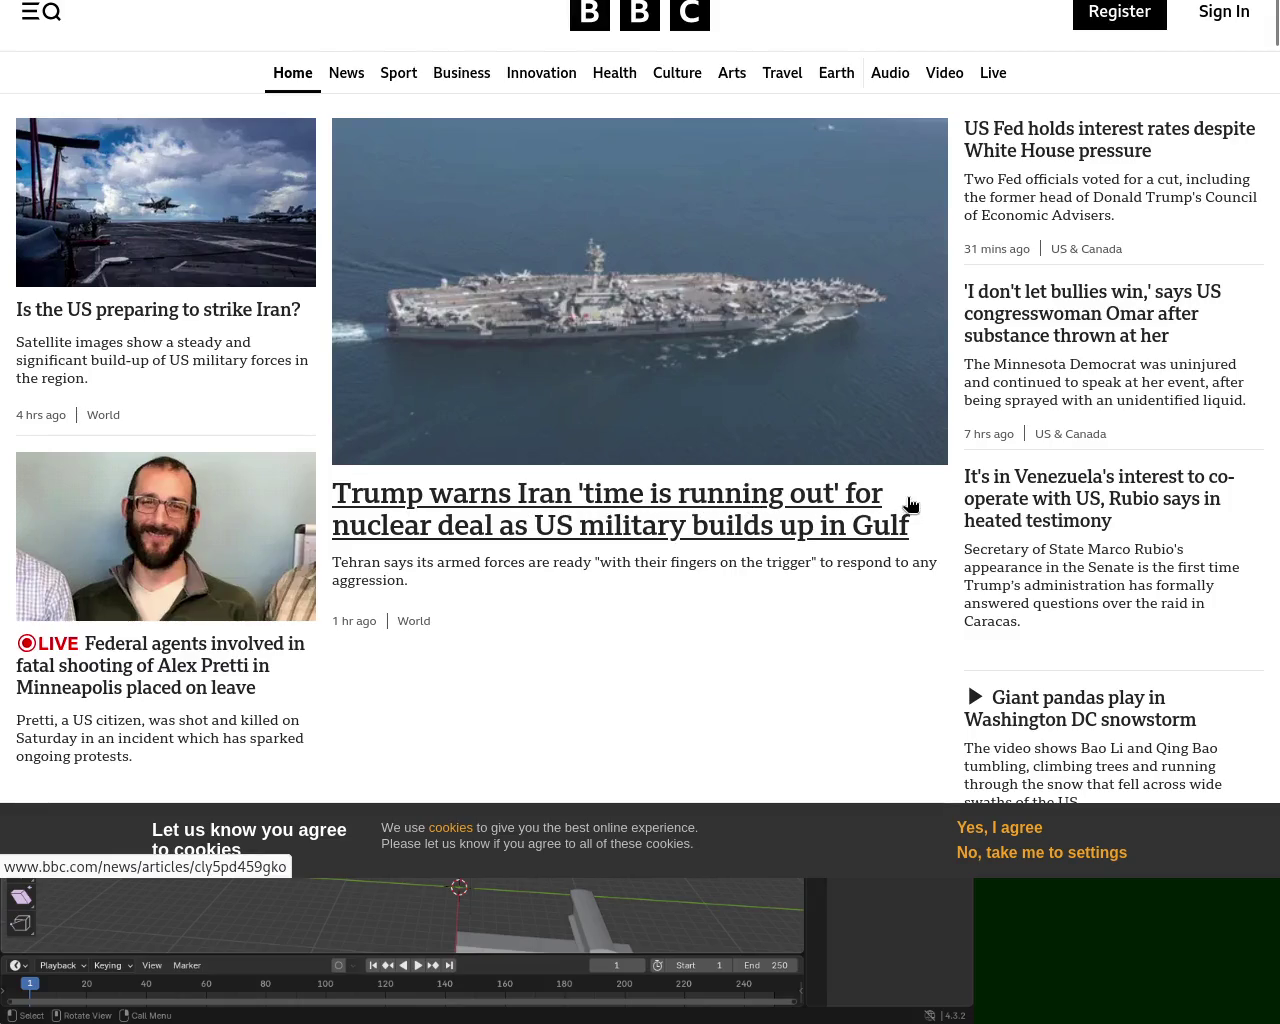
# Reload the BBC homepage, scroll to More News and open the assault conviction story
pyautogui.press('F5')
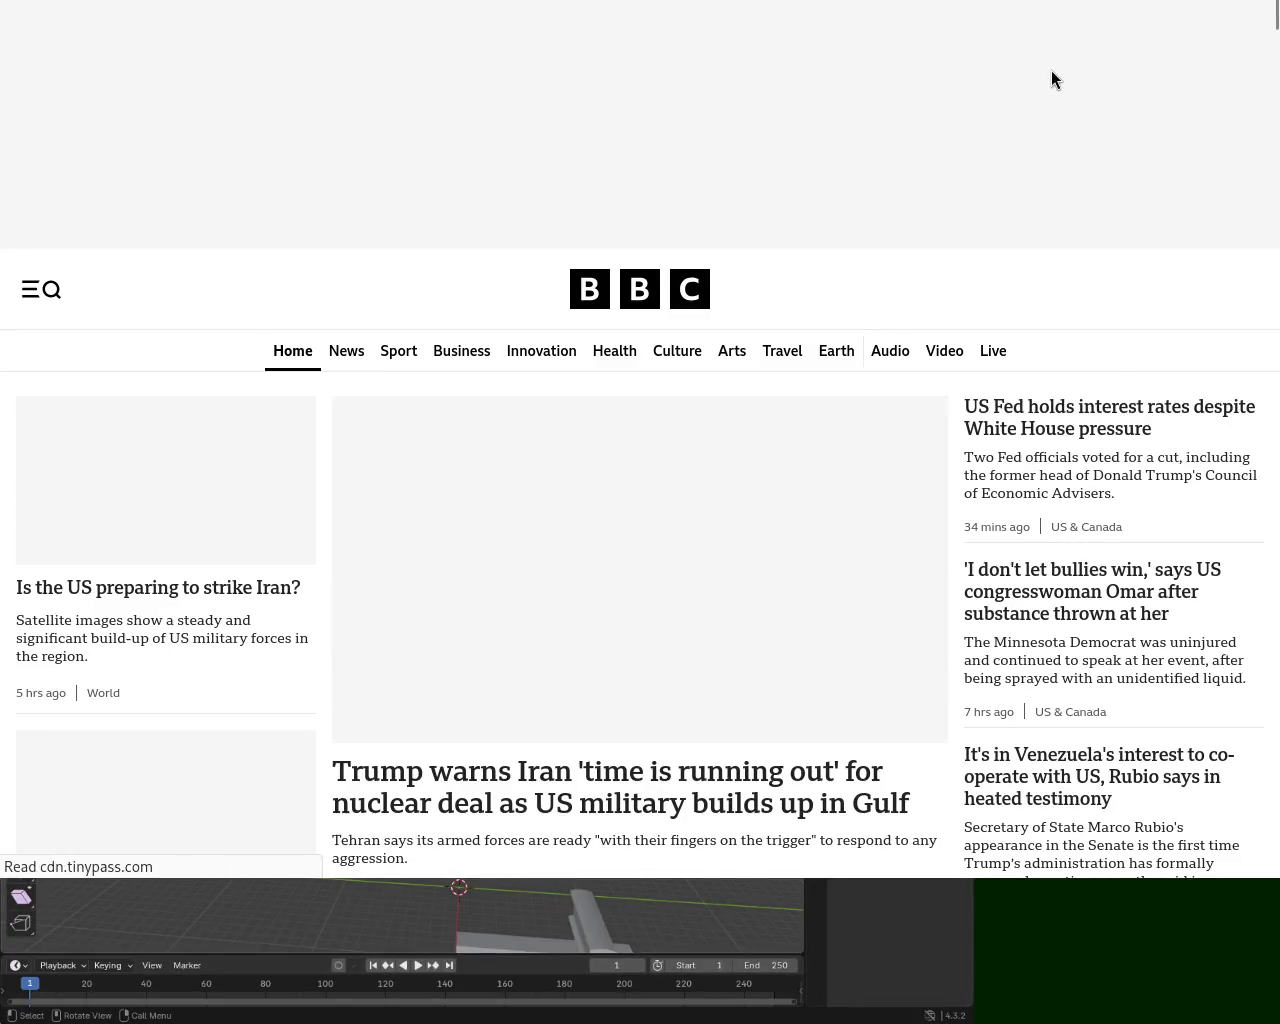
pyautogui.scroll(-5, 1244, 229)
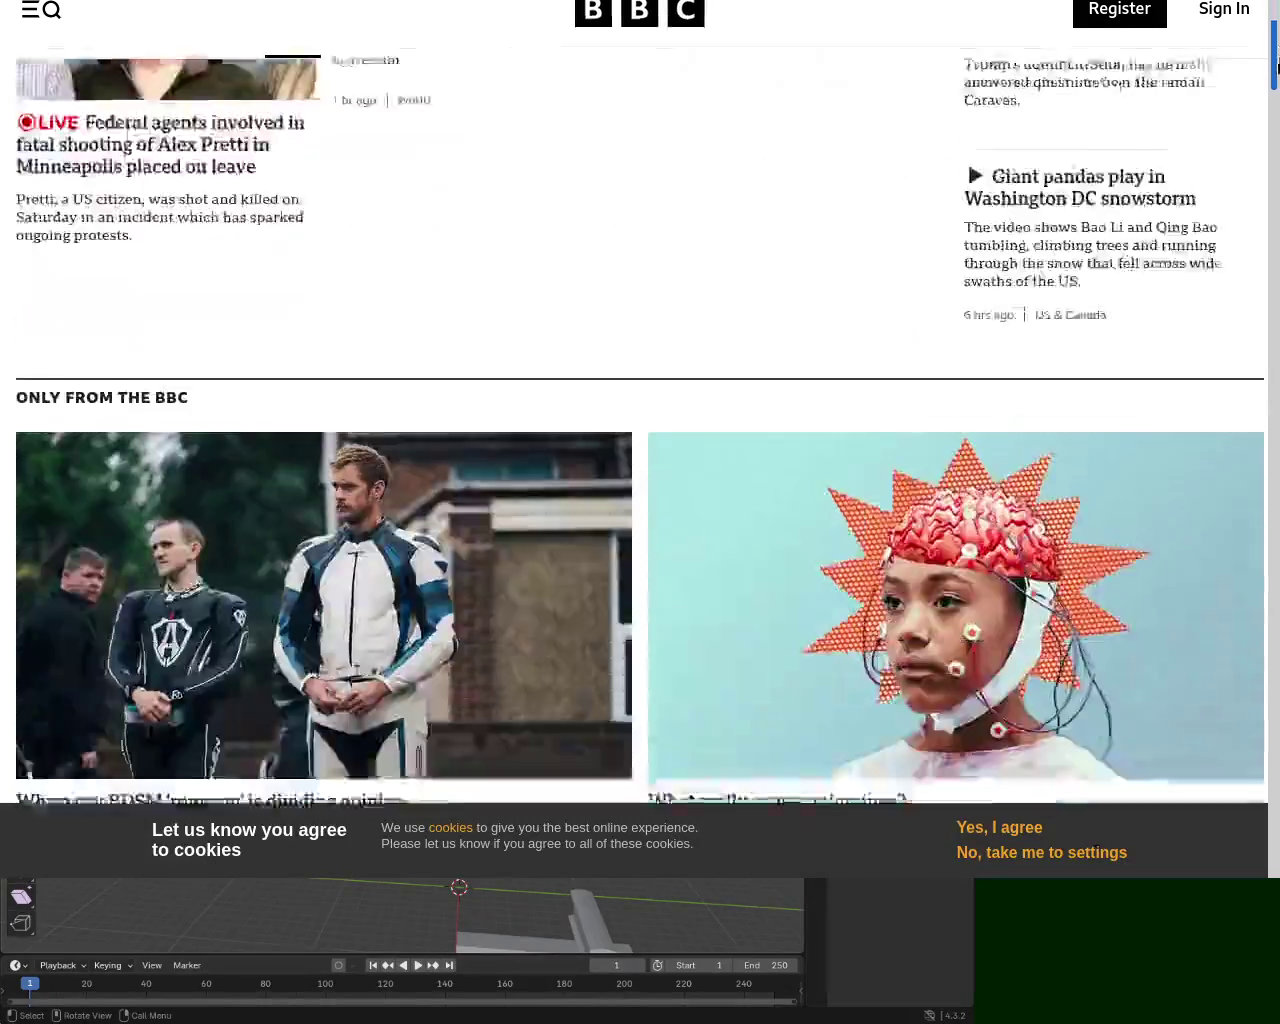
pyautogui.scroll(-5, 1244, 229)
pyautogui.scroll(-4, 1244, 229)
pyautogui.scroll(-2, 640, 420)
pyautogui.scroll(3, 640, 420)
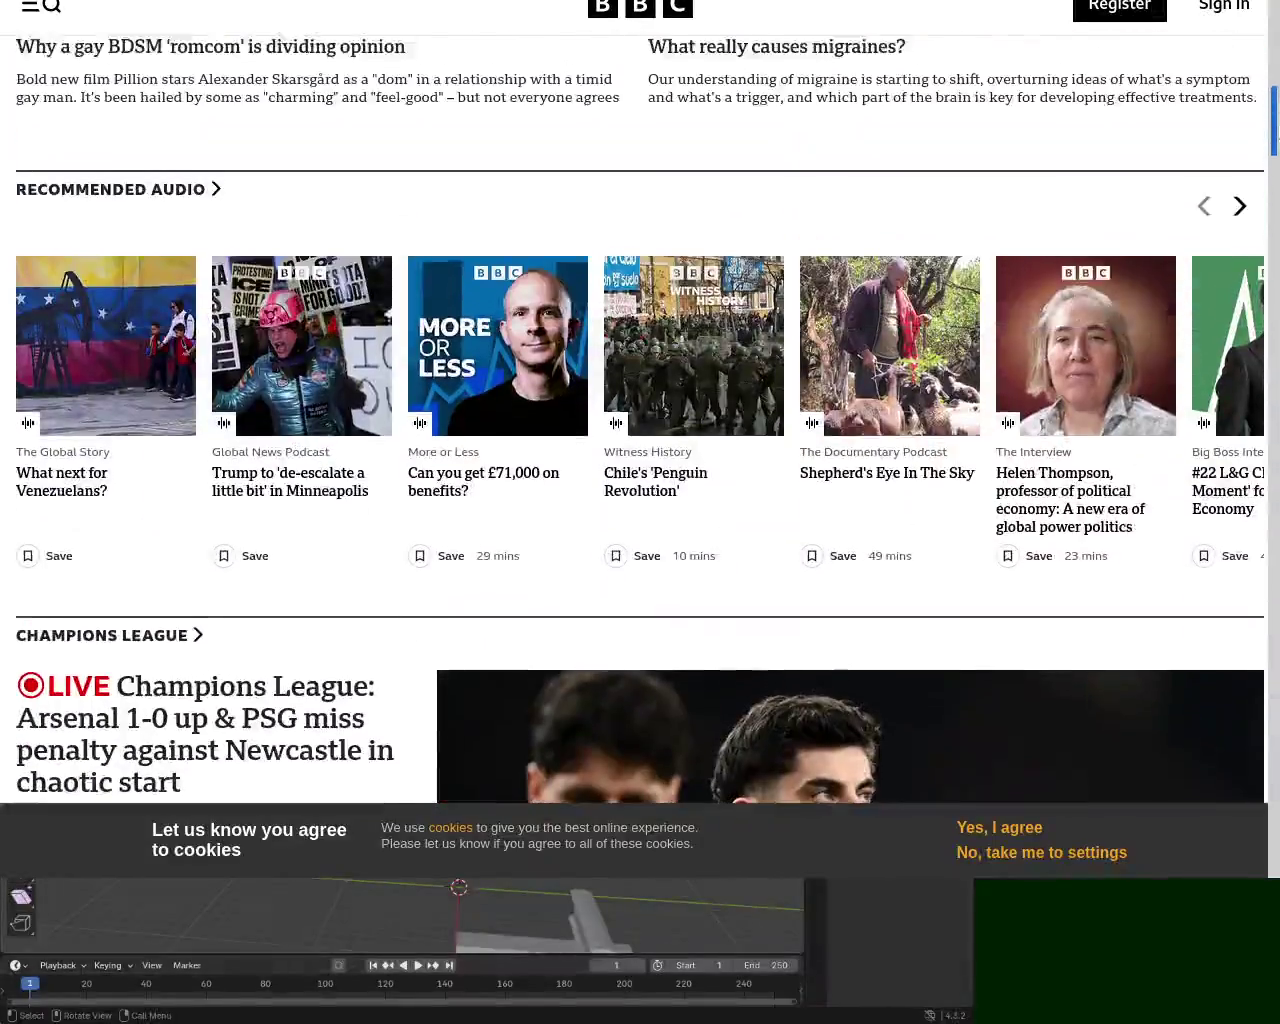
pyautogui.scroll(10, 640, 420)
pyautogui.scroll(2, 640, 420)
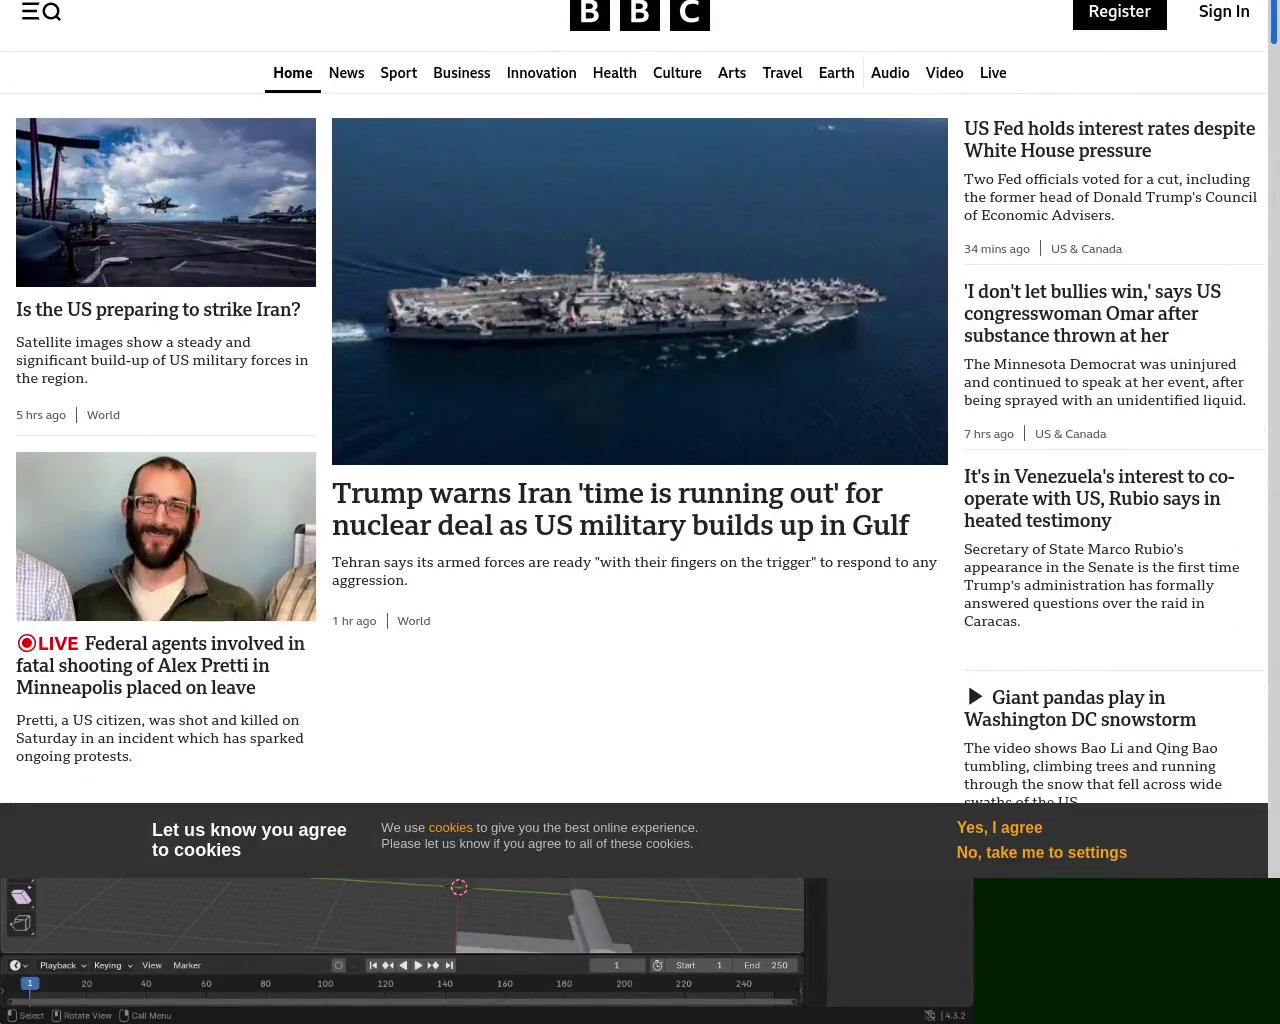
pyautogui.scroll(-5, 640, 420)
pyautogui.scroll(-5, 640, 420)
pyautogui.scroll(-5, 640, 420)
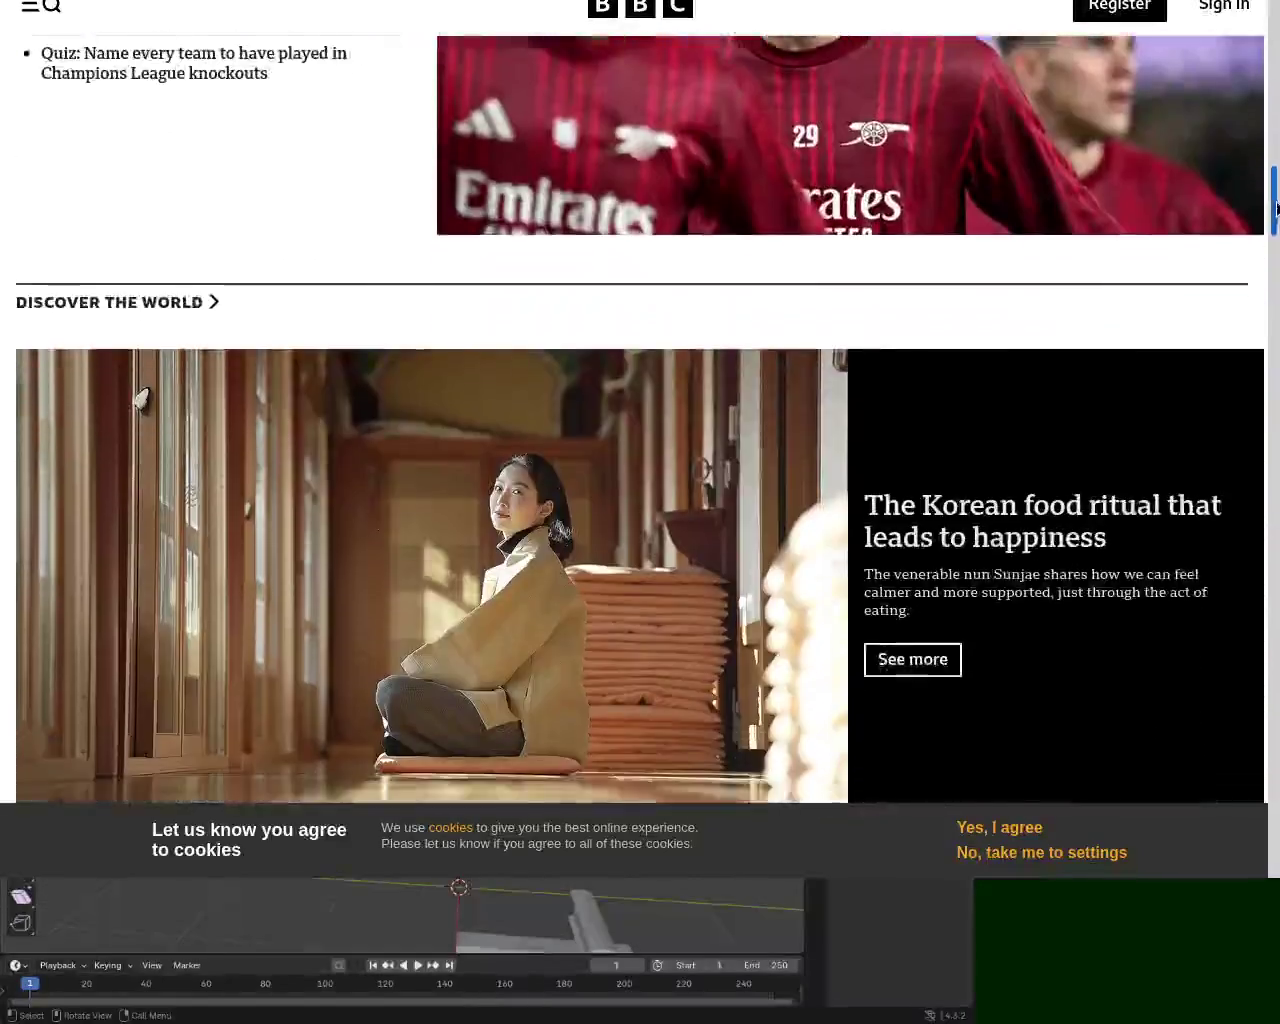
pyautogui.scroll(-5, 640, 420)
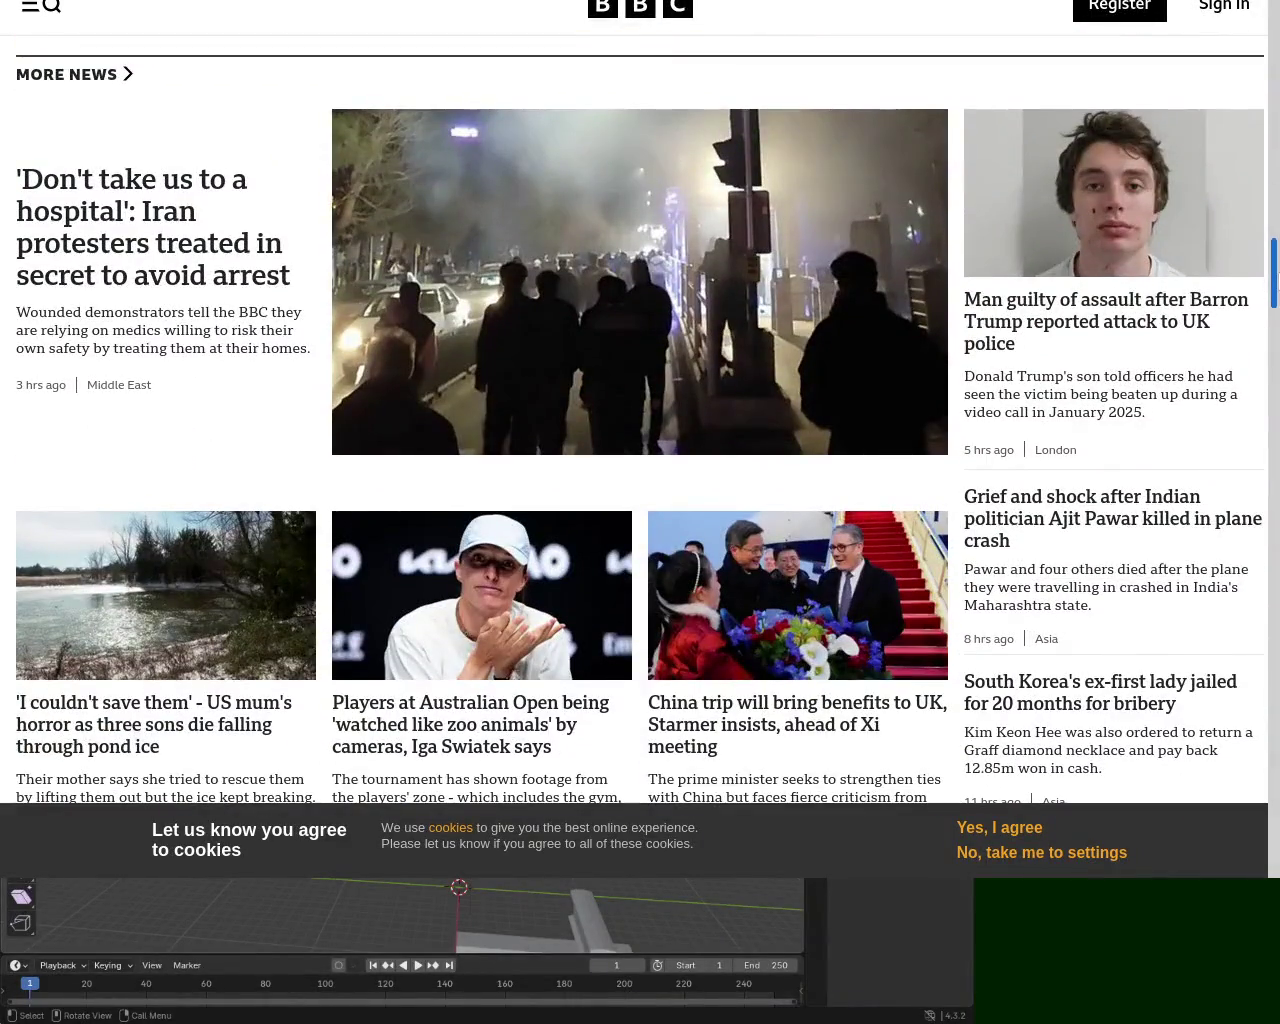
pyautogui.click(1150, 320)
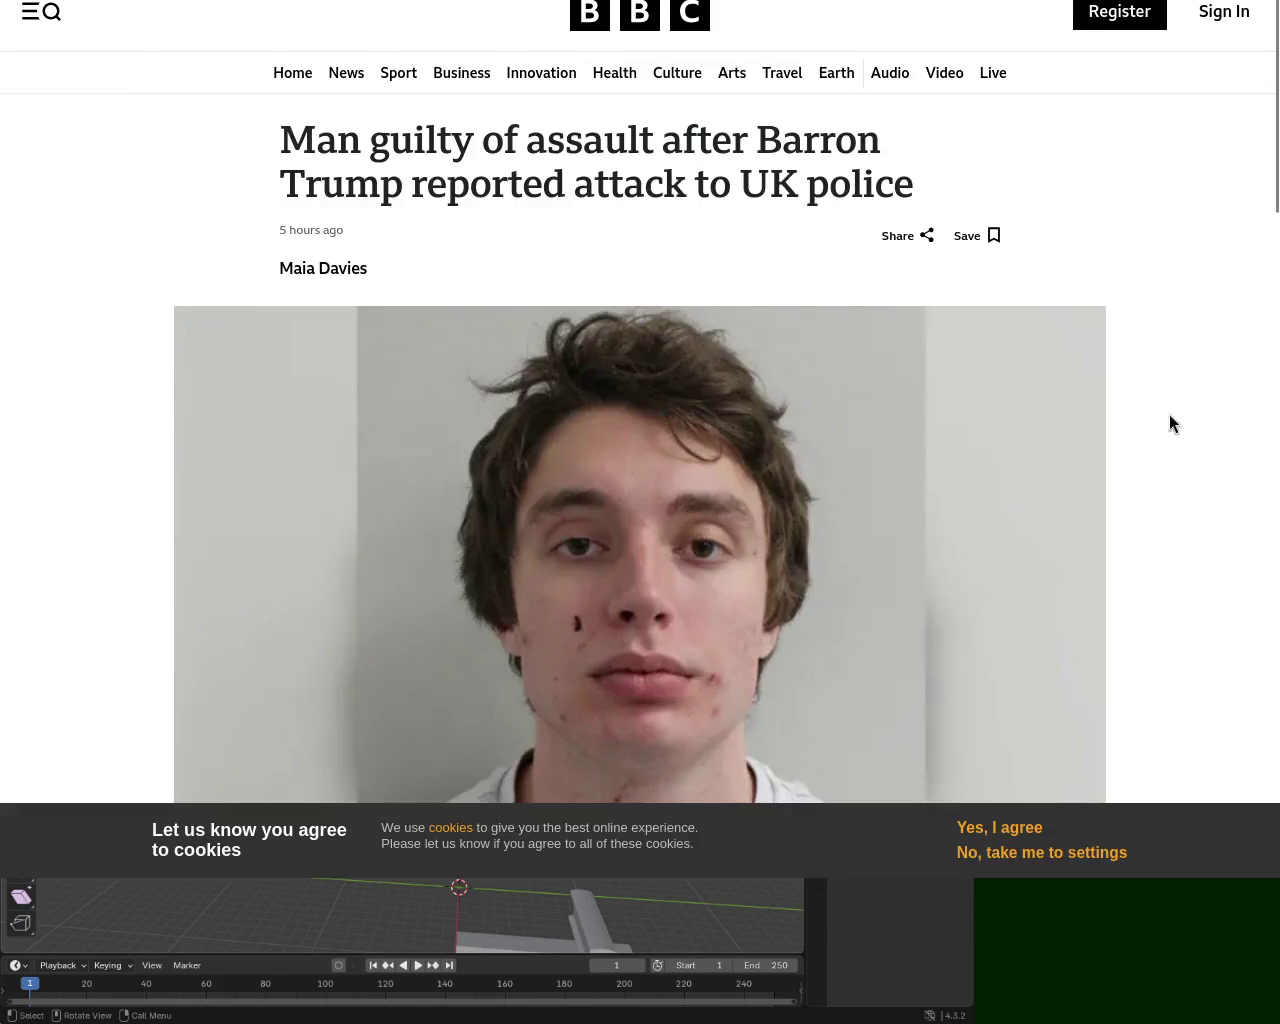
pyautogui.scroll(-2, 640, 450)
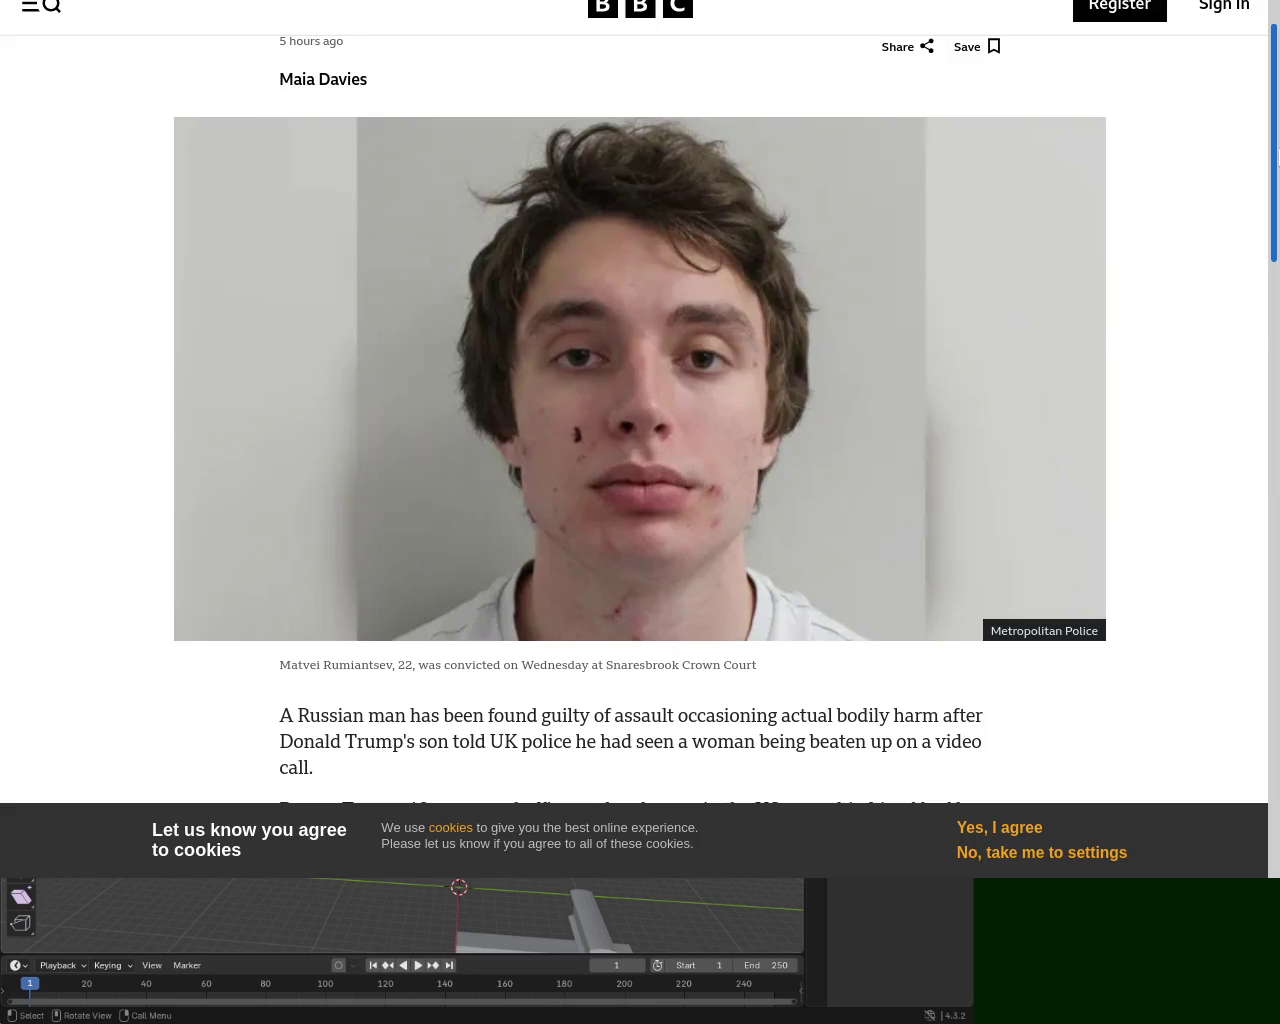
pyautogui.moveTo(1276, 158)
pyautogui.mouseDown()
pyautogui.moveTo(1275, 458)
pyautogui.moveTo(1228, 594)
pyautogui.mouseUp()
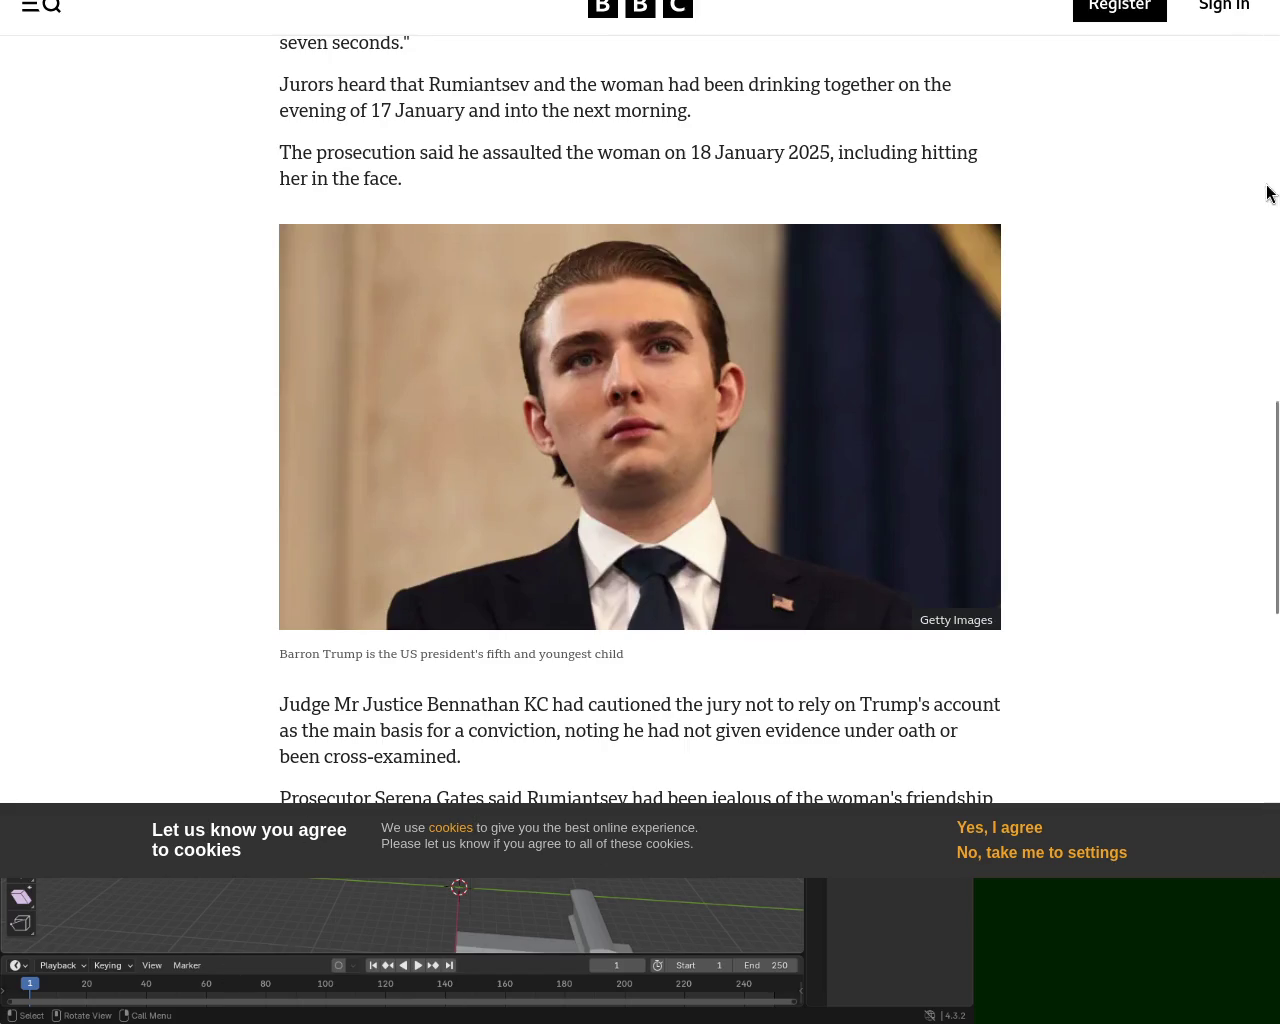
pyautogui.scroll(10, 1267, 193)
pyautogui.scroll(-1, 1267, 193)
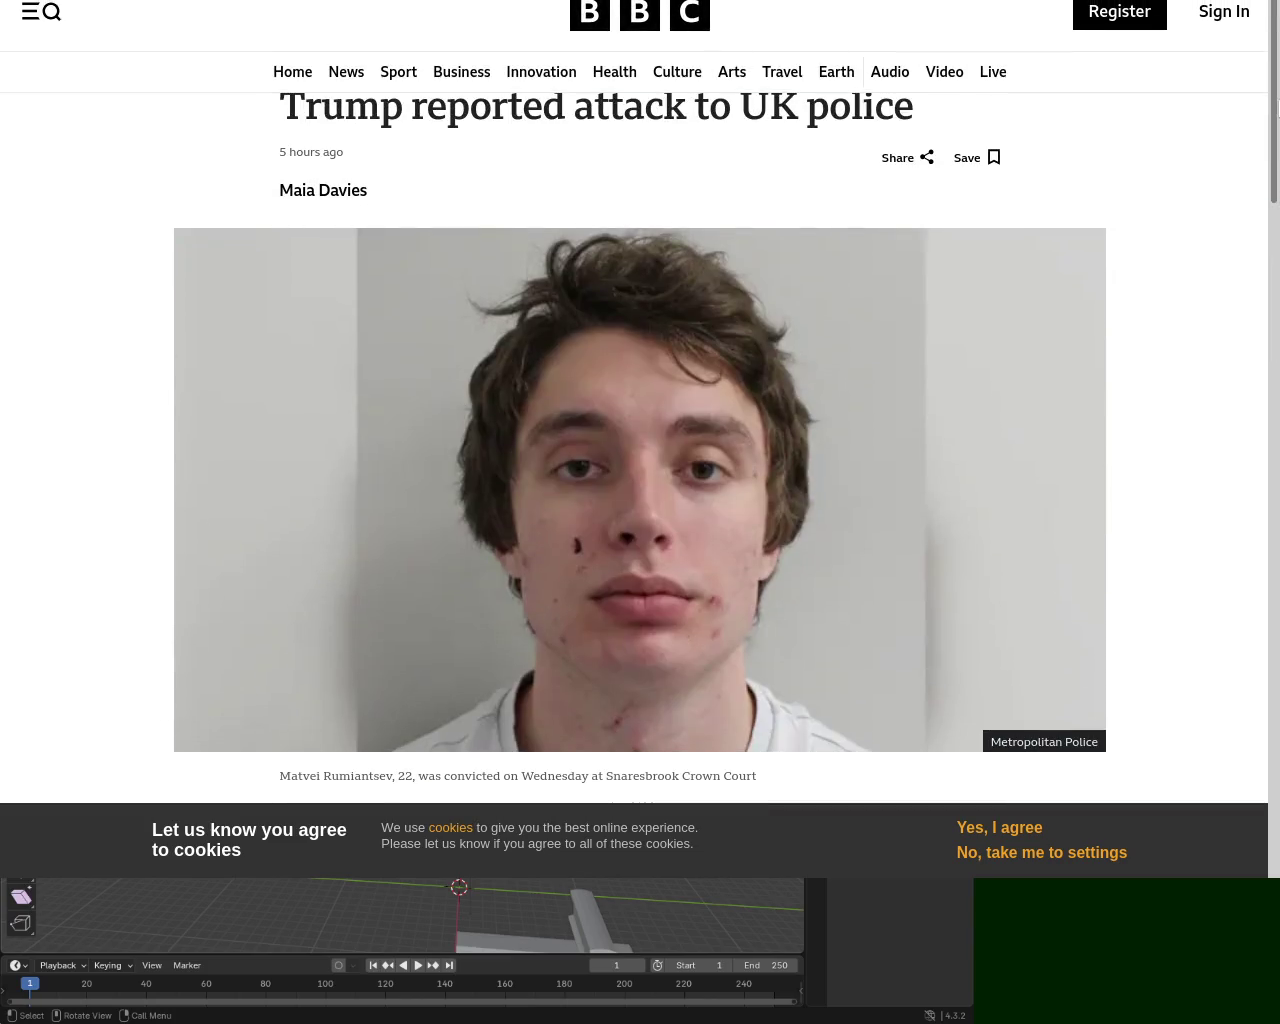
pyautogui.scroll(-3, 1267, 193)
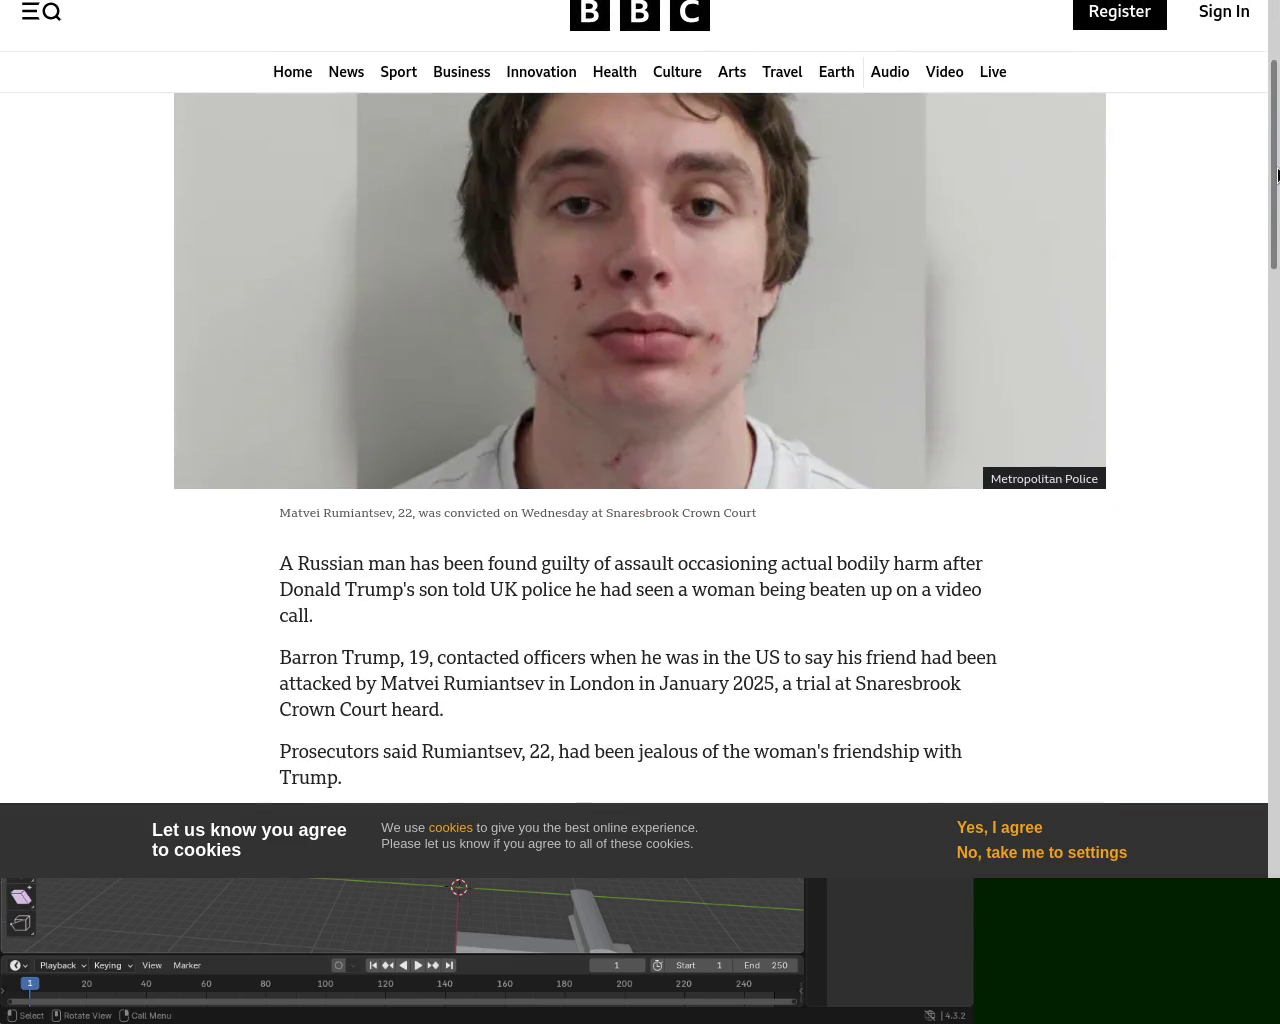
pyautogui.scroll(-1, 1267, 193)
pyautogui.scroll(1, 1267, 193)
pyautogui.scroll(1, 1276, 185)
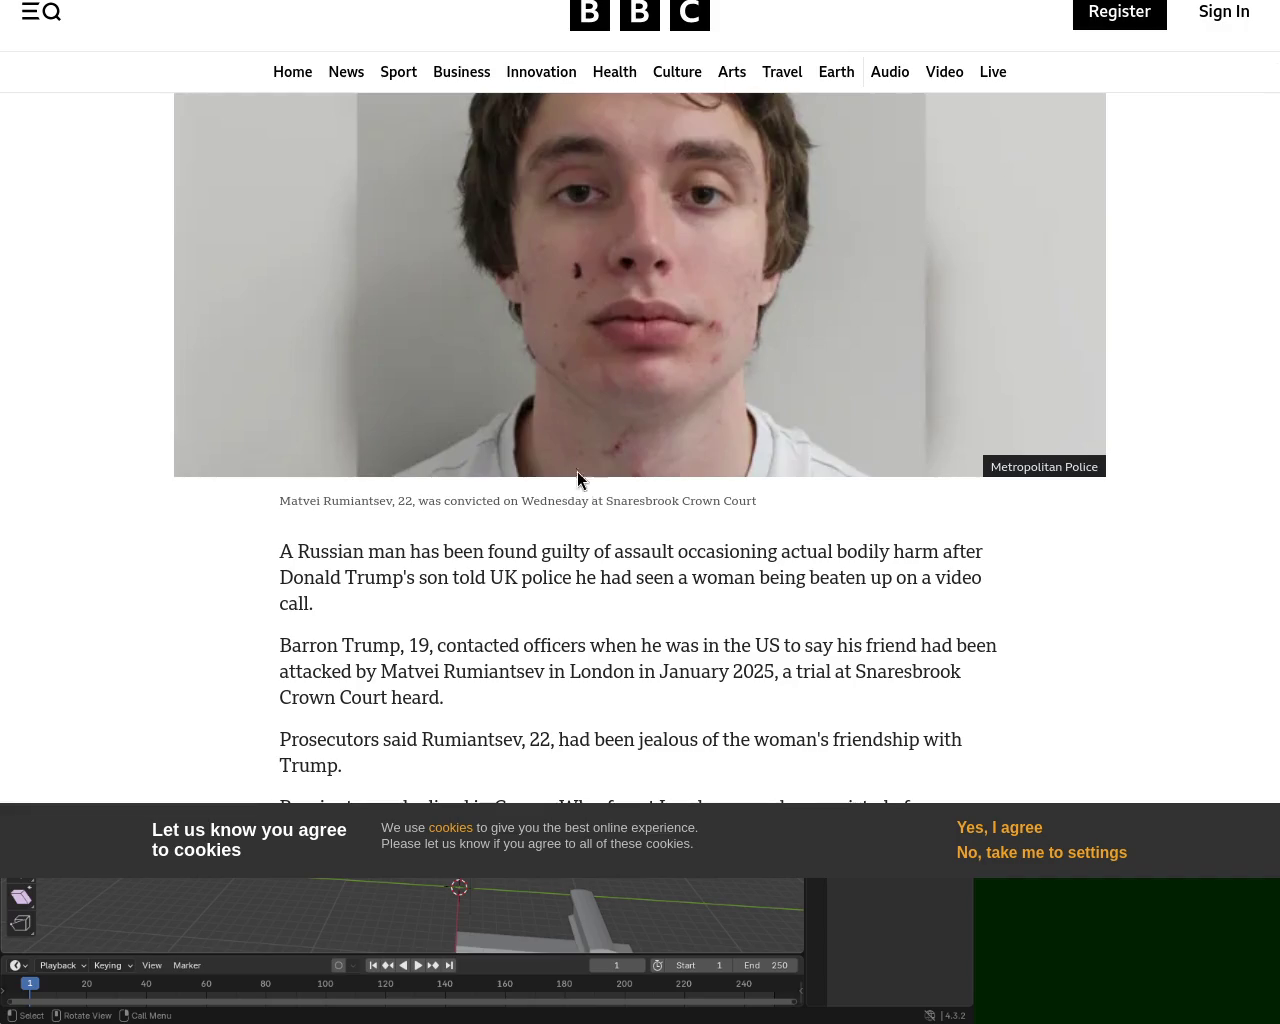
pyautogui.scroll(2, 640, 450)
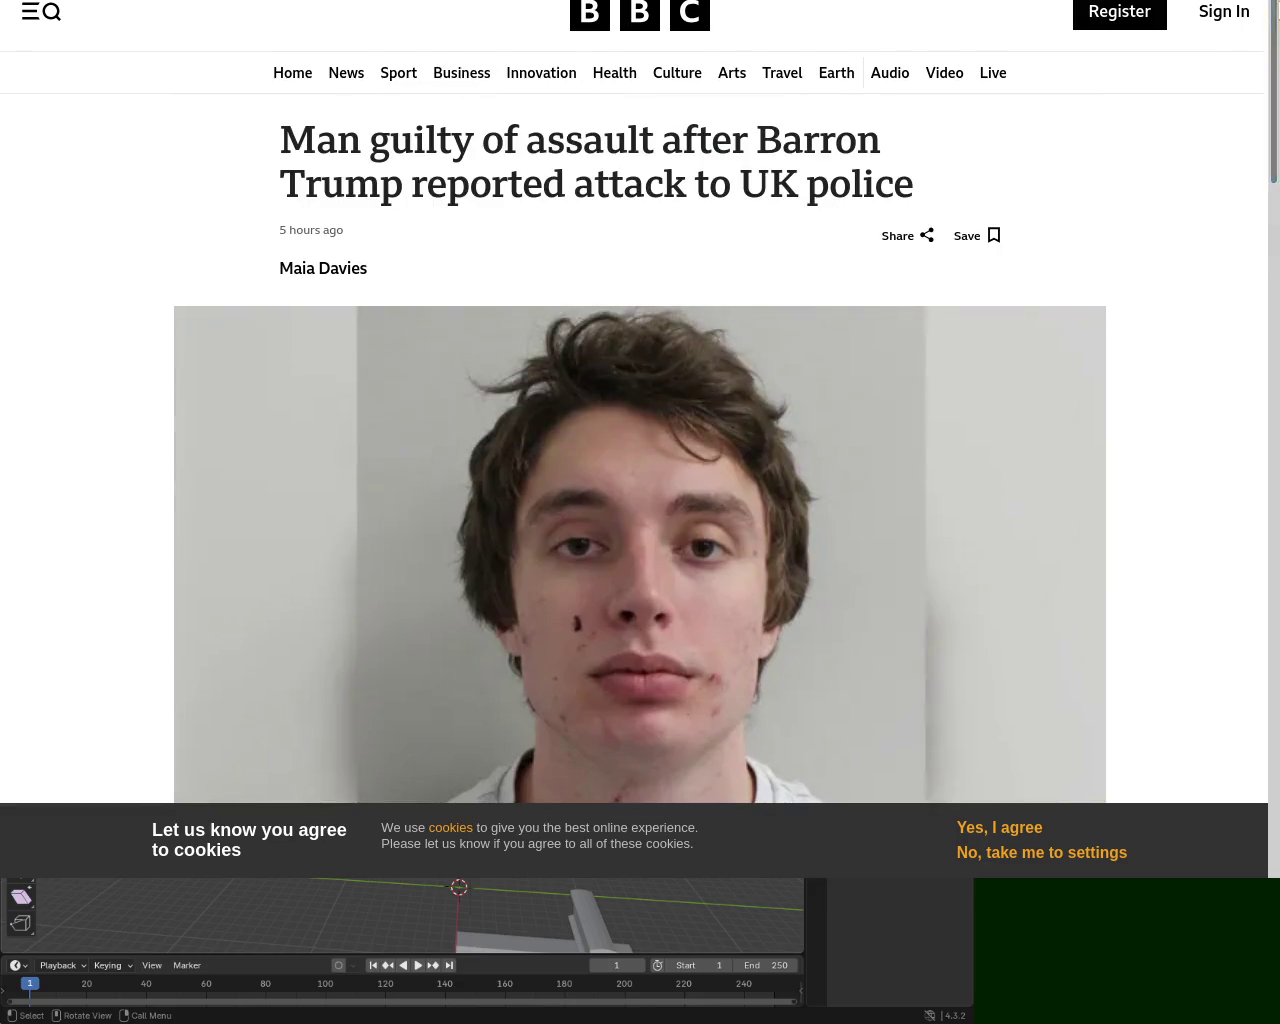
pyautogui.moveTo(687, 191); pyautogui.dragTo(850, 185)
pyautogui.click(874, 181)
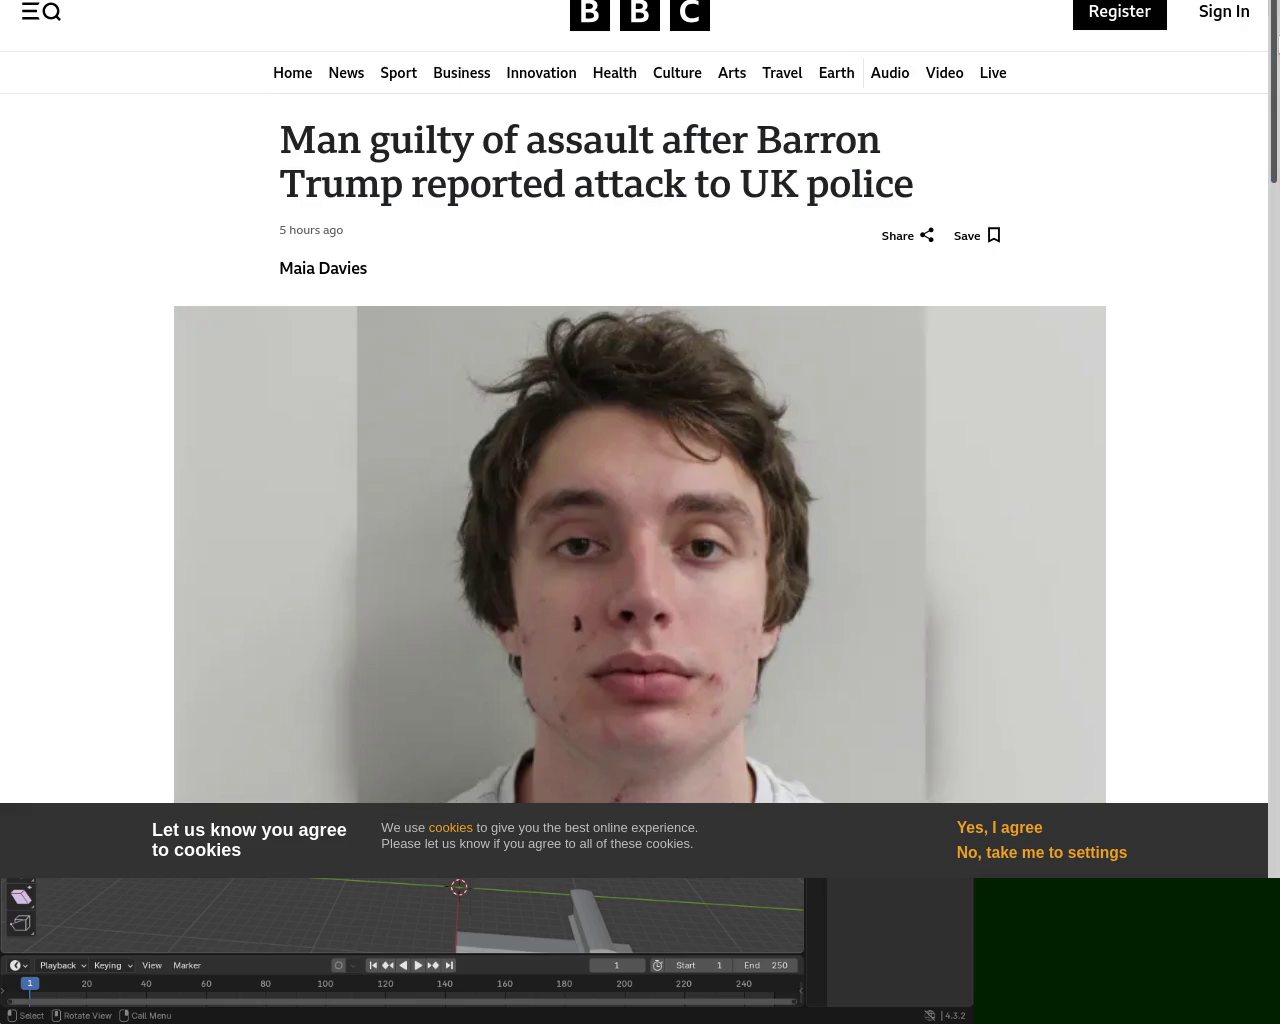
pyautogui.scroll(-6, 640, 450)
pyautogui.scroll(-4, 640, 450)
pyautogui.scroll(-7, 640, 450)
pyautogui.scroll(-1, 640, 450)
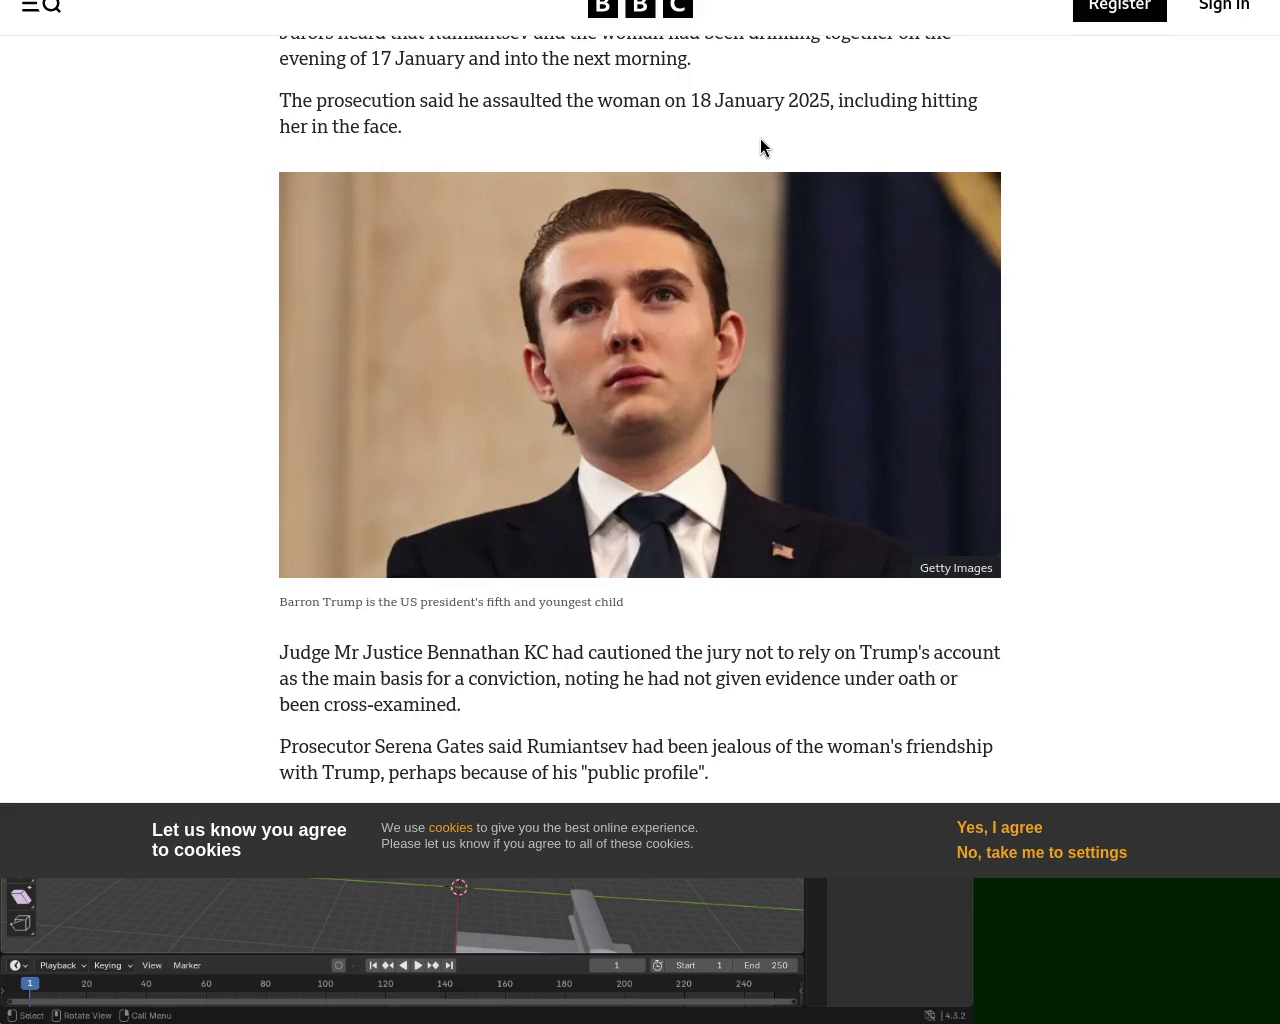
pyautogui.scroll(10, 591, 540)
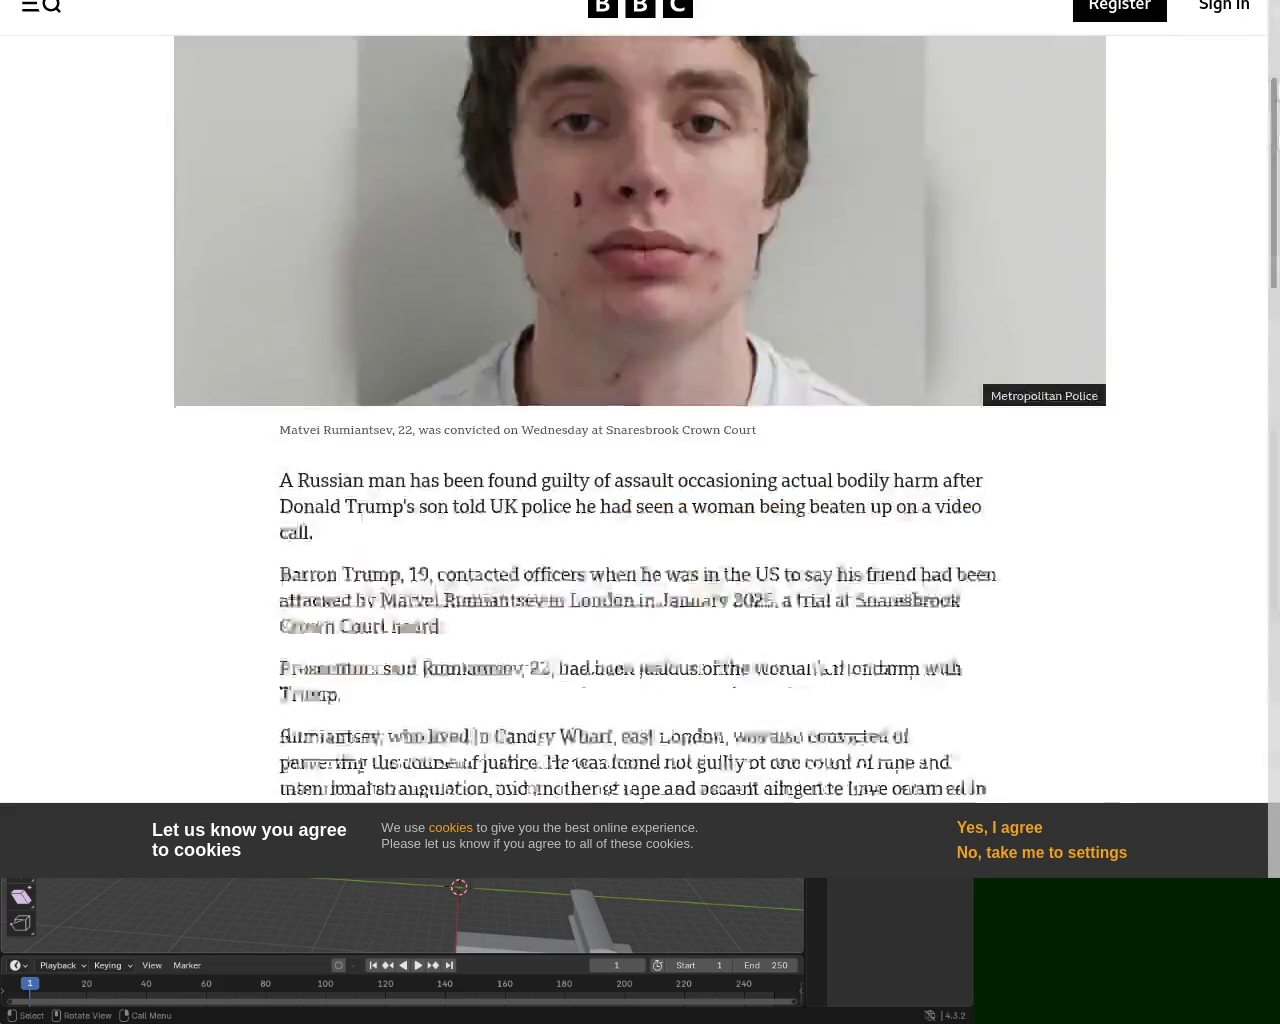
pyautogui.scroll(5, 700, 400)
pyautogui.scroll(-3, 800, 250)
pyautogui.scroll(3, 865, 180)
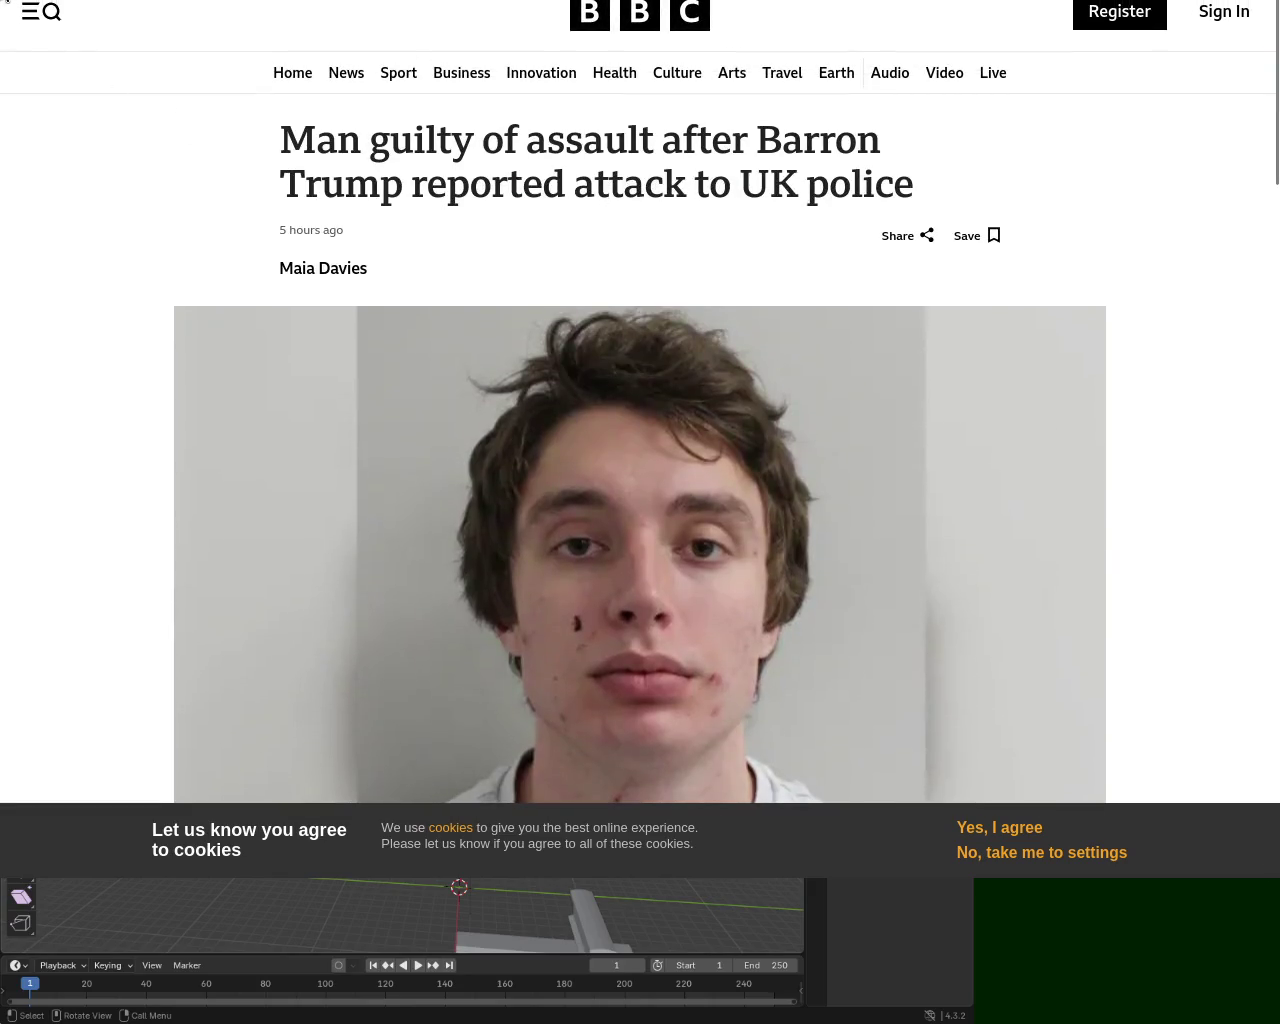
pyautogui.scroll(-3, 1274, 130)
pyautogui.scroll(2, 790, 168)
pyautogui.scroll(-1, 790, 168)
pyautogui.scroll(1, 790, 168)
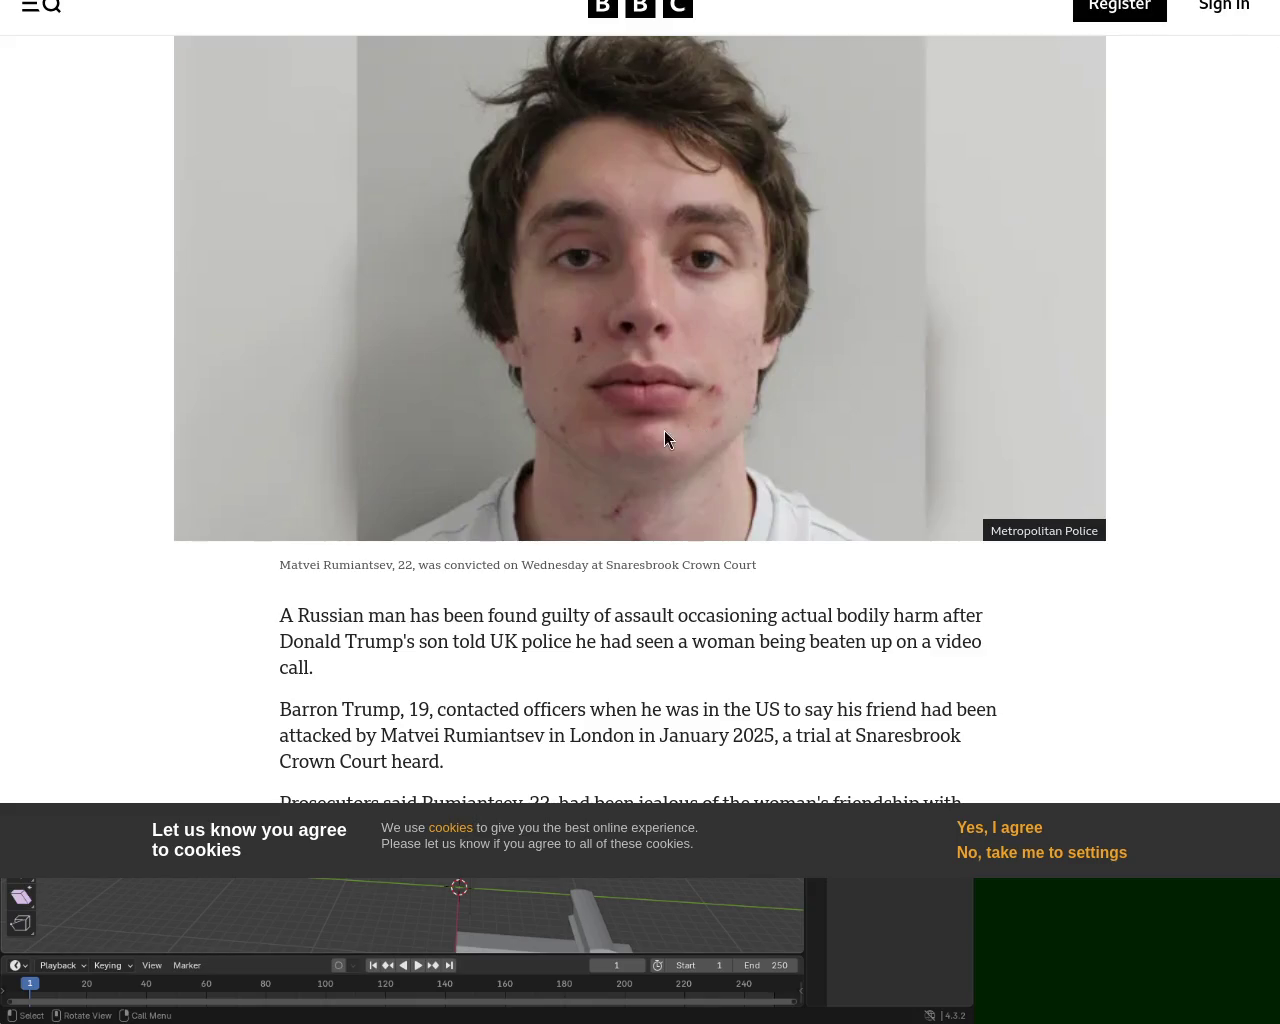
pyautogui.hotkey('alt', 'Left')
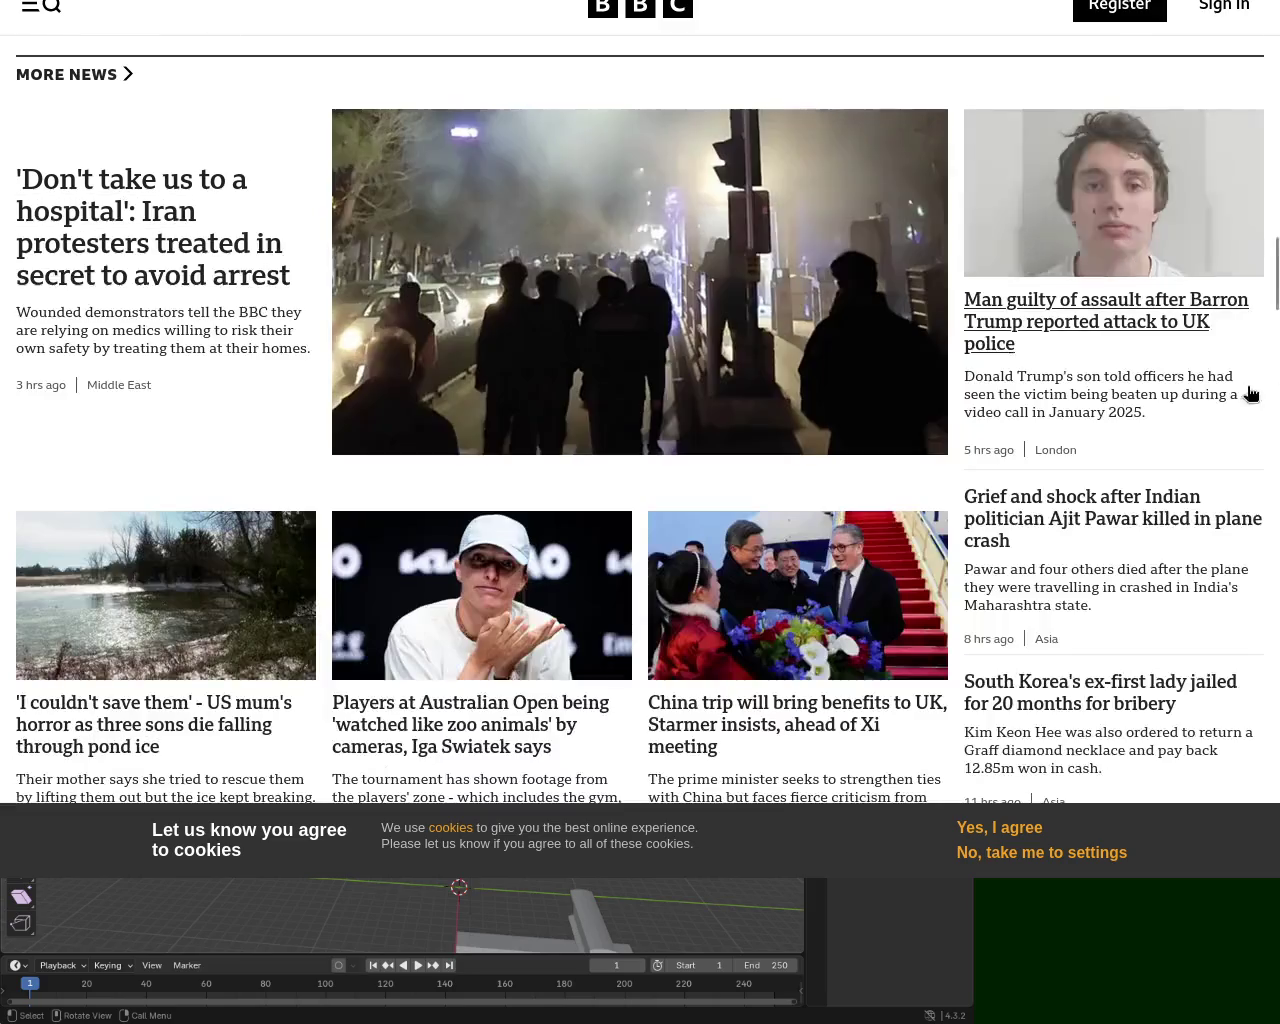
# Reopen the assault conviction article, scroll through it and return to its top
pyautogui.click(1120, 322)
pyautogui.moveTo(1276, 140); pyautogui.dragTo(1276, 535)
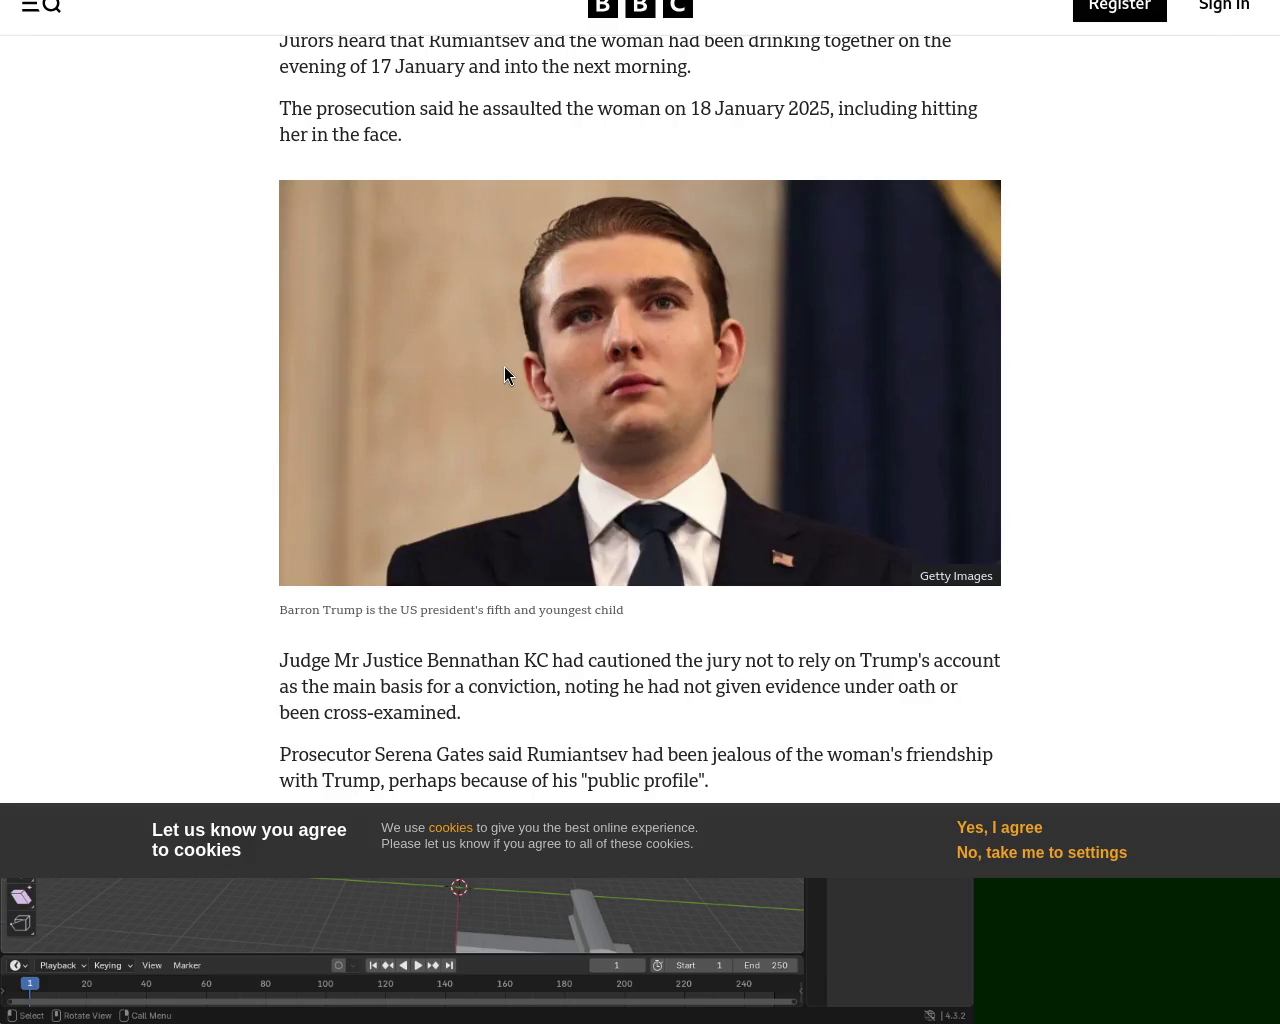
pyautogui.press('Home')
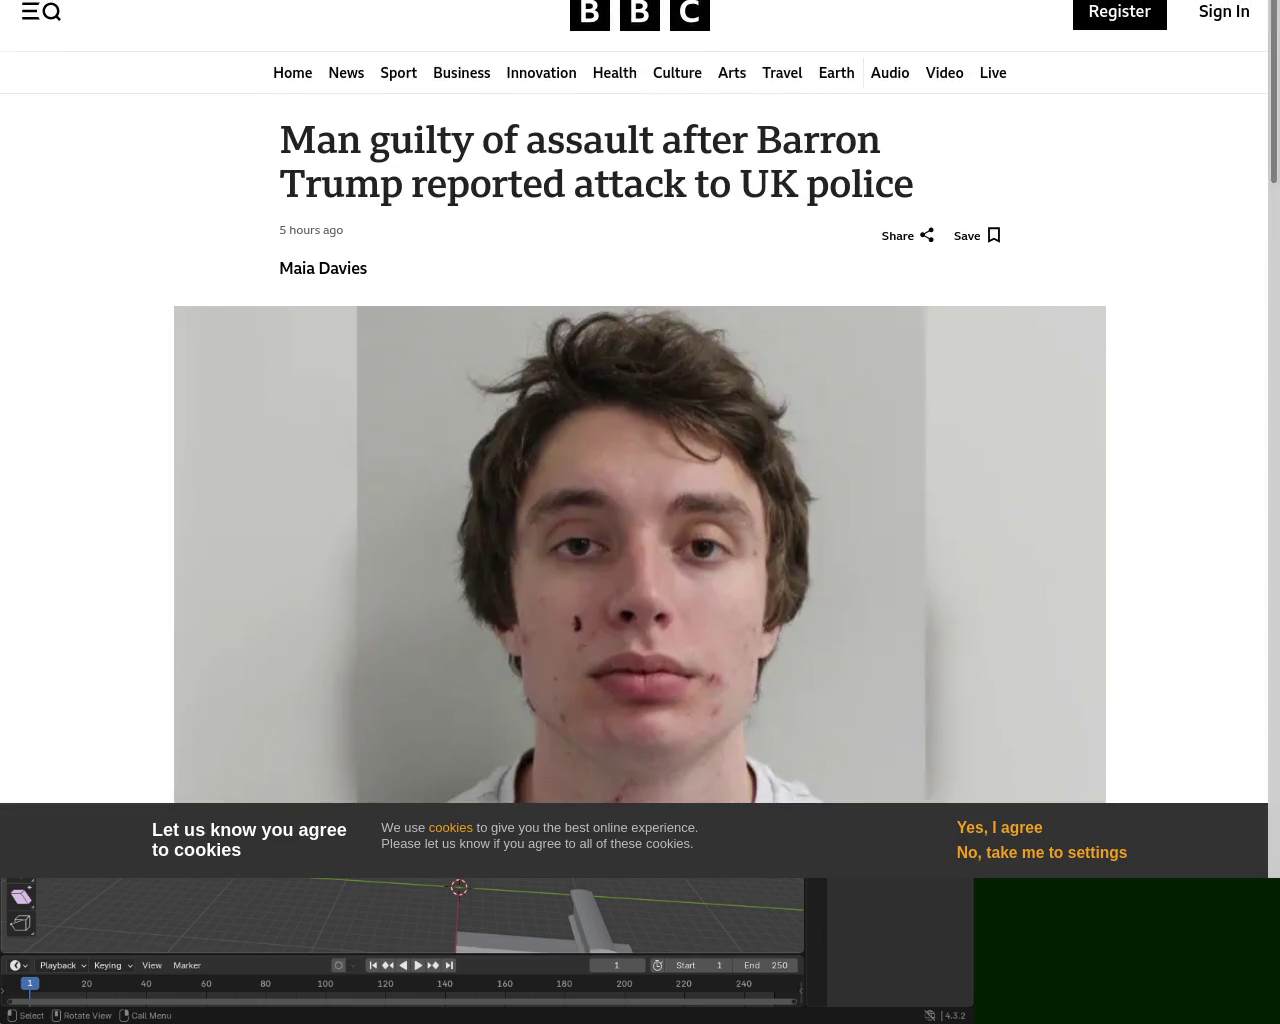
# Go back to the homepage, scroll to More News and open the assault article
pyautogui.hotkey('alt', 'Left')
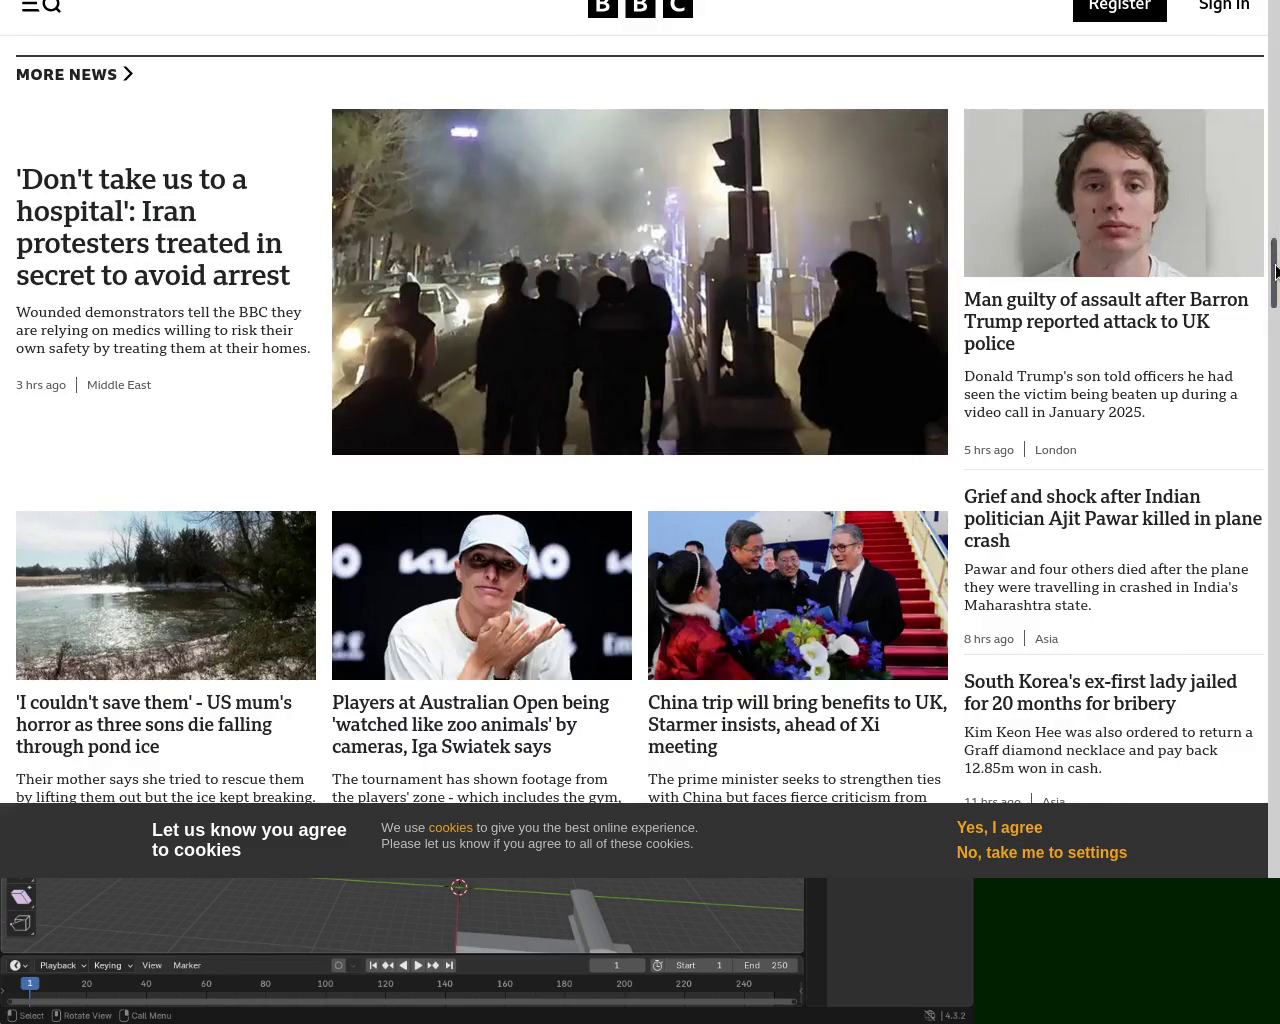
pyautogui.scroll(-5, 1048, 738)
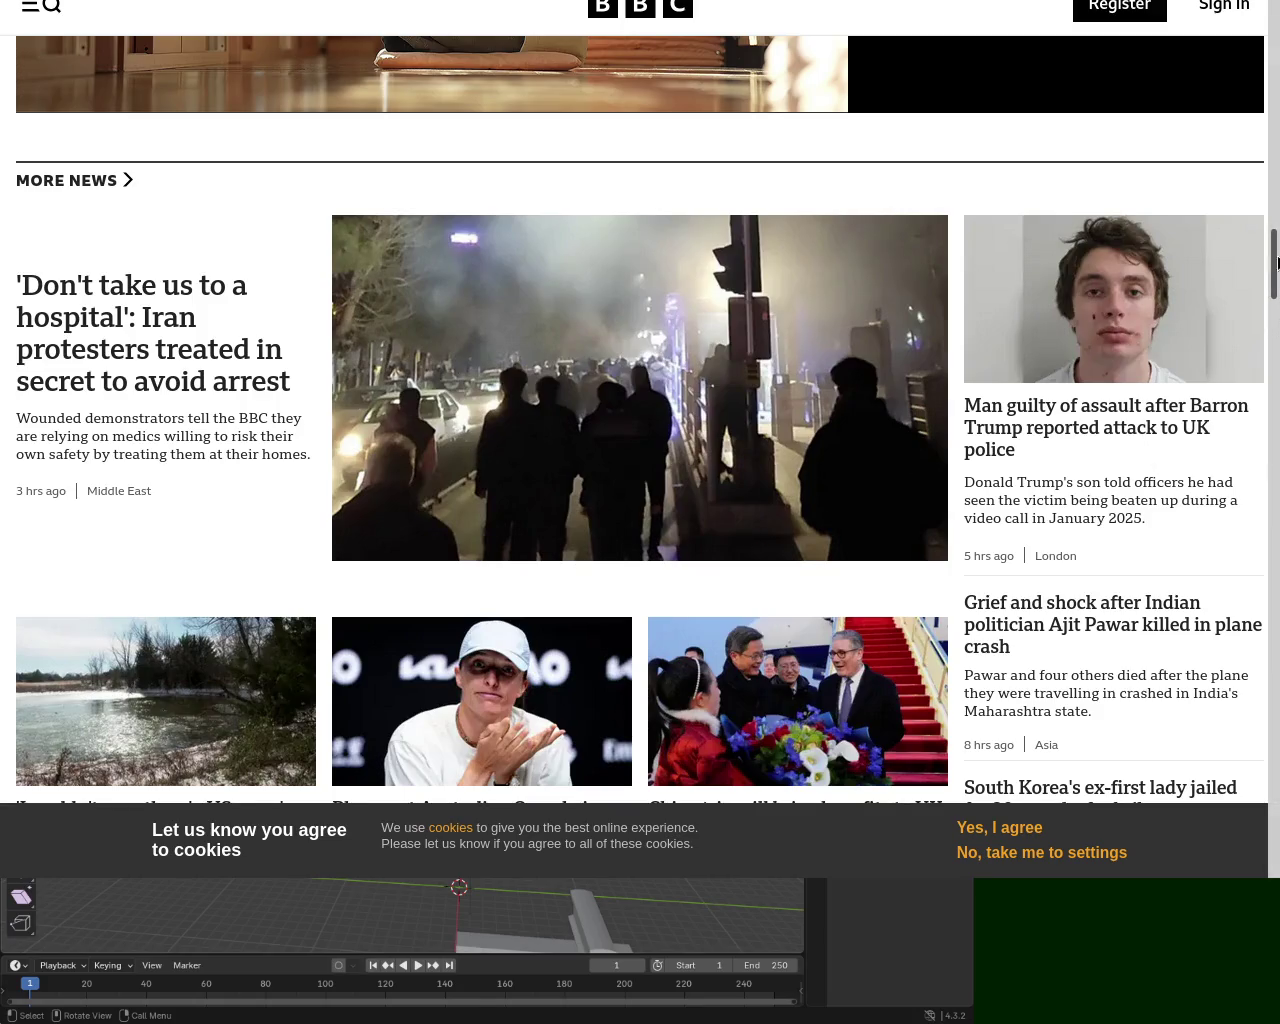
pyautogui.scroll(-5, 1276, 267)
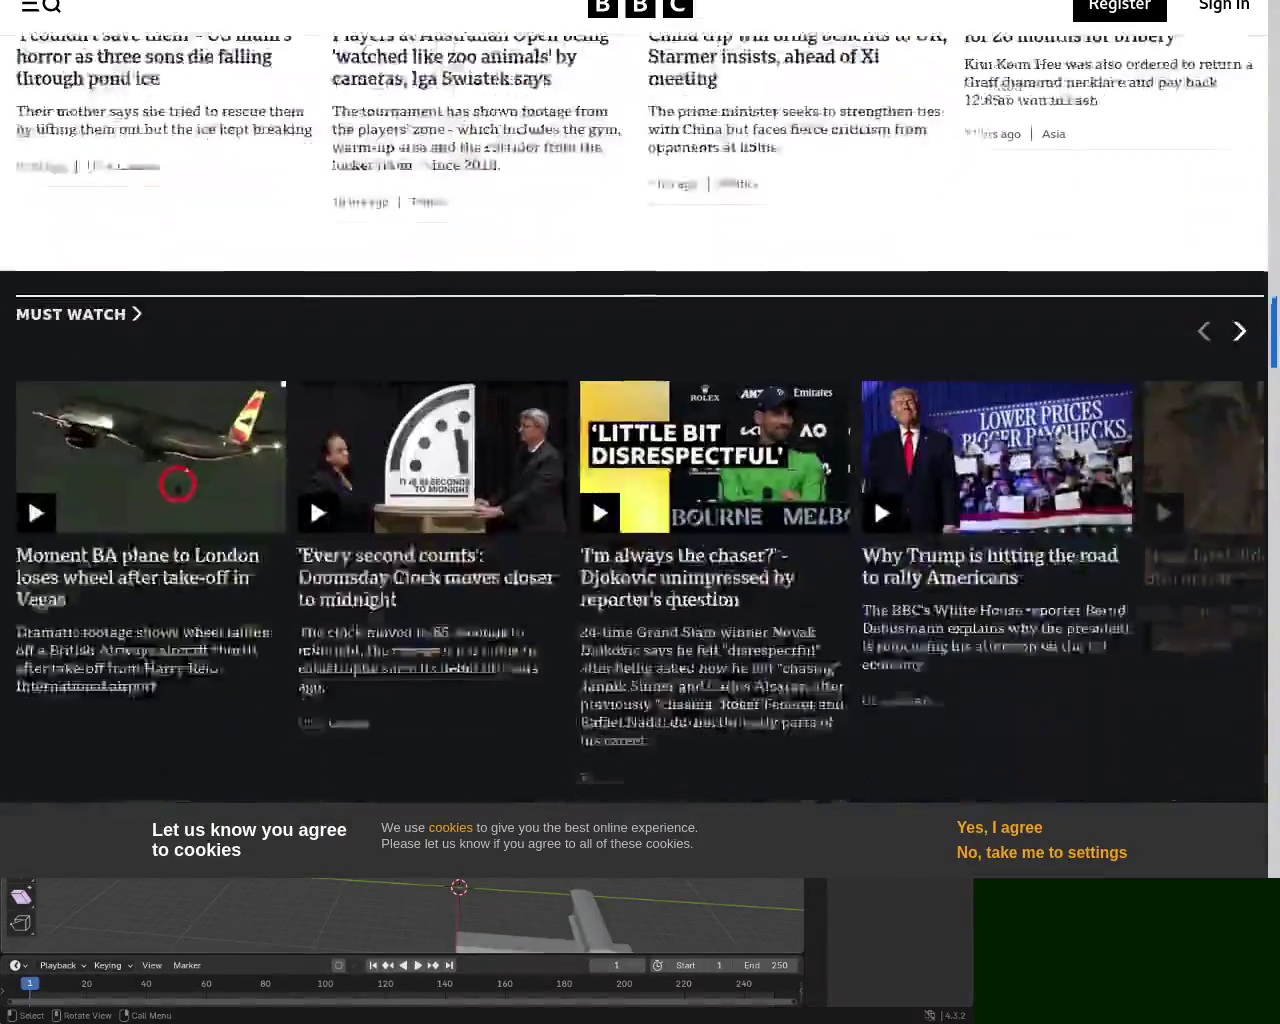
pyautogui.scroll(5, 1276, 267)
pyautogui.scroll(-1, 1276, 278)
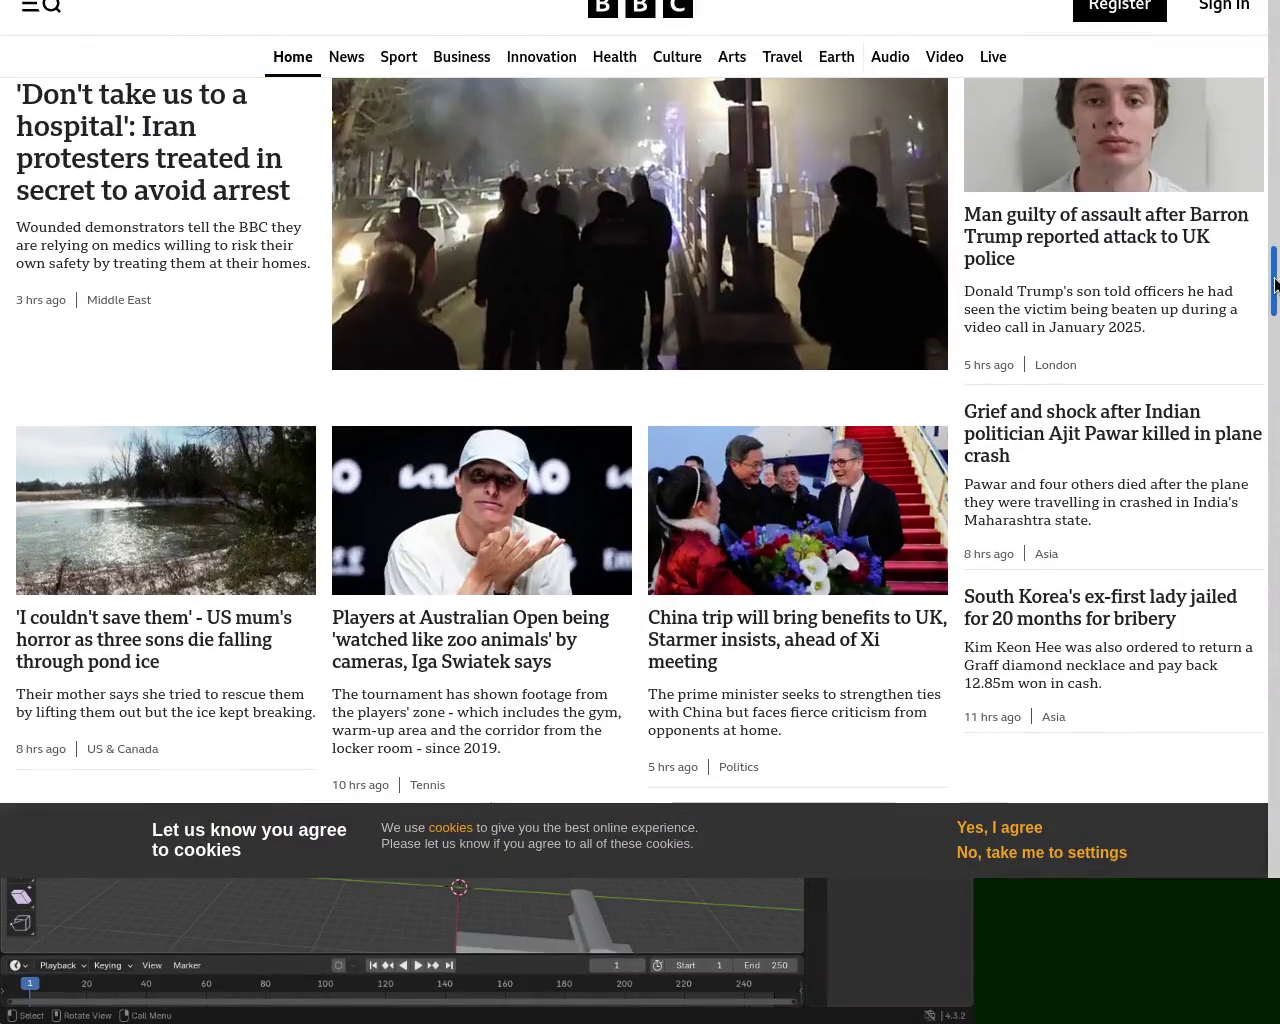
pyautogui.click(1182, 248)
# Scroll through the assault article to the May 2025 police email and mid-article photo
pyautogui.scroll(-2, 1249, 443)
pyautogui.scroll(-10, 1249, 443)
pyautogui.scroll(-6, 1248, 620)
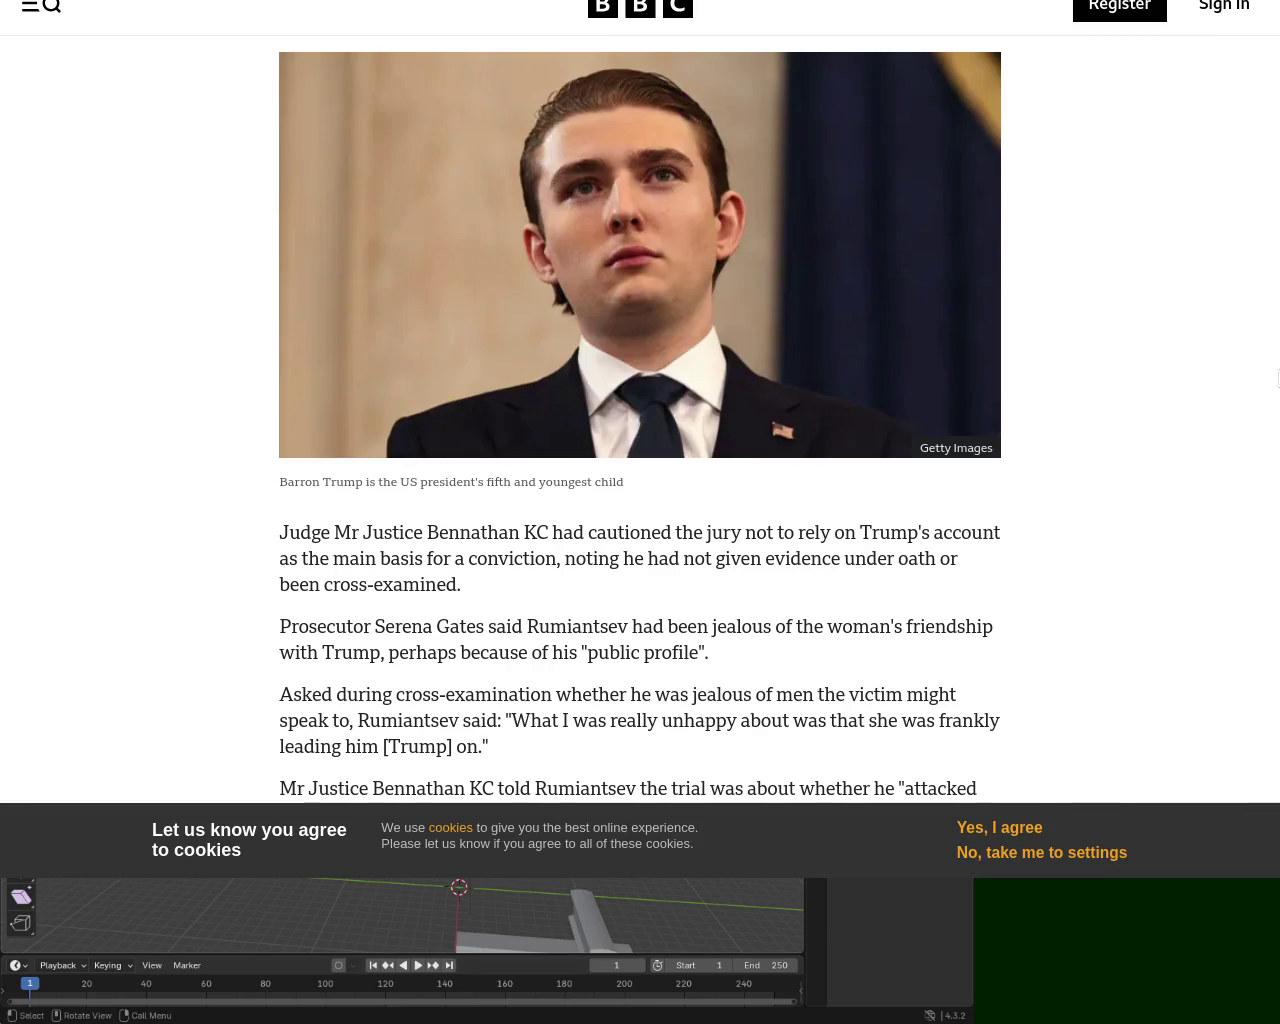
pyautogui.scroll(10, 640, 420)
pyautogui.scroll(-10, 640, 420)
pyautogui.scroll(-5, 640, 420)
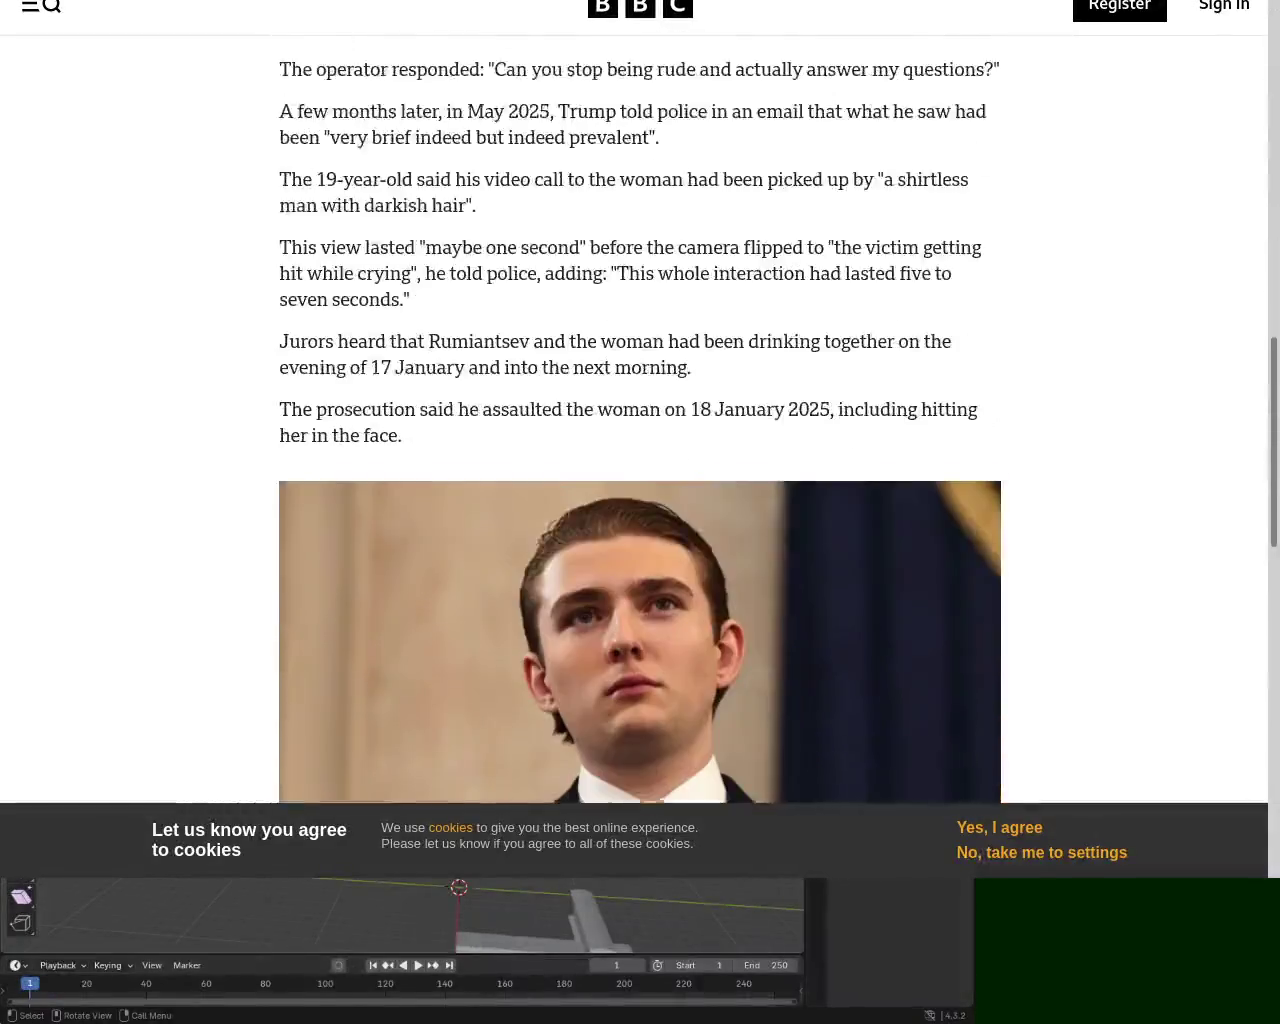
pyautogui.scroll(-3, 640, 420)
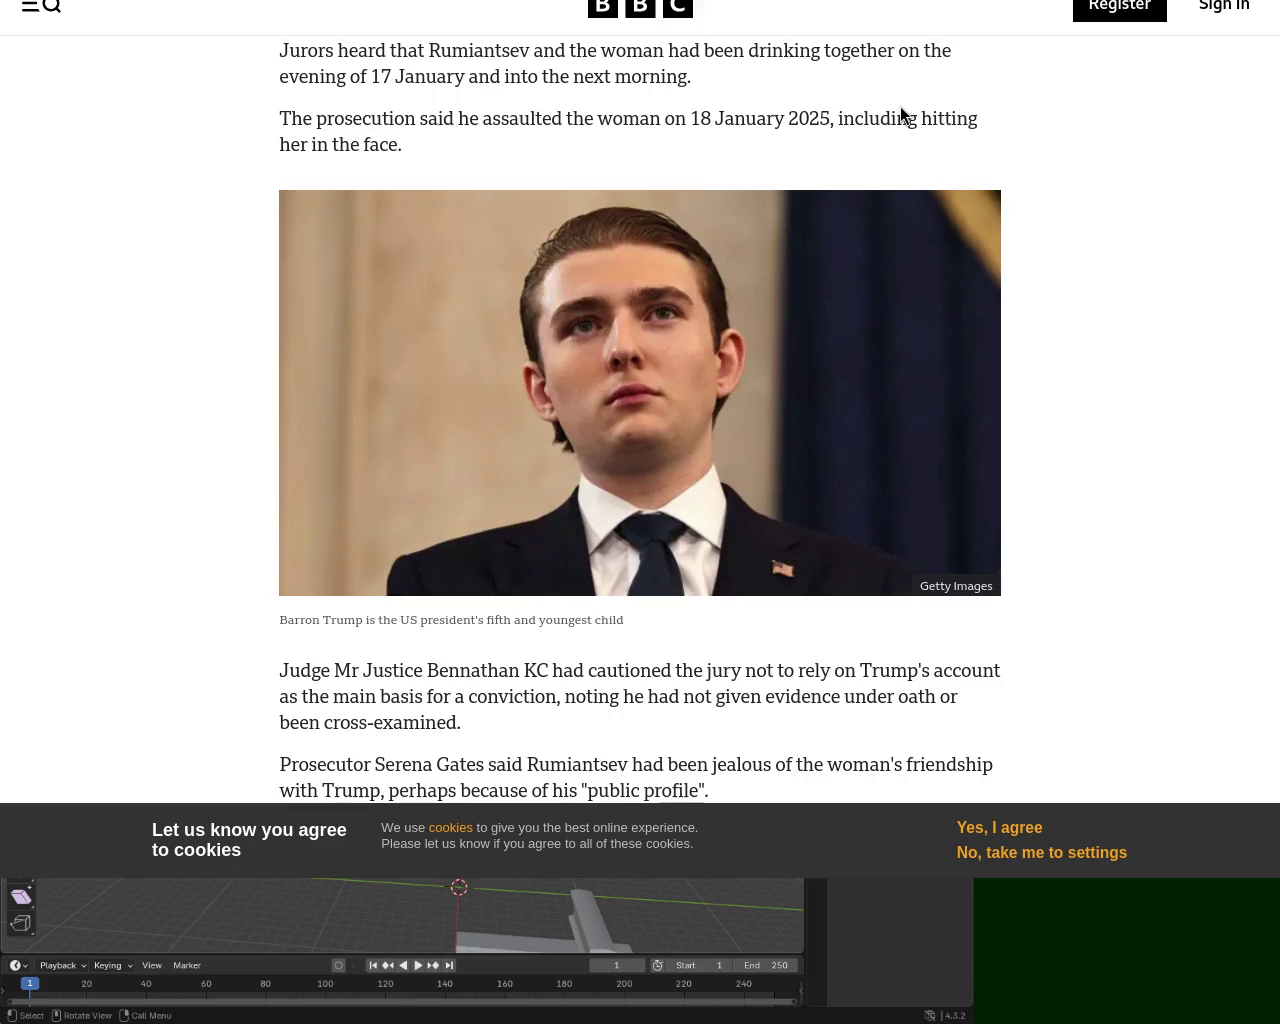
# Jump to the article's top, highlight the headline and scroll down again
pyautogui.press('Home')
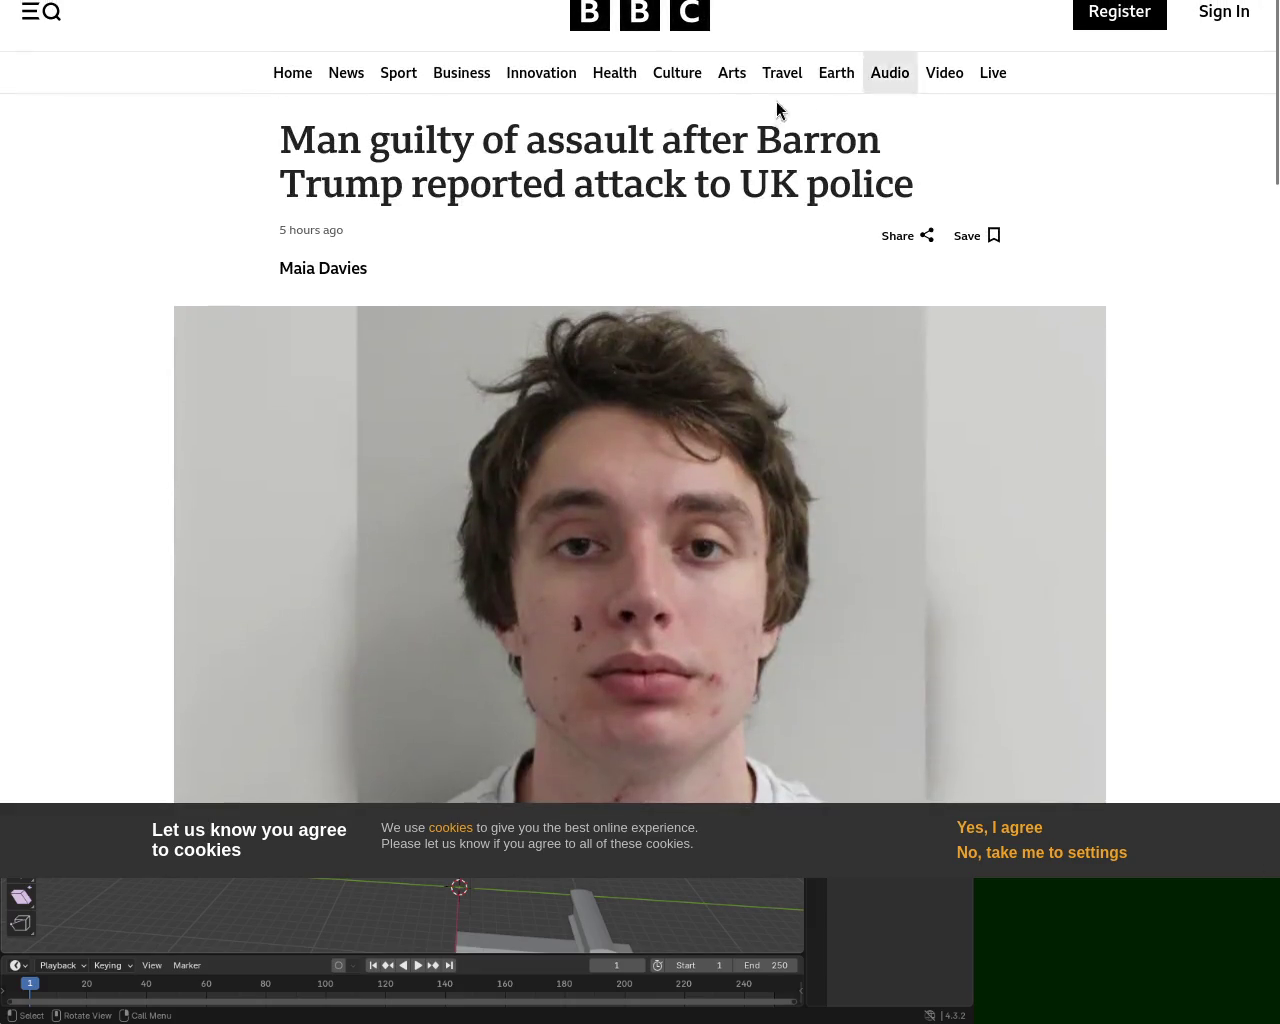
pyautogui.moveTo(282, 145)
pyautogui.mouseDown()
pyautogui.moveTo(843, 143)
pyautogui.moveTo(689, 184)
pyautogui.moveTo(349, 185)
pyautogui.moveTo(915, 188)
pyautogui.mouseUp()
pyautogui.scroll(-5, 915, 188)
pyautogui.scroll(-5, 920, 220)
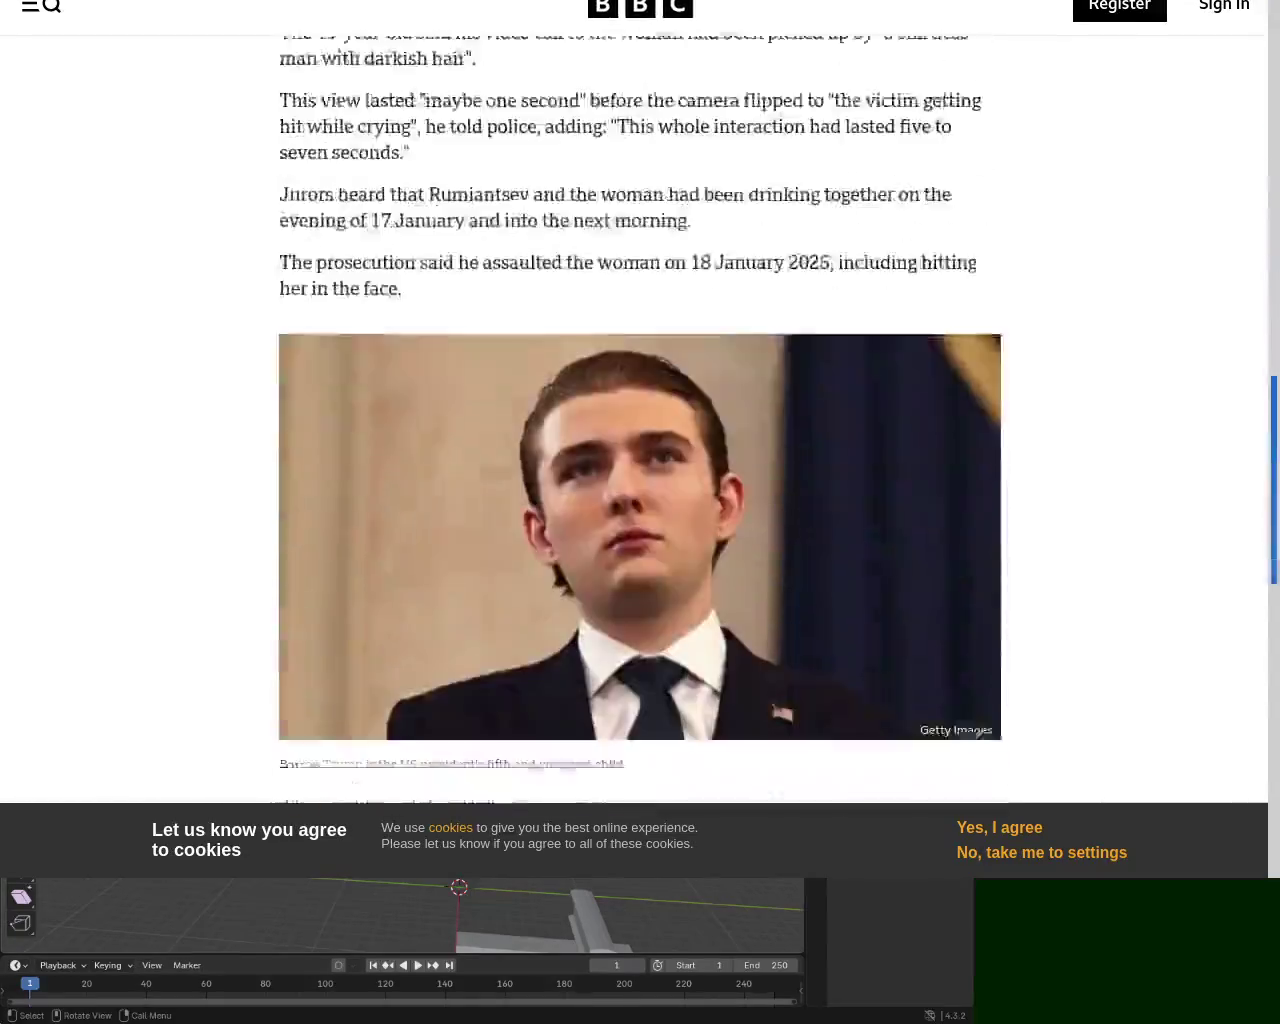
pyautogui.scroll(-4, 920, 220)
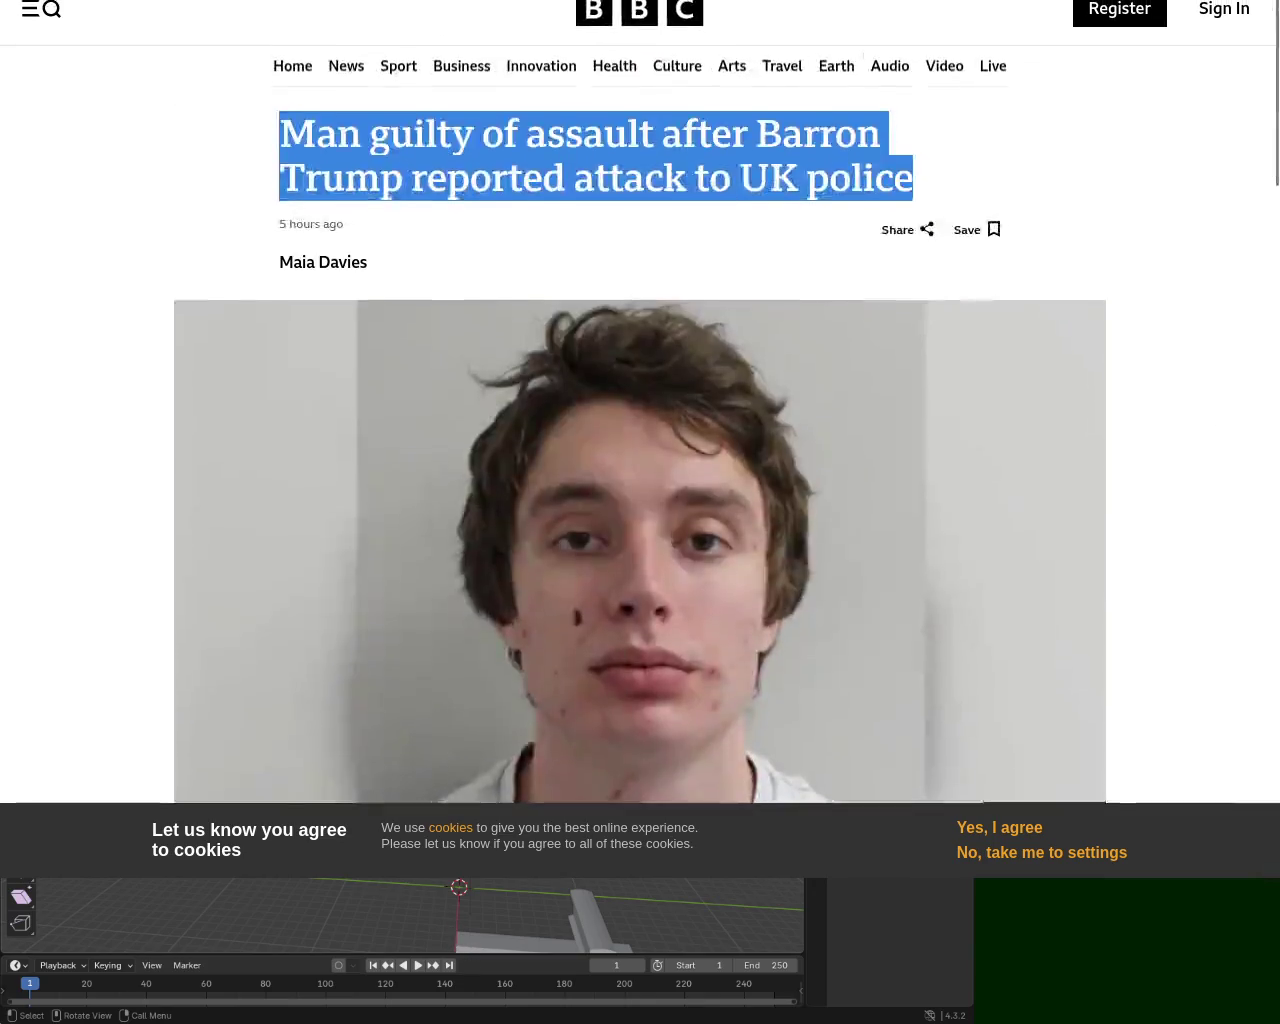
# Return to the BBC home page, then switch back to Blender
pyautogui.hotkey('alt', 'Left')
pyautogui.scroll(4, 640, 440)
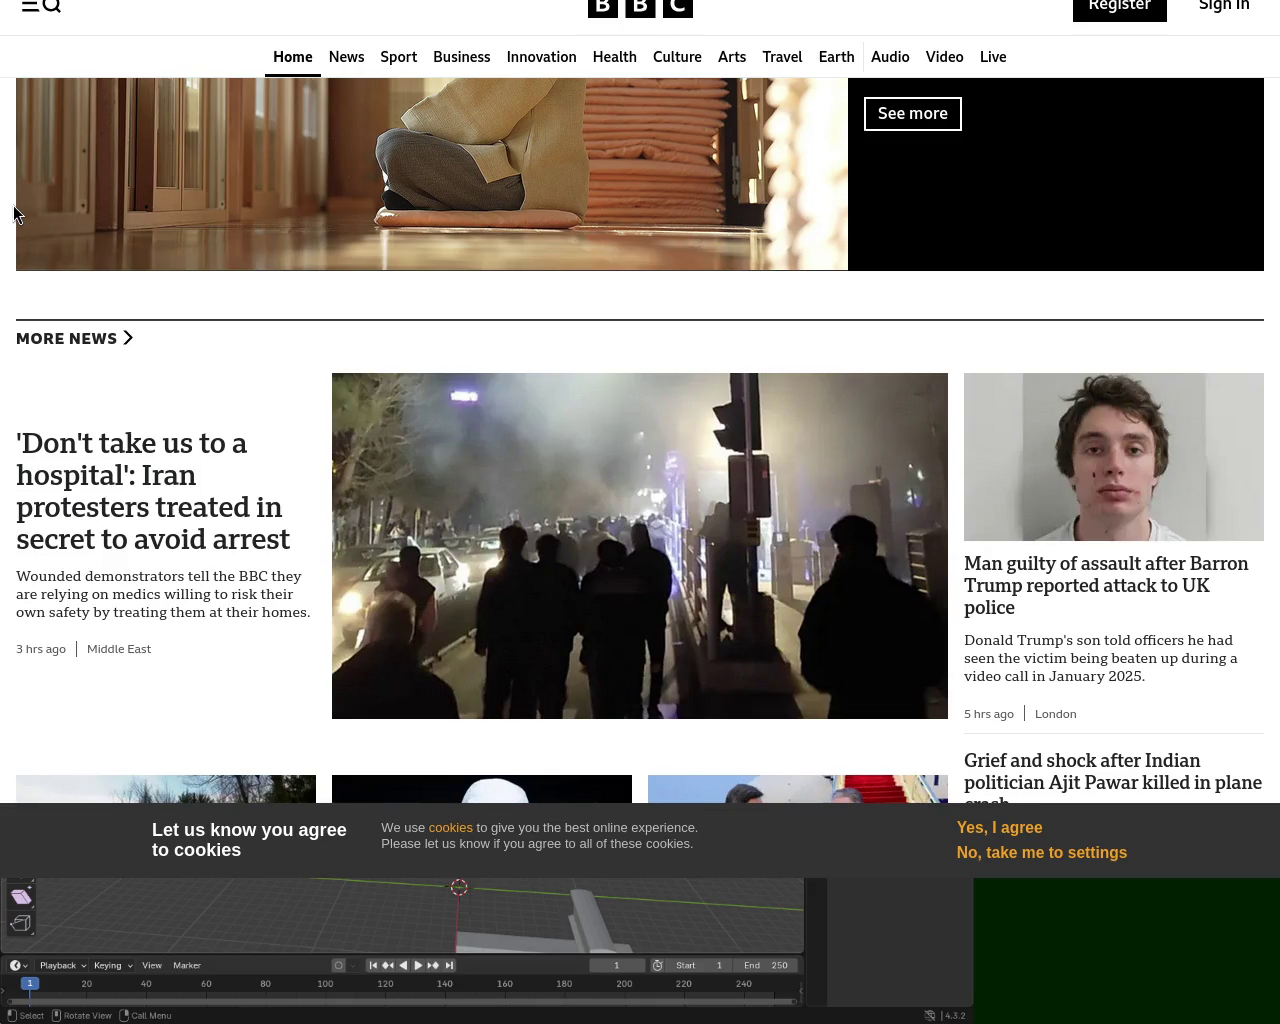
pyautogui.scroll(15, 714, 533)
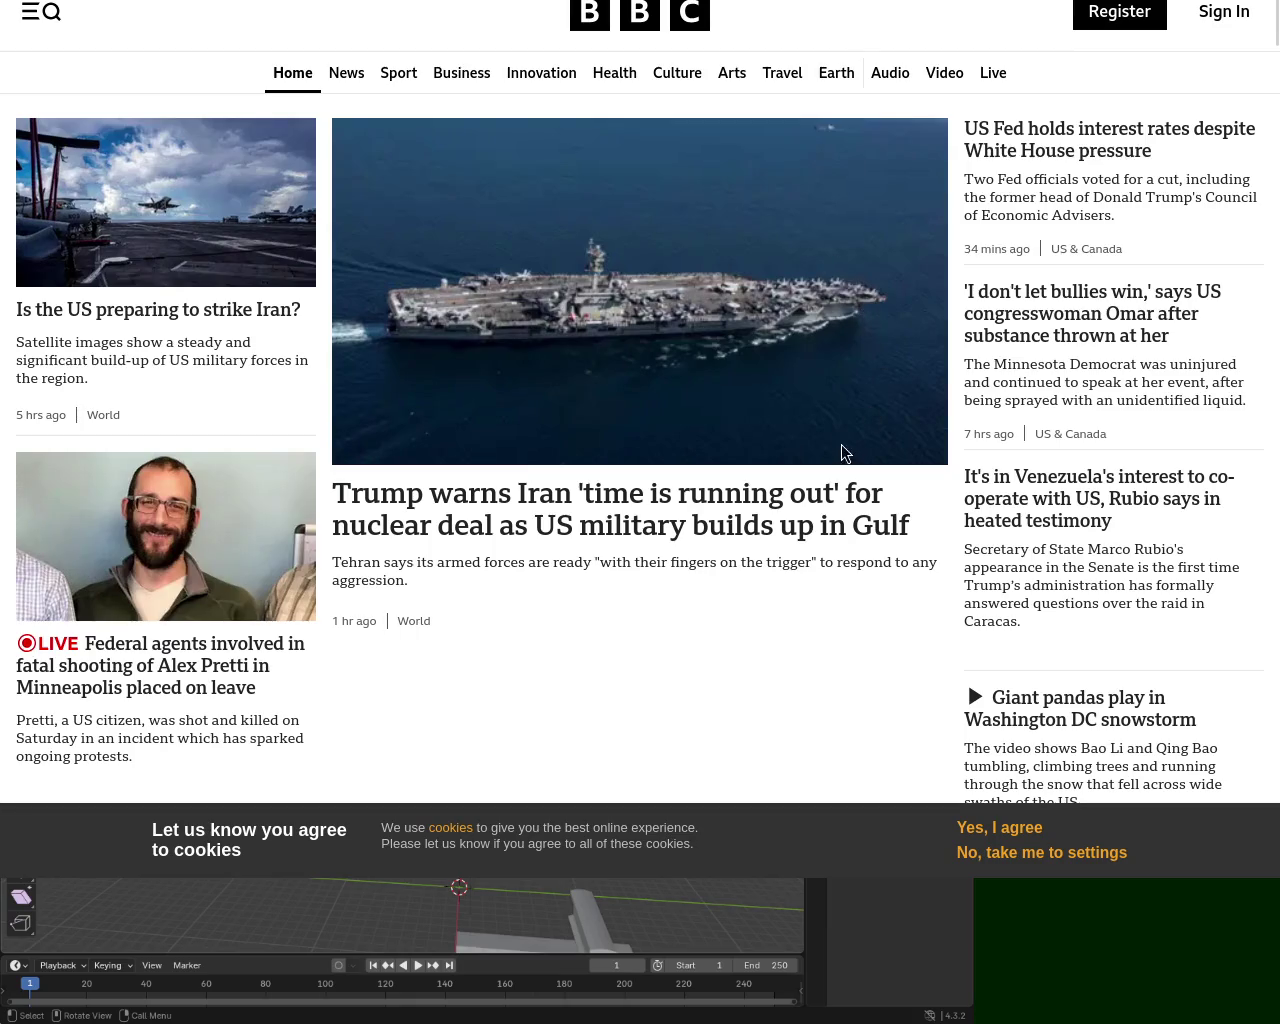
pyautogui.hotkey('alt', 'Tab')
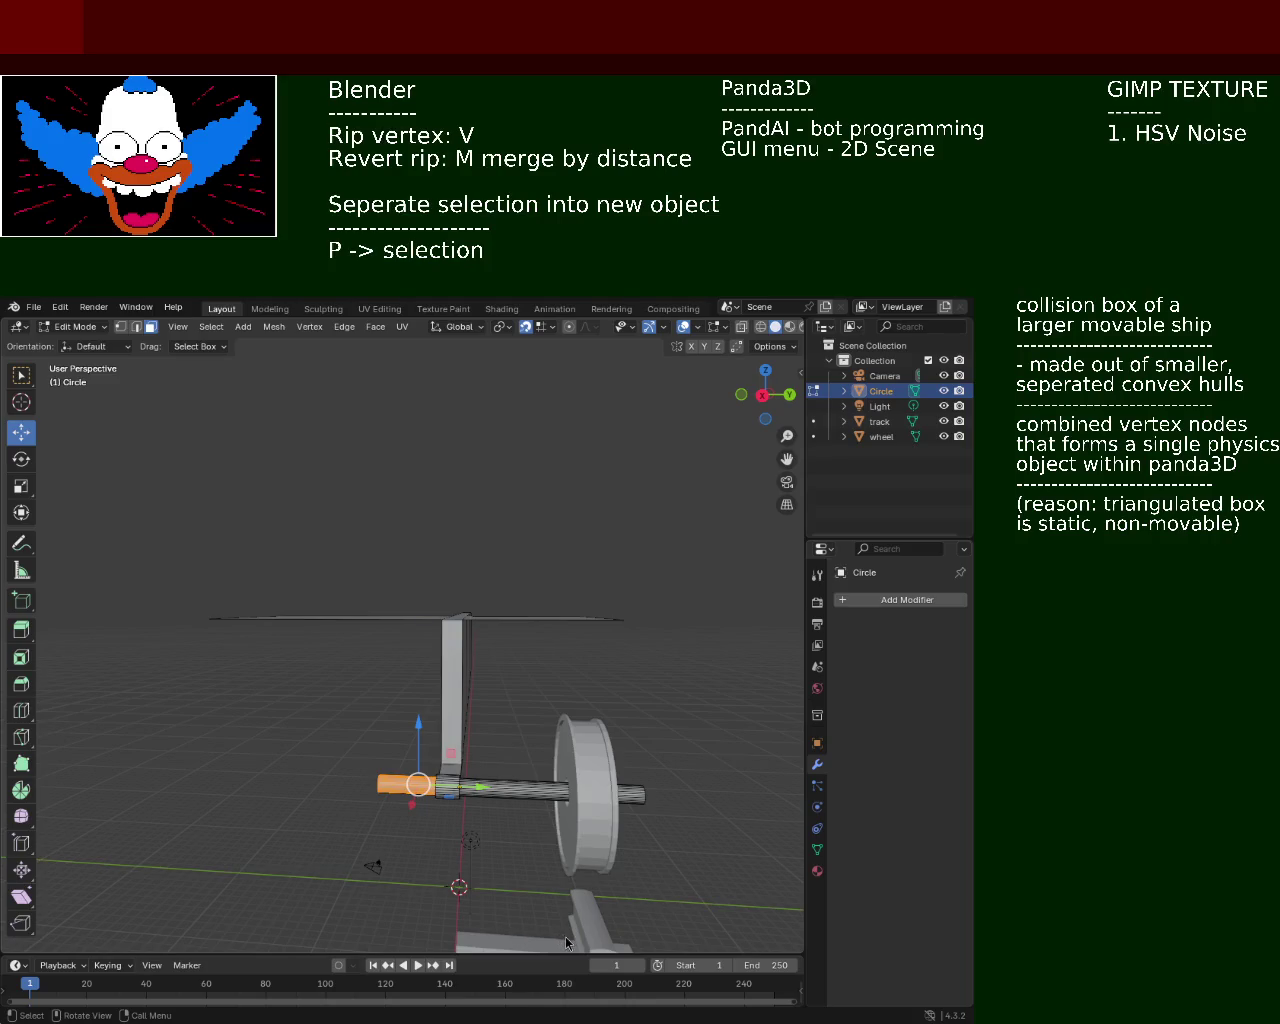
# Delete selected axle segments in Edit Mode, then undo the last deletion
pyautogui.scroll(5, 428, 778)
pyautogui.scroll(3, 454, 583)
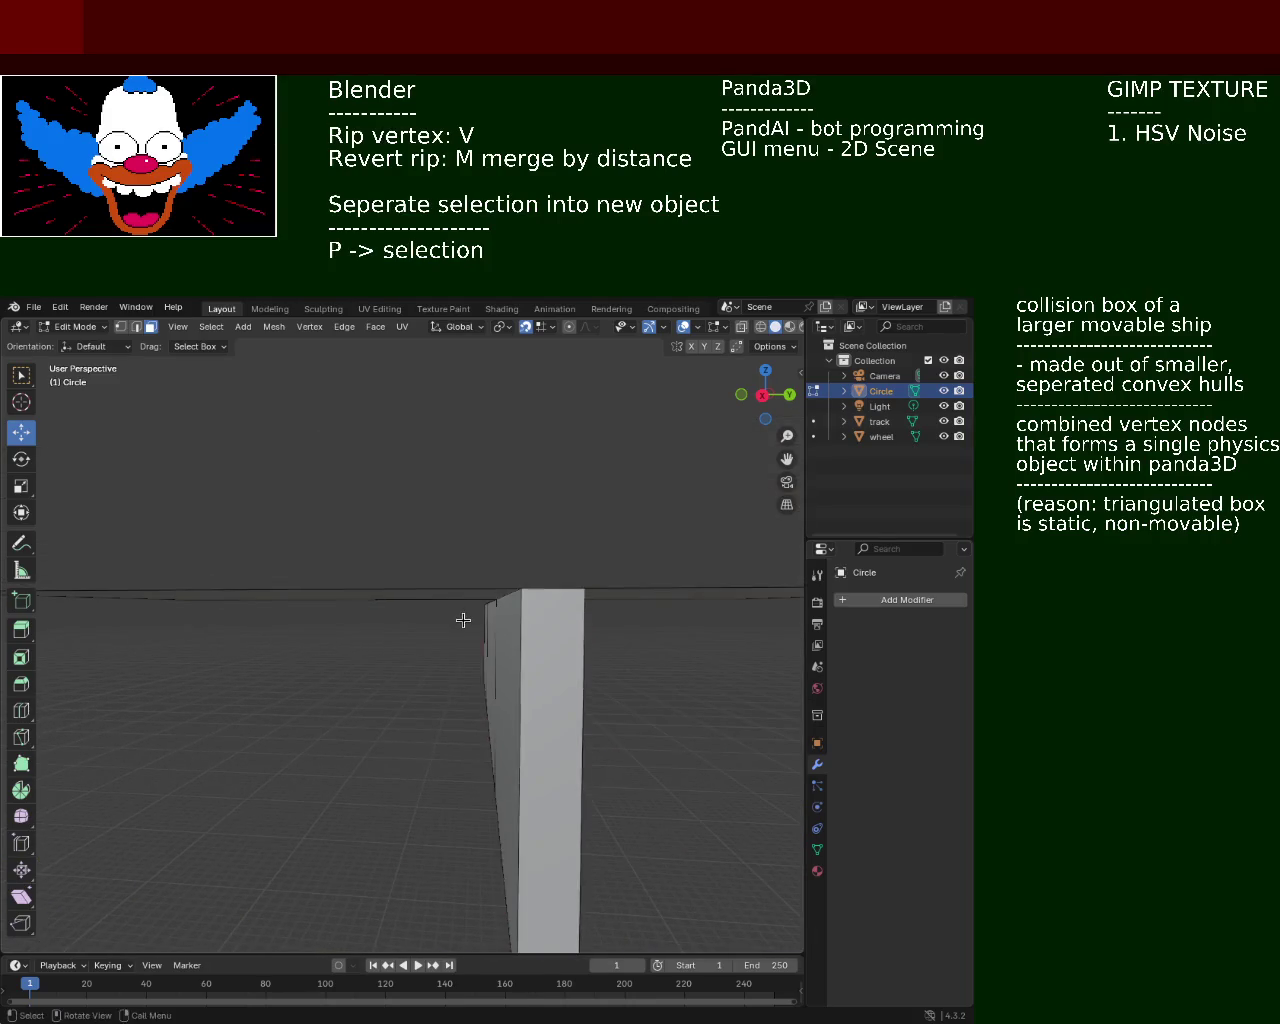
pyautogui.scroll(4, 463, 617)
pyautogui.scroll(-4, 484, 679)
pyautogui.scroll(-4, 480, 566)
pyautogui.moveTo(480, 600)
pyautogui.mouseDown(button='middle')
pyautogui.moveTo(375, 524)
pyautogui.moveTo(334, 623)
pyautogui.moveTo(557, 675)
pyautogui.moveTo(526, 644)
pyautogui.moveTo(520, 690)
pyautogui.moveTo(588, 668)
pyautogui.mouseUp(button='middle')
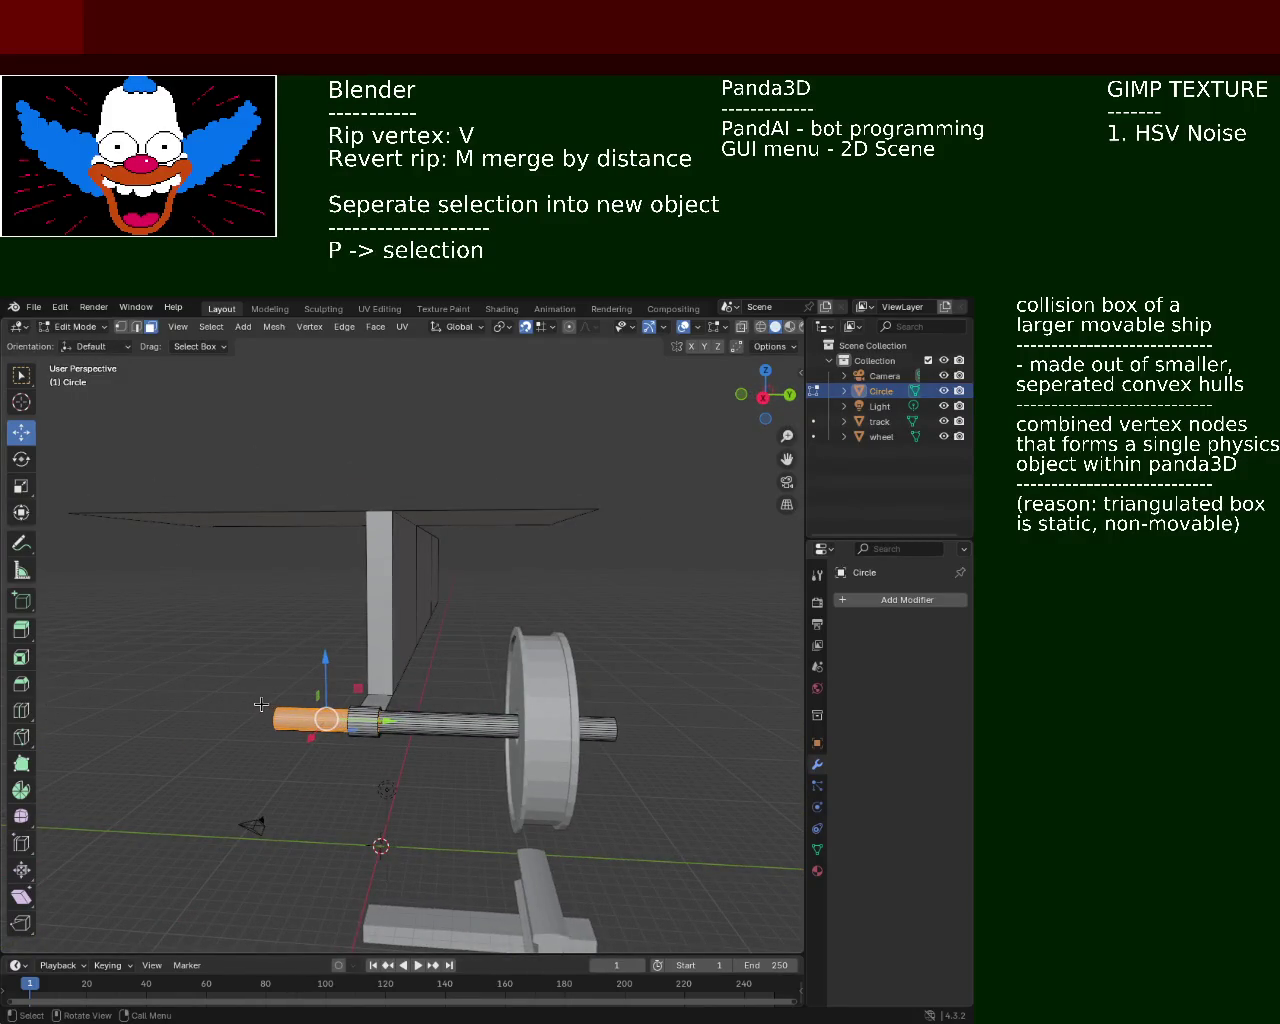
pyautogui.press('x')
pyautogui.click(200, 671)
pyautogui.press('l')
pyautogui.press('x')
pyautogui.click(456, 758)
pyautogui.moveTo(430, 725); pyautogui.dragTo(555, 742, button='middle')
pyautogui.hotkey('ctrl', 'z')
pyautogui.hotkey('ctrl', 'z')
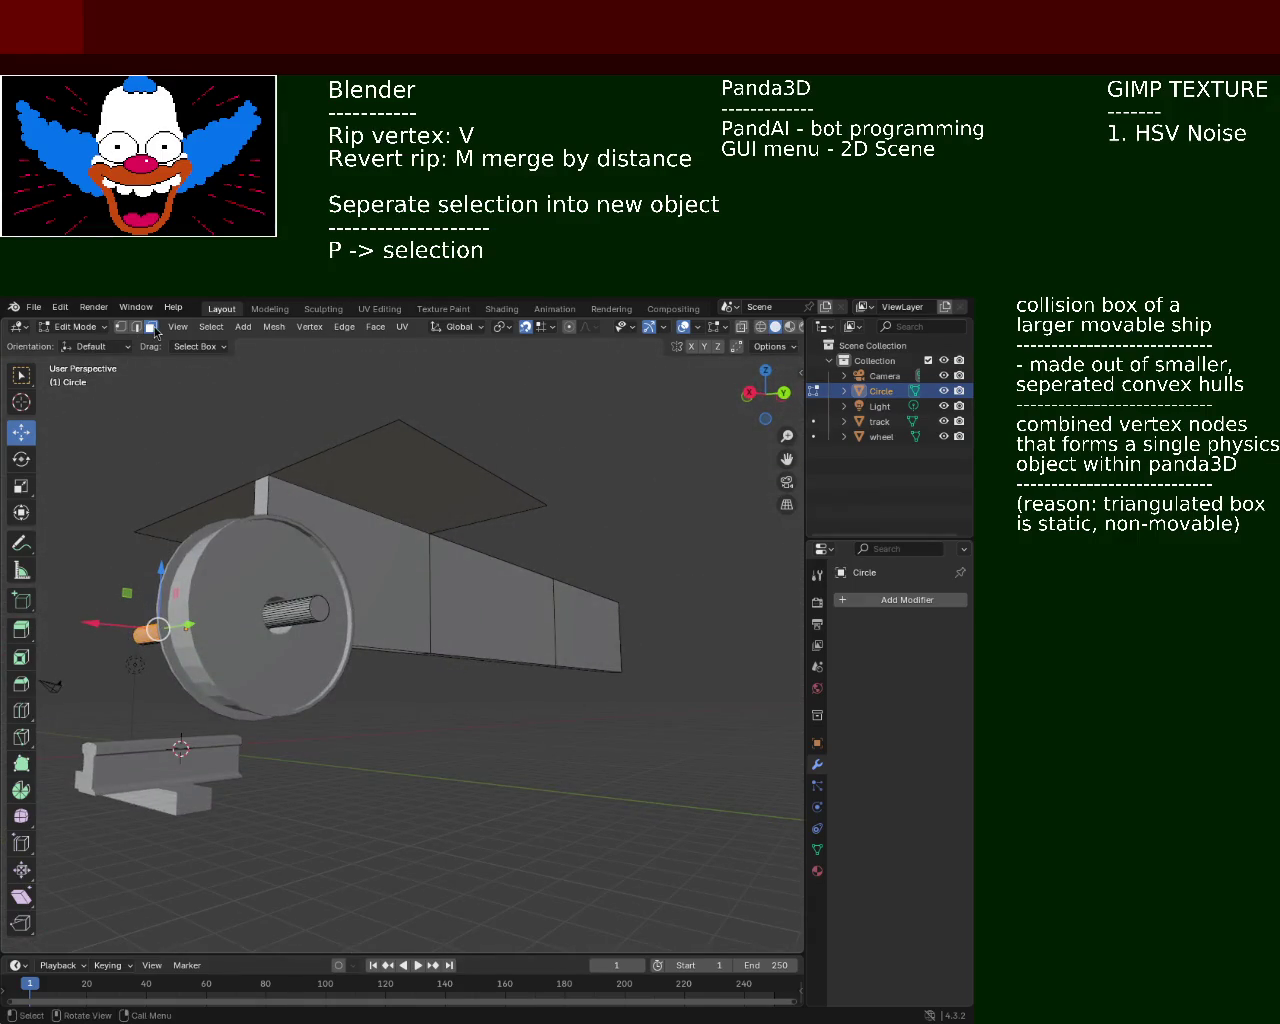
# Delete axle edges, faces and the end face, leaving a short stub
pyautogui.click(326, 606)
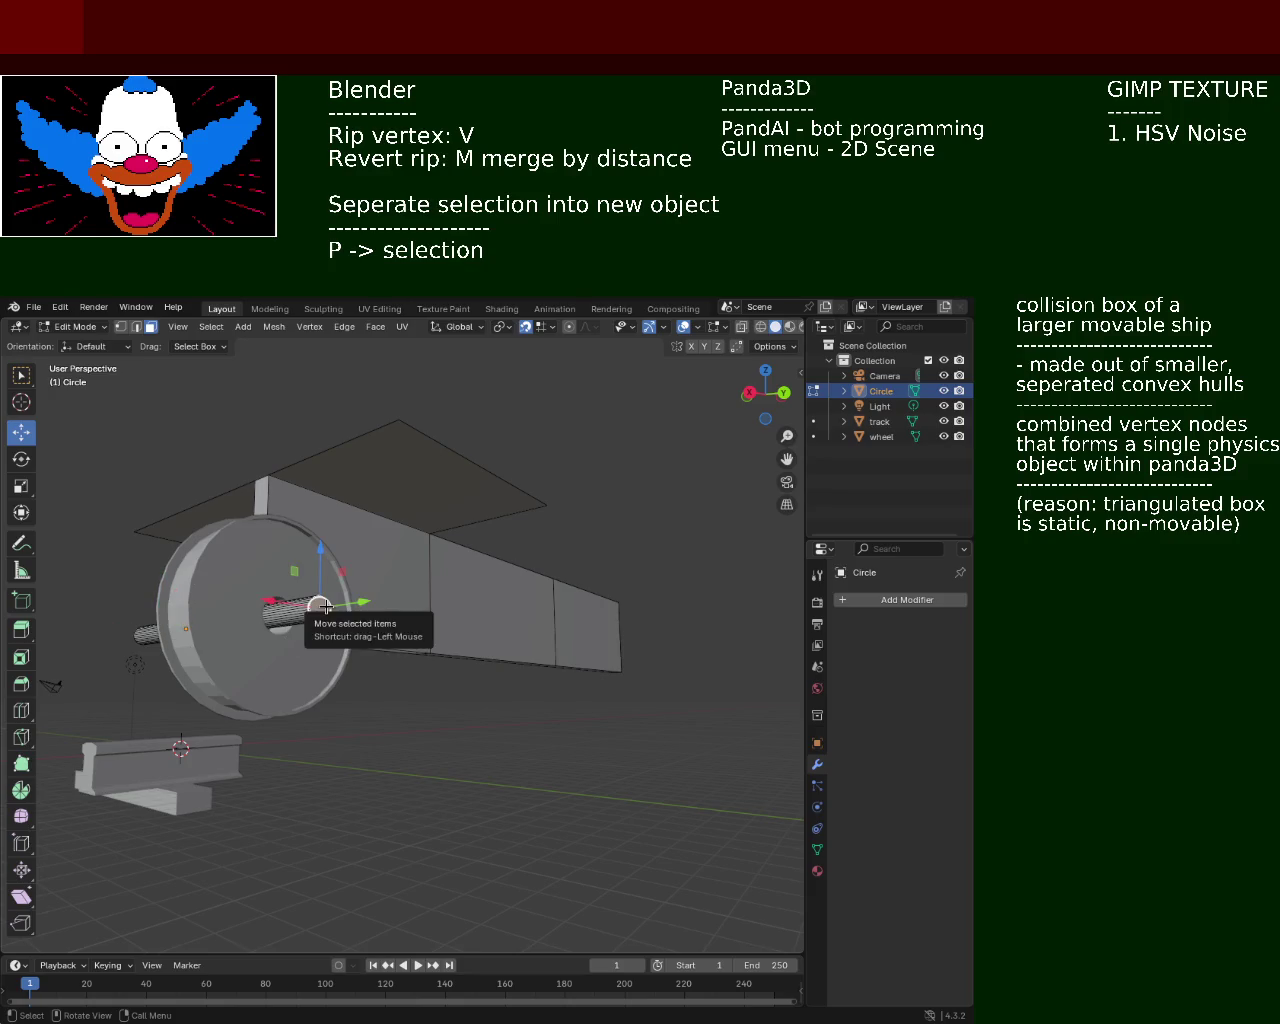
pyautogui.press('x')
pyautogui.click(316, 628)
pyautogui.moveTo(306, 634)
pyautogui.mouseDown(button='middle')
pyautogui.moveTo(337, 676)
pyautogui.moveTo(457, 680)
pyautogui.mouseUp(button='middle')
pyautogui.press('x')
pyautogui.click(624, 738)
pyautogui.moveTo(622, 732); pyautogui.dragTo(449, 728, button='middle')
pyautogui.click(430, 745)
pyautogui.press('x')
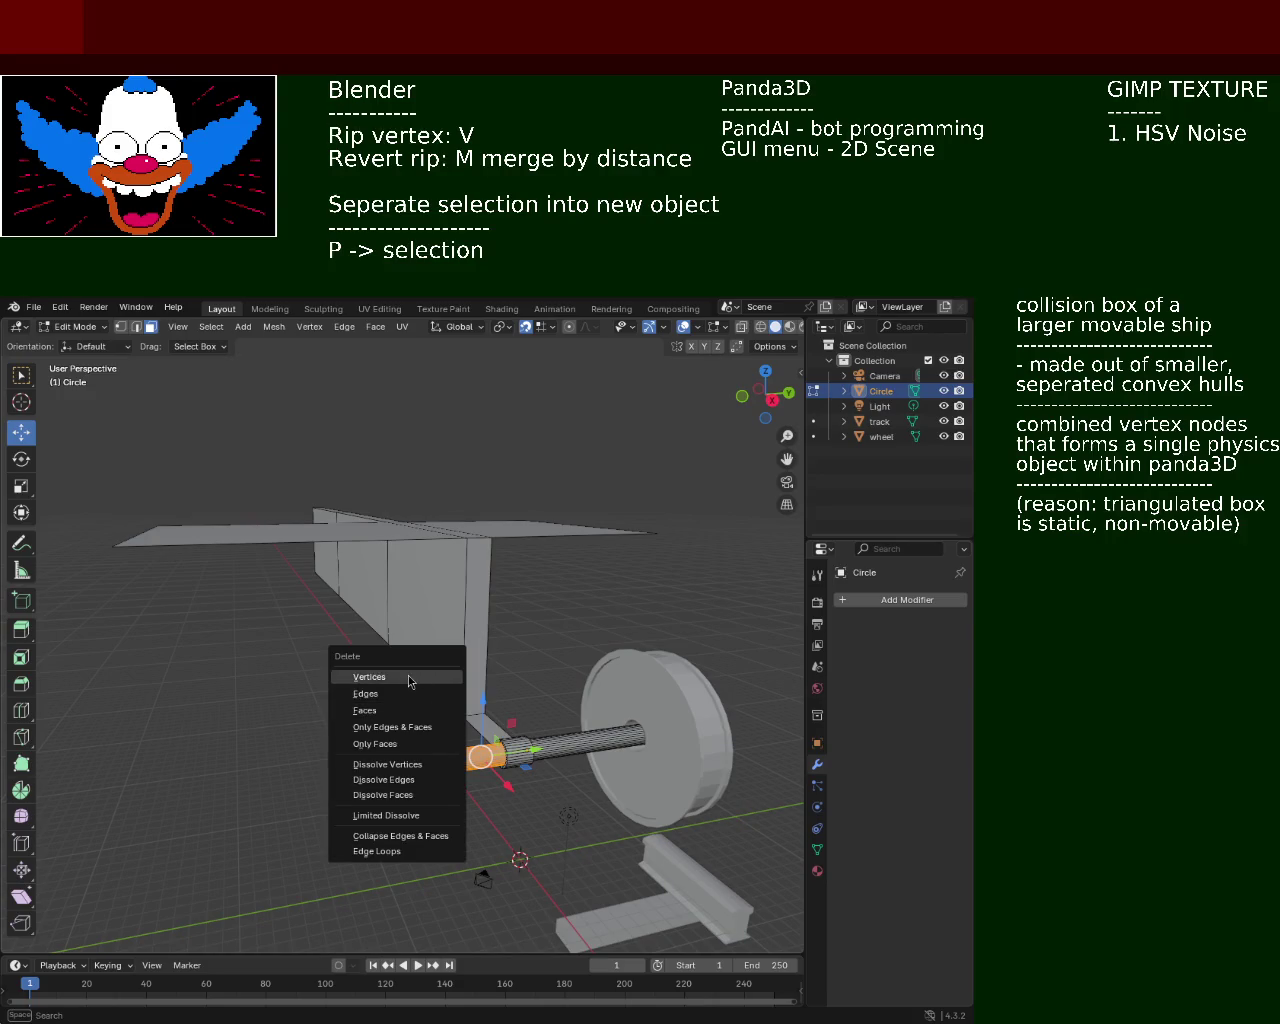
pyautogui.click(409, 676)
pyautogui.moveTo(567, 735); pyautogui.dragTo(331, 728, button='middle')
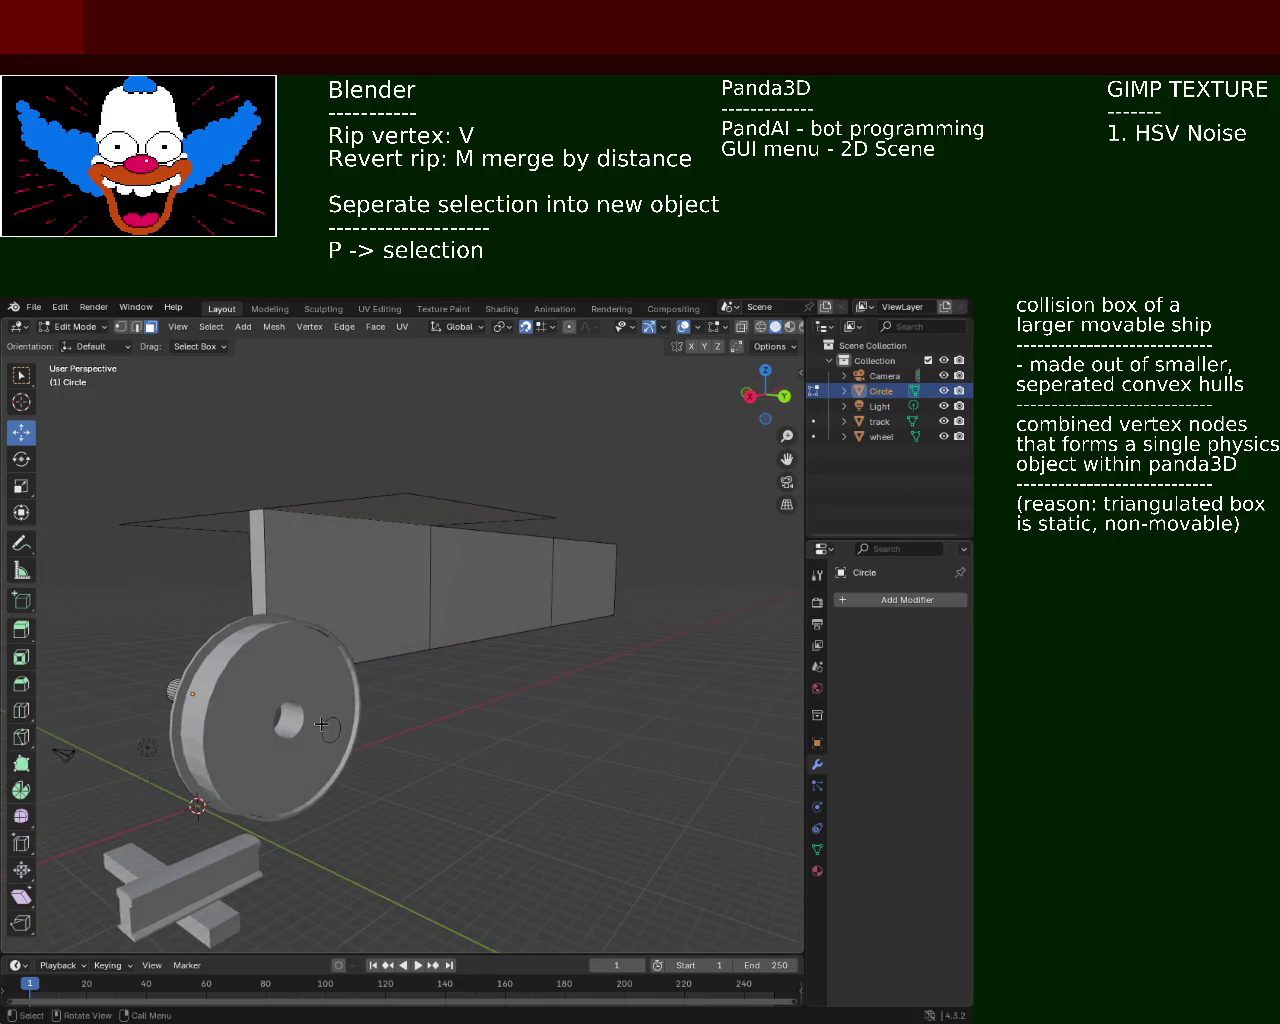
# Select the Circle object and put its mesh into Edit Mode
pyautogui.moveTo(470, 774)
pyautogui.mouseDown(button='middle')
pyautogui.moveTo(491, 754)
pyautogui.moveTo(517, 760)
pyautogui.mouseUp(button='middle')
pyautogui.moveTo(606, 689); pyautogui.dragTo(511, 800)
pyautogui.press('Tab')
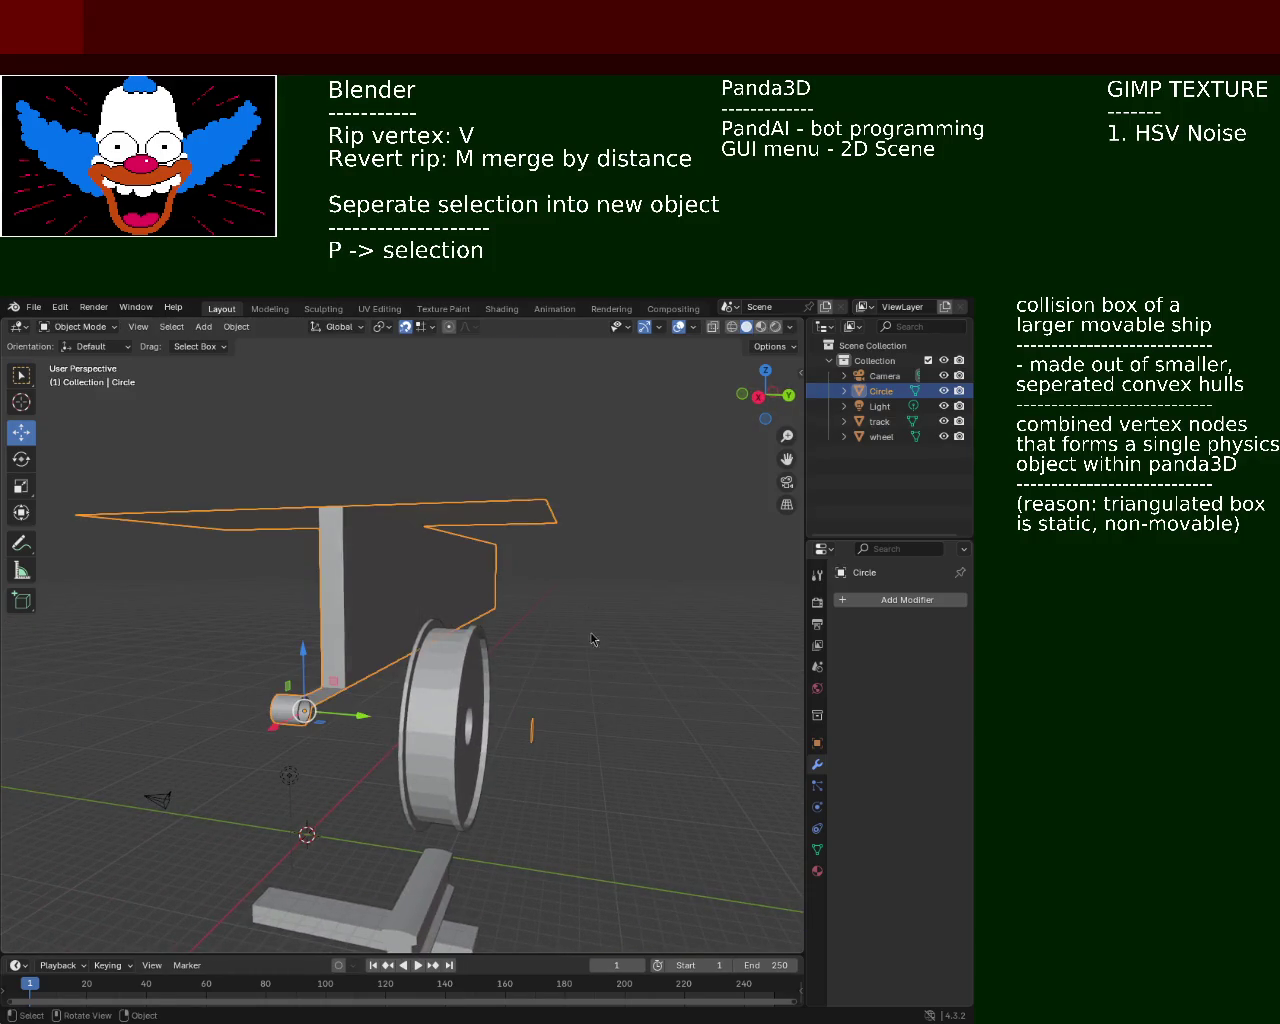
pyautogui.click(576, 703)
pyautogui.press('Tab')
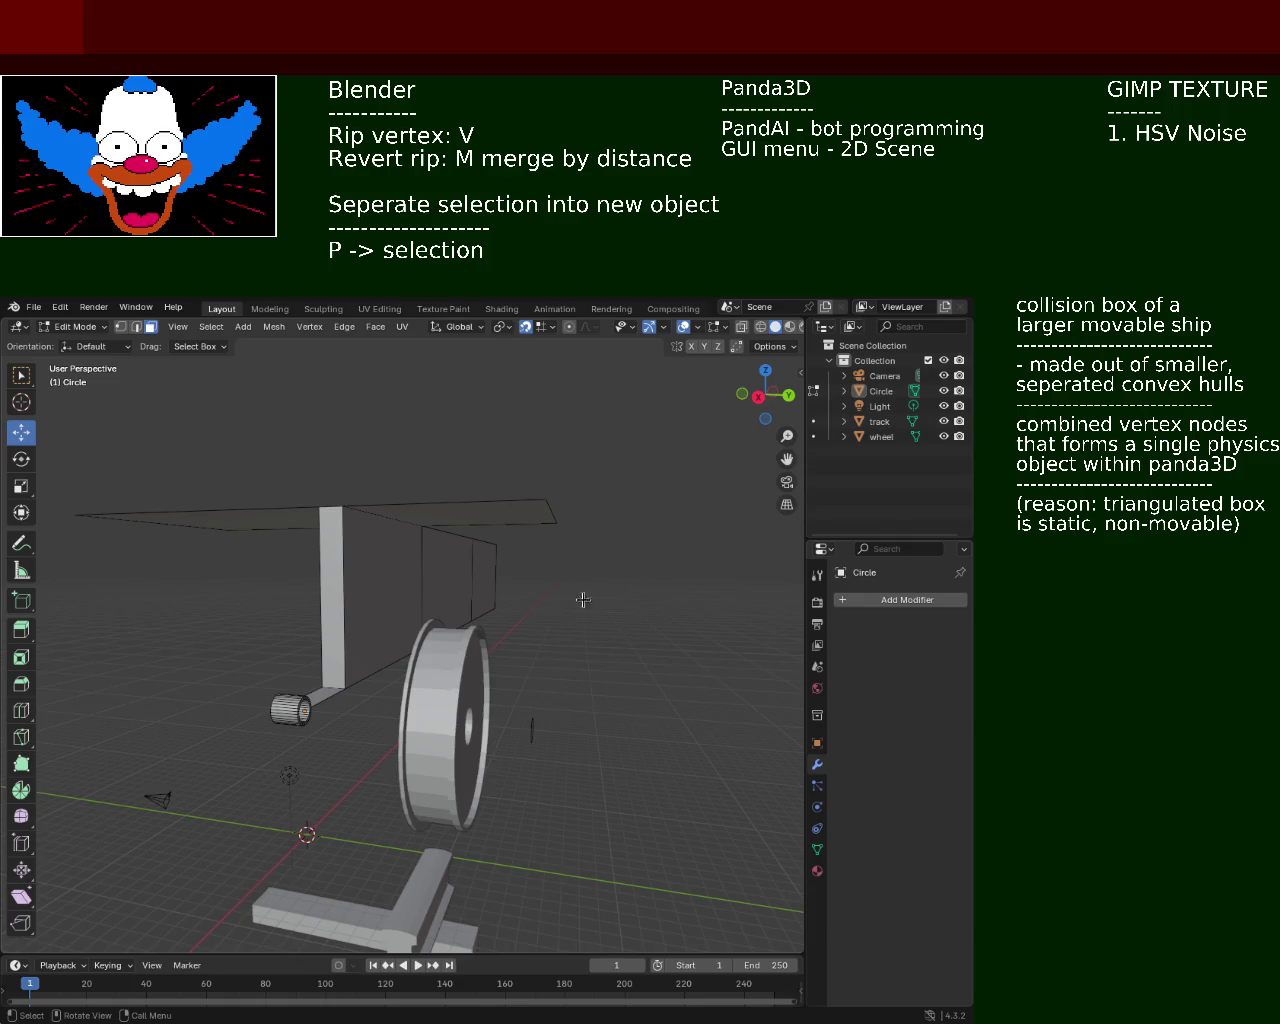
pyautogui.press('Tab')
pyautogui.moveTo(580, 665); pyautogui.dragTo(515, 786)
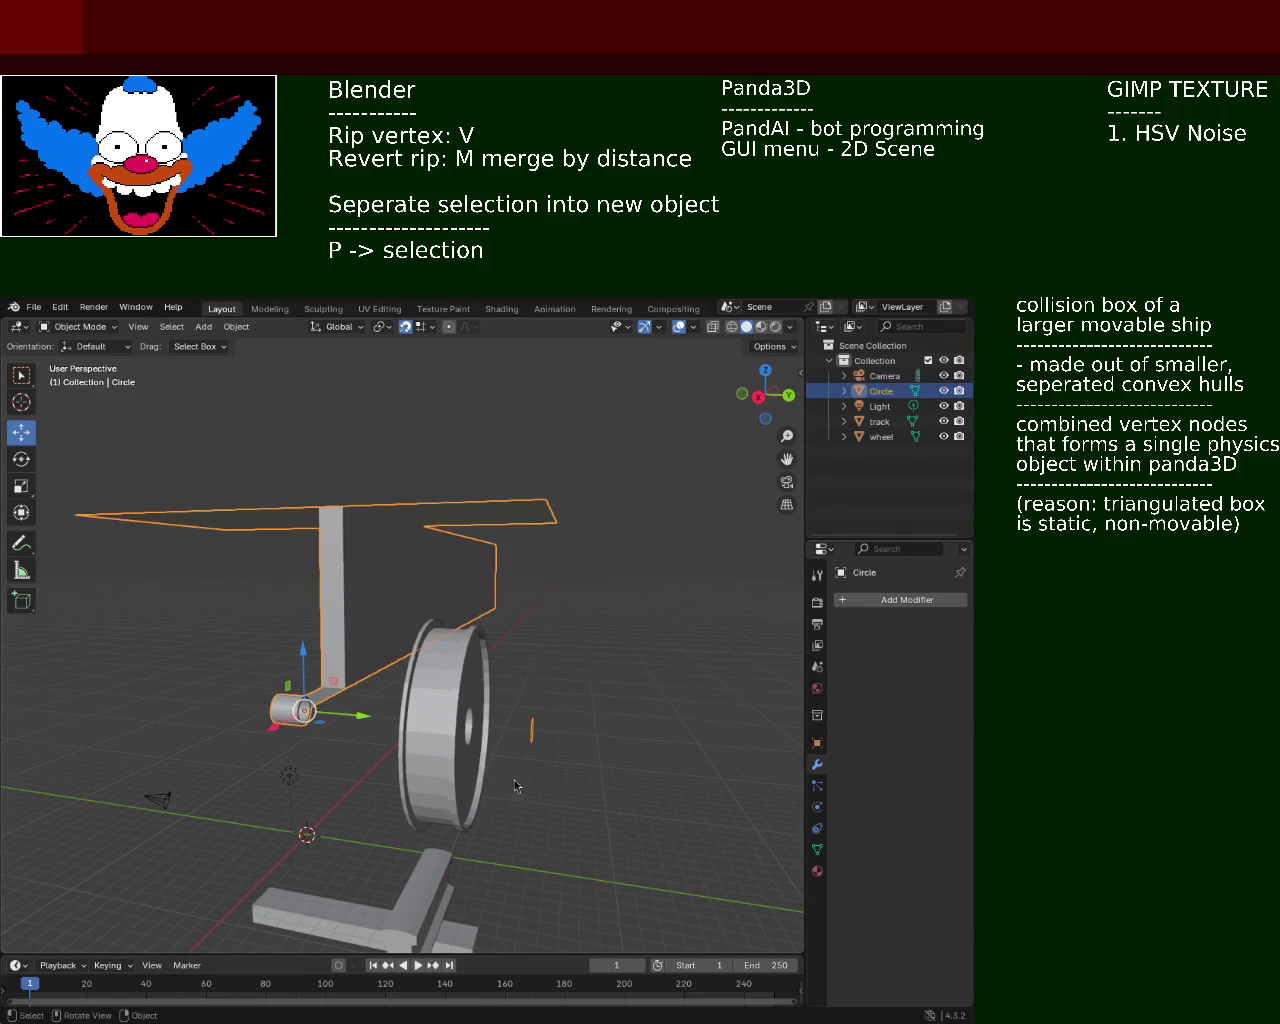
pyautogui.click(589, 718)
pyautogui.press('Tab')
pyautogui.press('Tab')
pyautogui.click(880, 391)
pyautogui.press('Tab')
pyautogui.press('Tab')
pyautogui.press('Tab')
# In vertex select, box-select the loose ring beside the wheel and delete it
pyautogui.scroll(5, 590, 733)
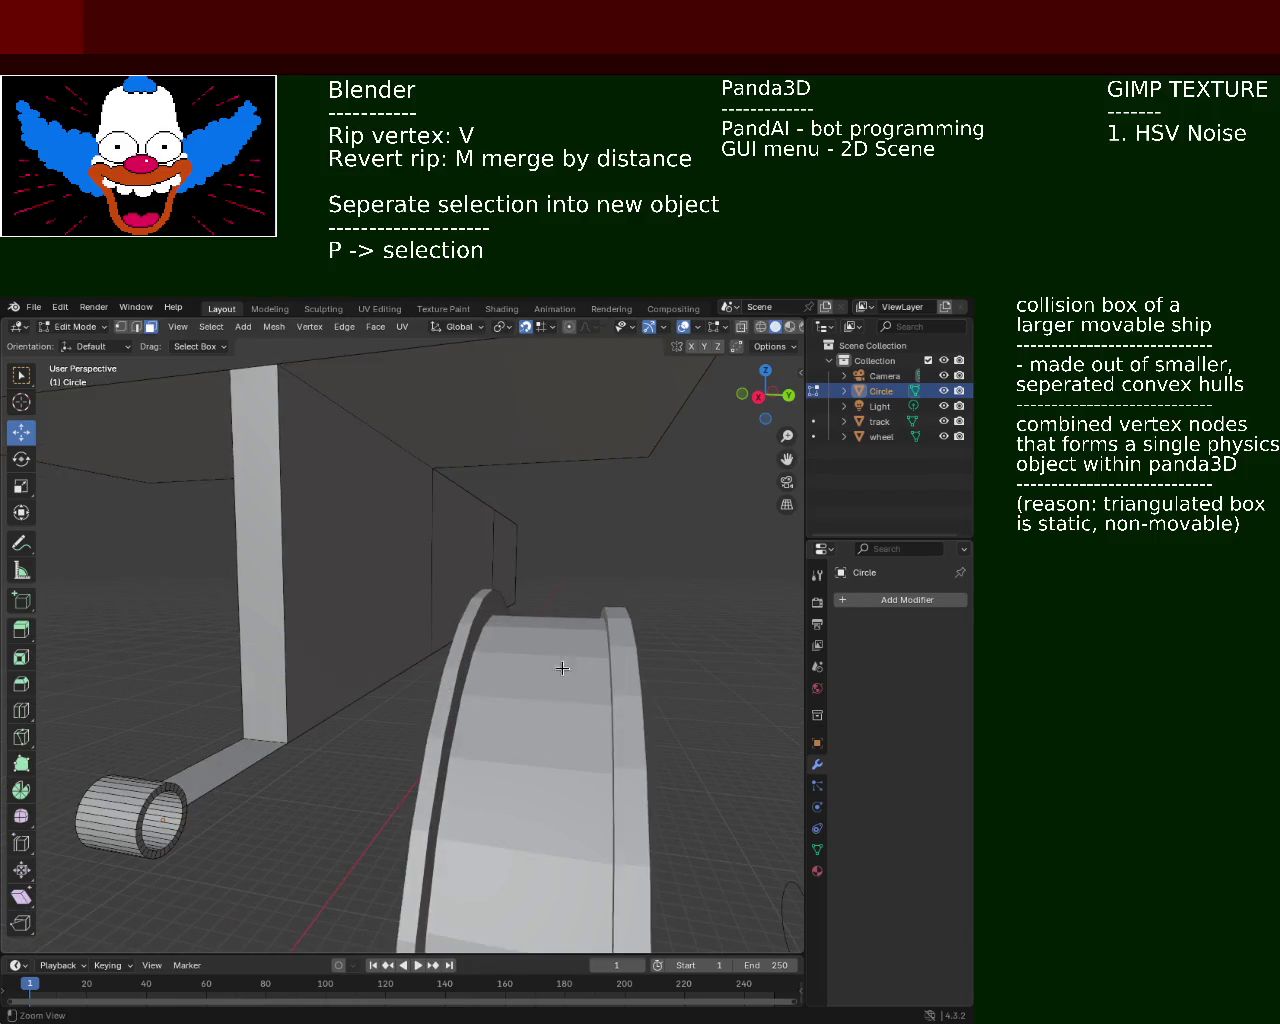
pyautogui.moveTo(560, 669); pyautogui.dragTo(500, 714, button='middle')
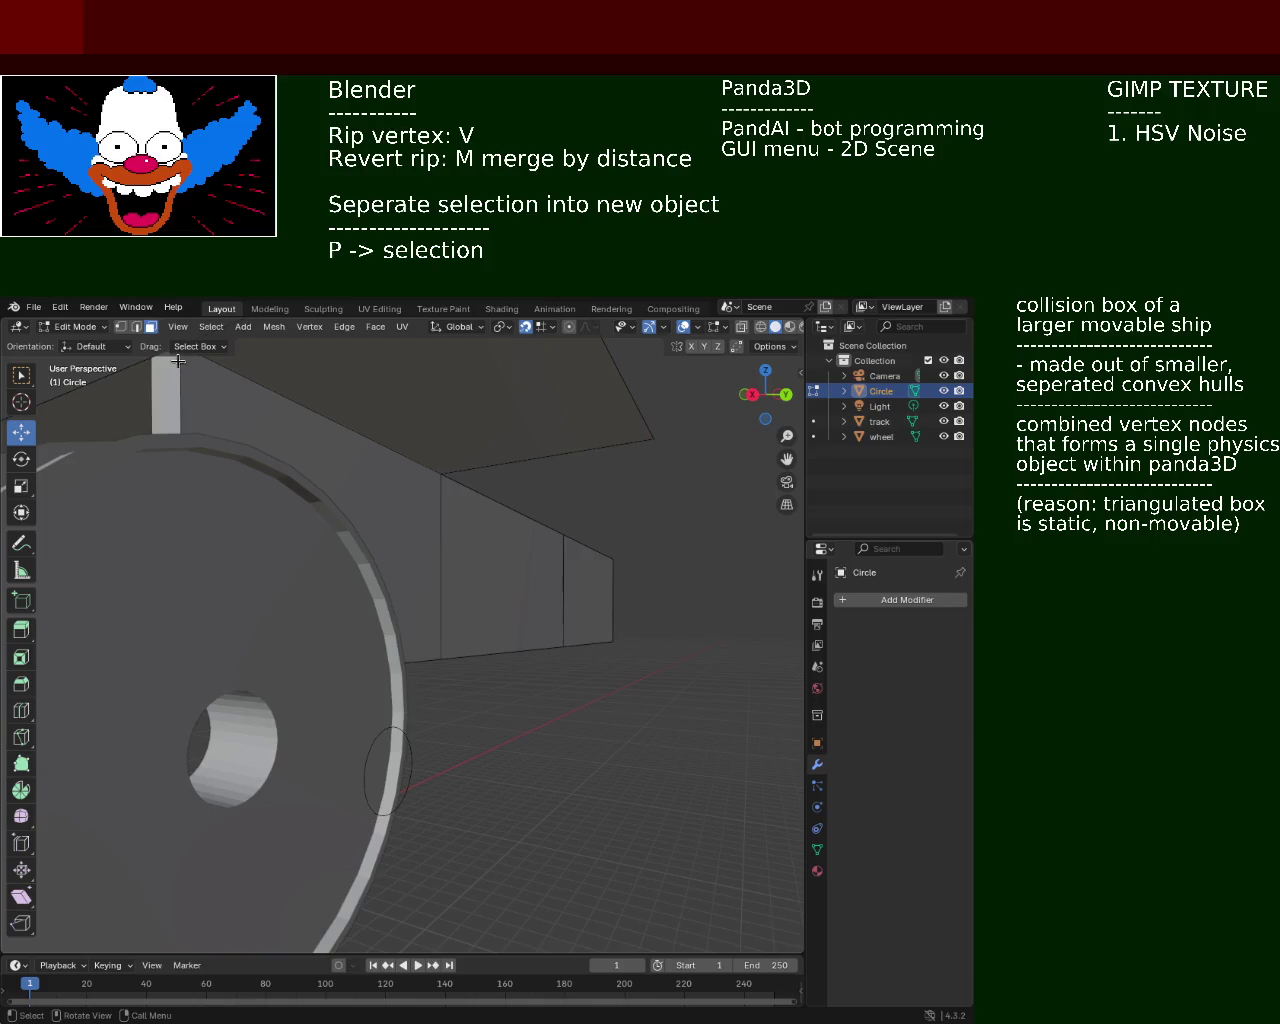
pyautogui.click(121, 326)
pyautogui.moveTo(530, 807); pyautogui.dragTo(654, 691, button='middle')
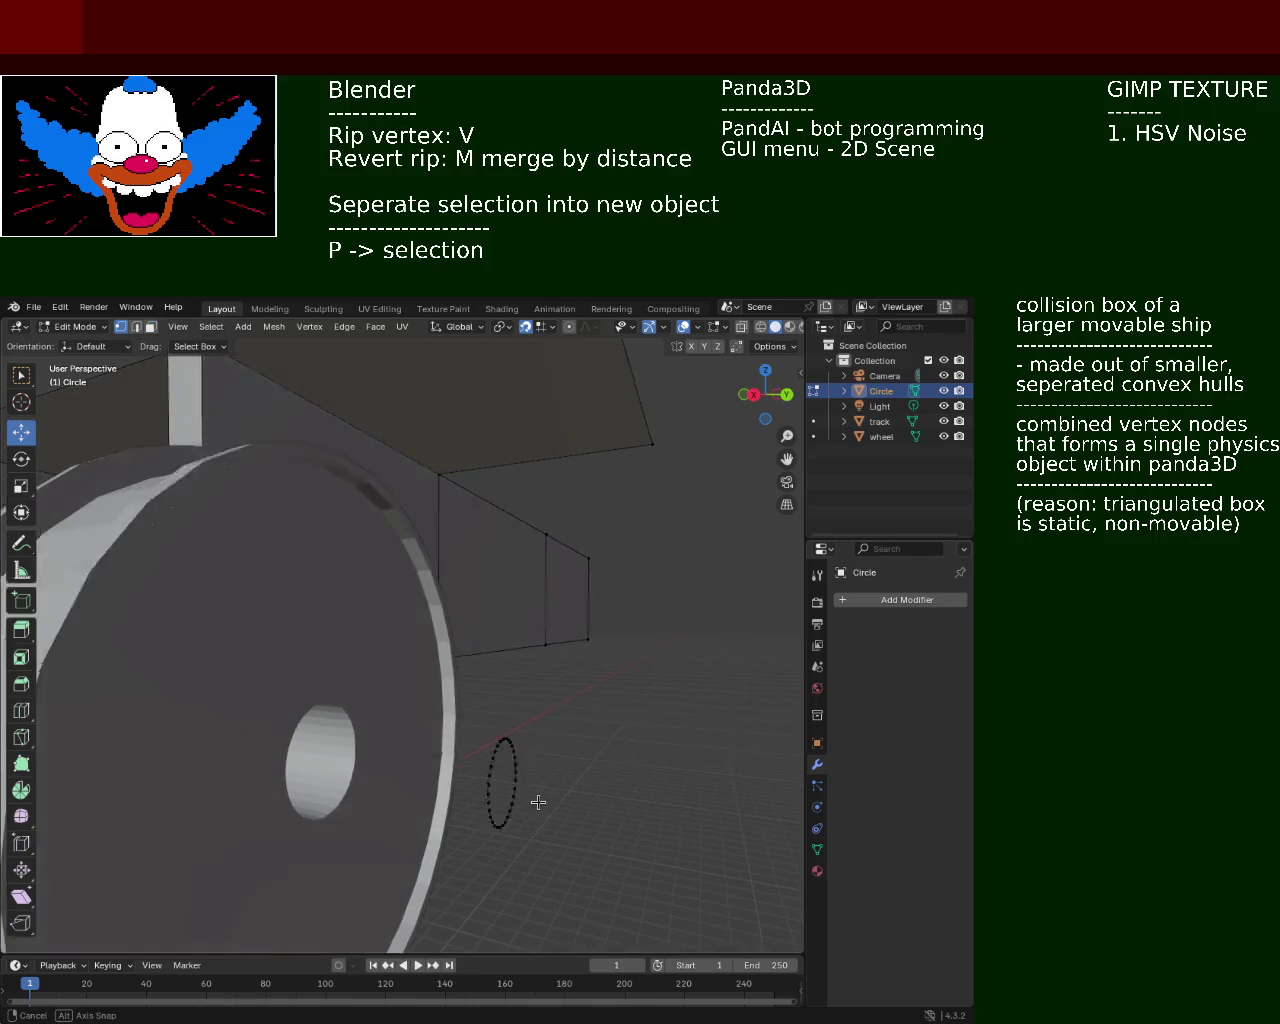
pyautogui.moveTo(651, 694); pyautogui.dragTo(514, 861)
pyautogui.rightClick(514, 861)
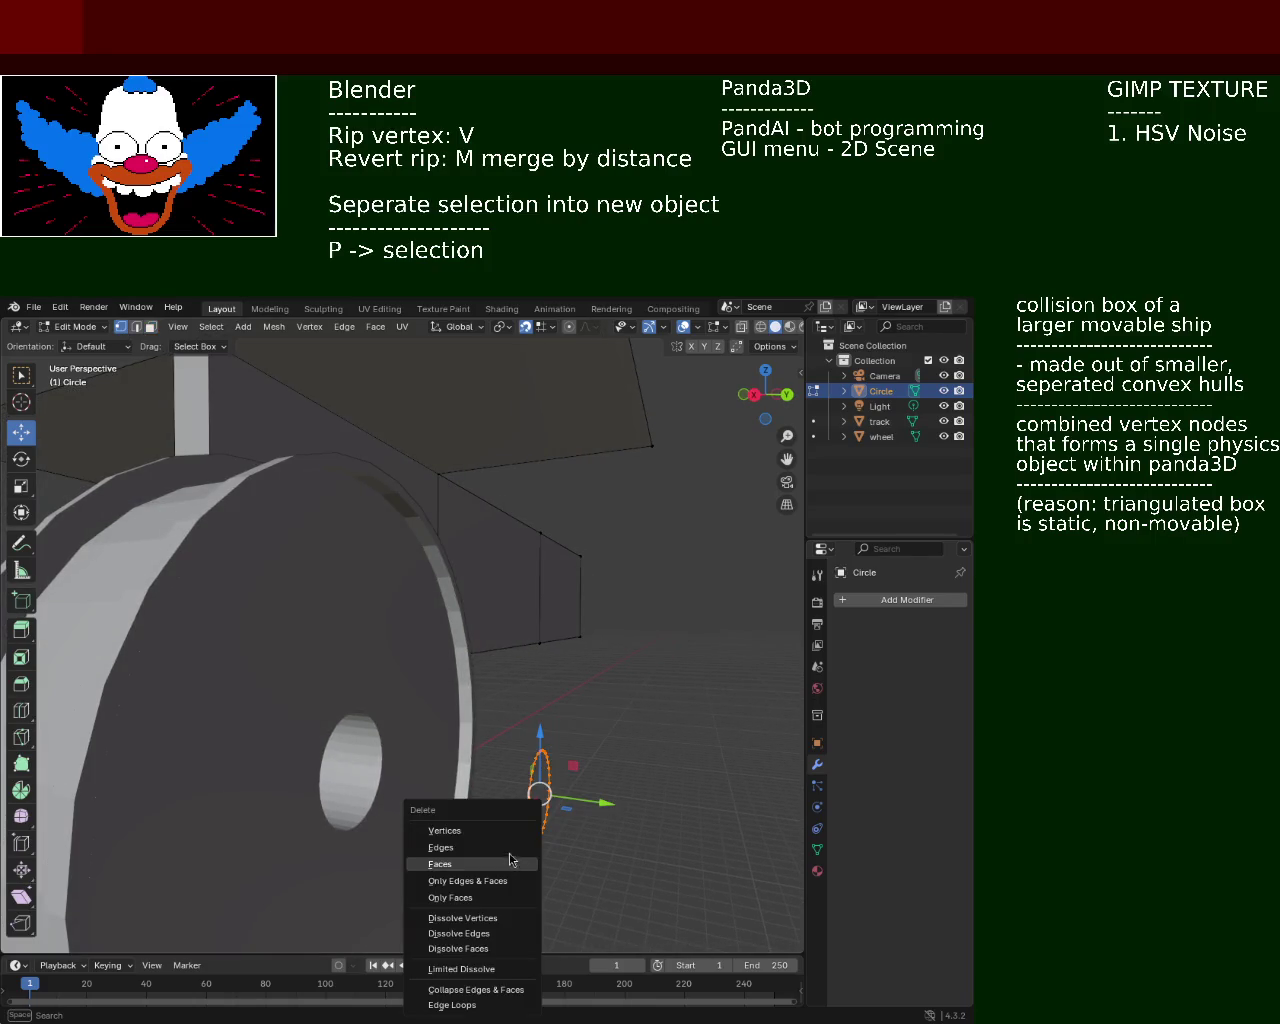
pyautogui.moveTo(492, 812); pyautogui.dragTo(580, 766, button='middle')
pyautogui.scroll(-5, 508, 659)
pyautogui.moveTo(508, 659)
pyautogui.mouseDown(button='middle')
pyautogui.moveTo(498, 691)
pyautogui.moveTo(385, 669)
pyautogui.mouseUp(button='middle')
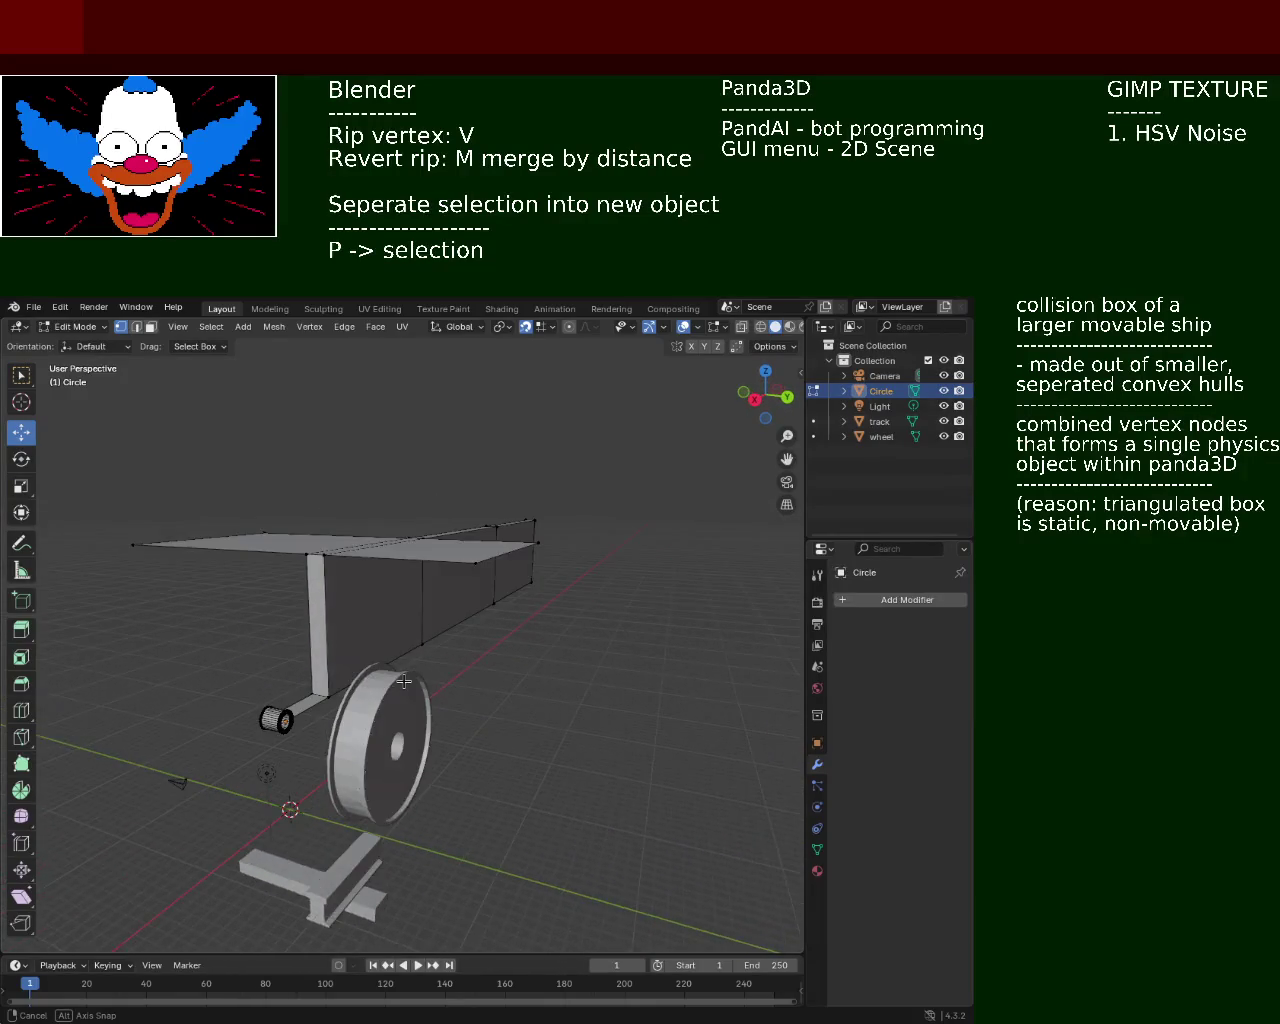
pyautogui.moveTo(385, 669)
pyautogui.mouseDown(button='middle')
pyautogui.moveTo(489, 694)
pyautogui.moveTo(557, 654)
pyautogui.moveTo(551, 703)
pyautogui.mouseUp(button='middle')
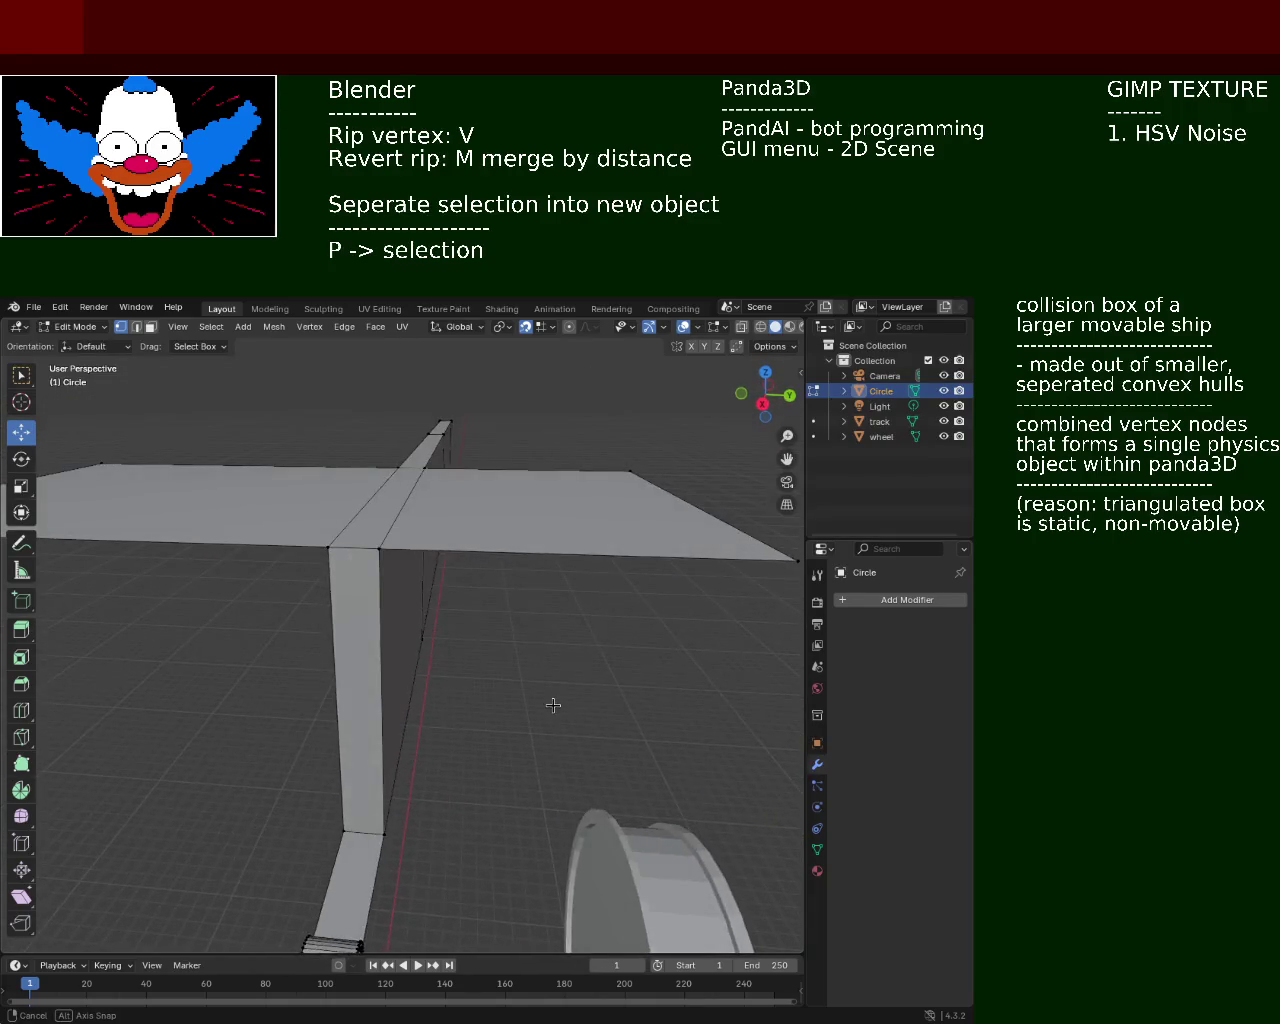
pyautogui.hotkey('ctrl', 's')
pyautogui.moveTo(534, 597)
pyautogui.mouseDown(button='middle')
pyautogui.moveTo(536, 628)
pyautogui.moveTo(477, 651)
pyautogui.moveTo(489, 631)
pyautogui.moveTo(400, 580)
pyautogui.mouseUp(button='middle')
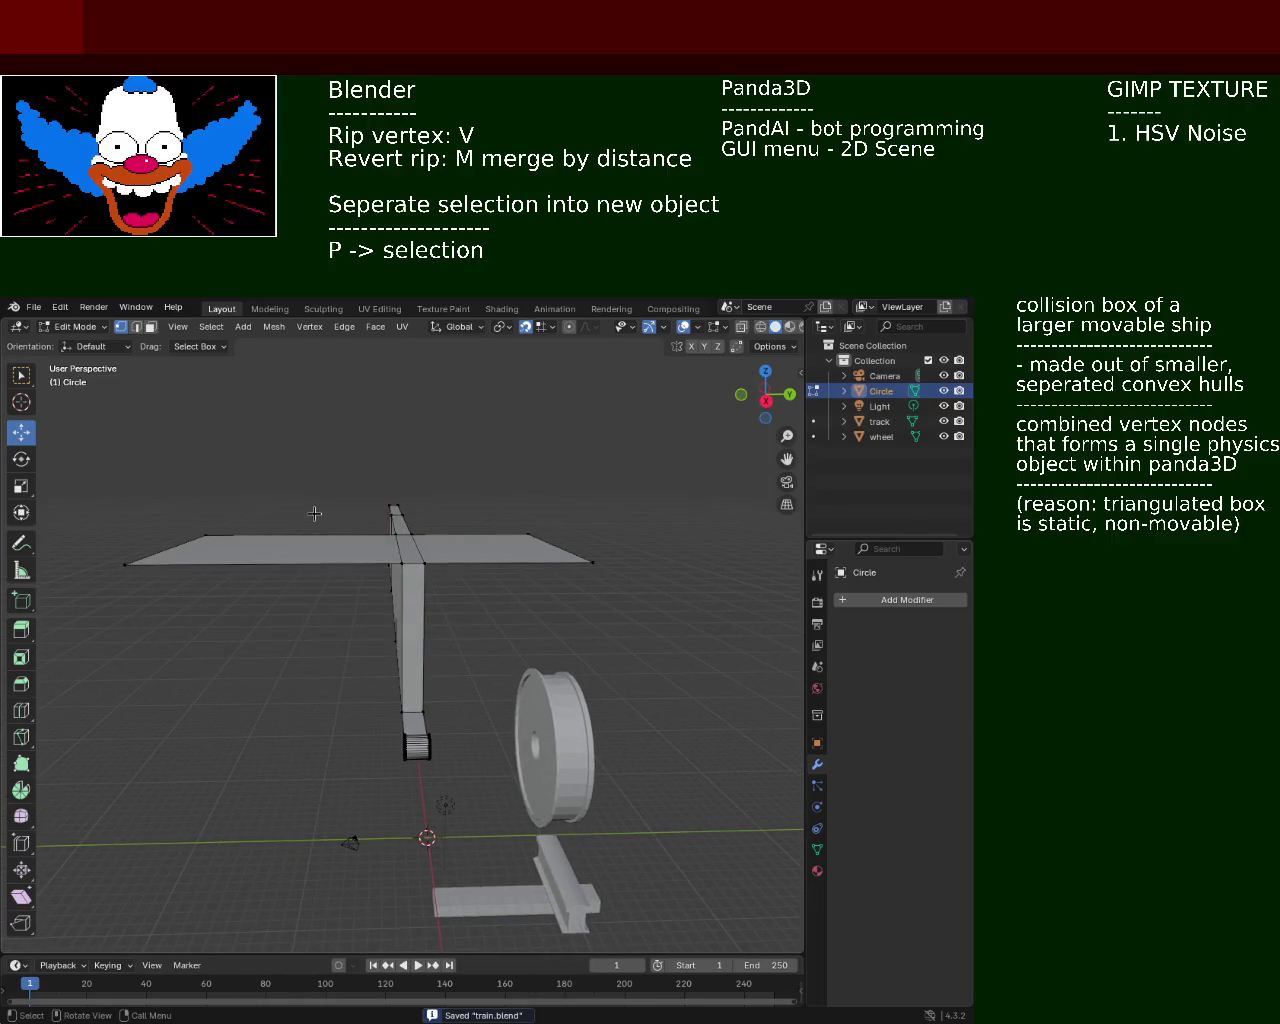
pyautogui.click(150, 326)
pyautogui.click(283, 542)
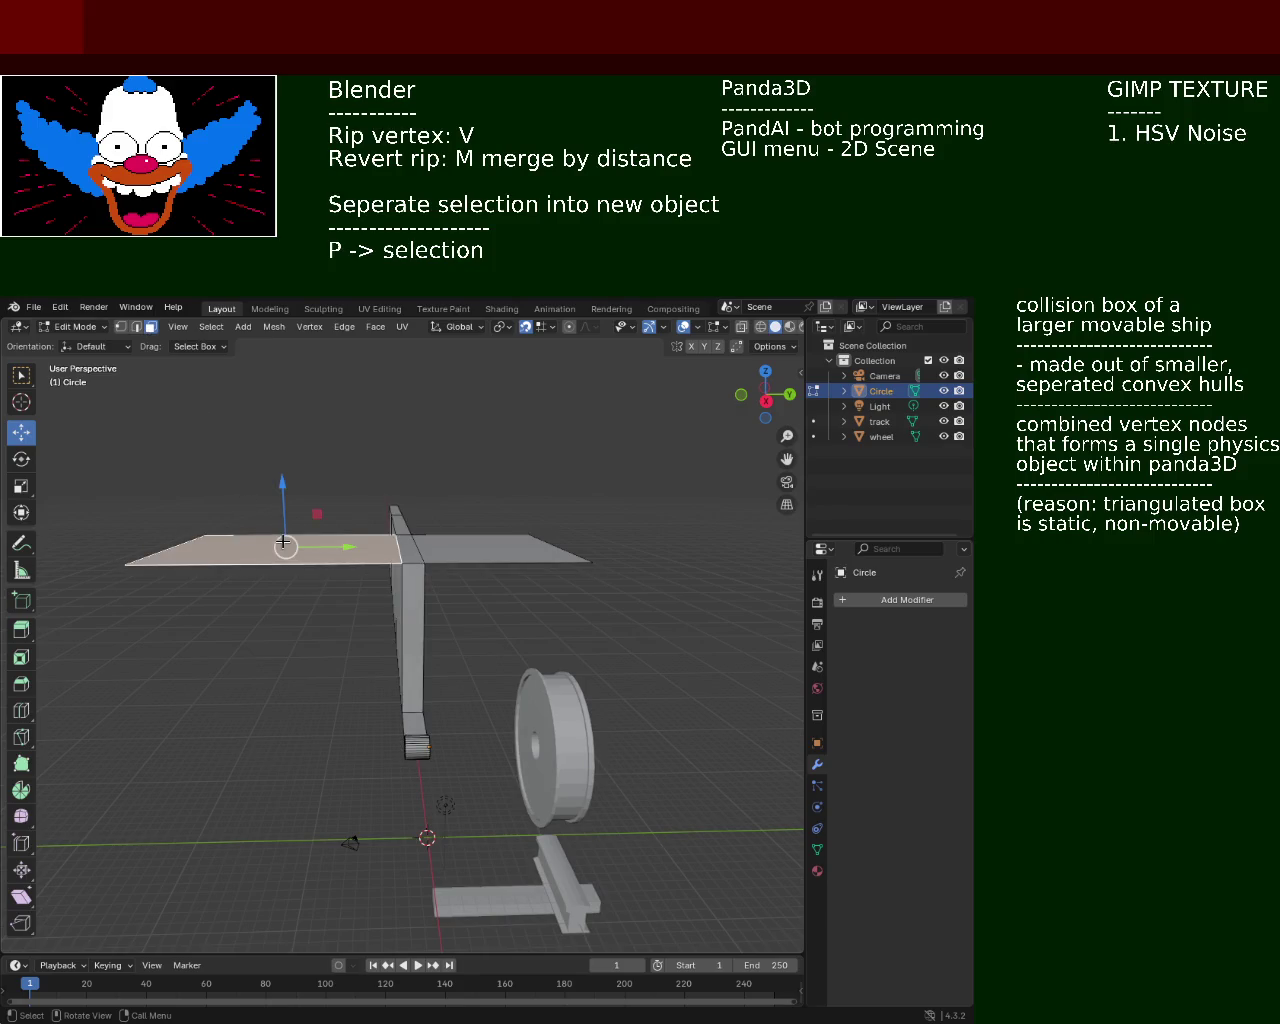
pyautogui.press('x')
pyautogui.click(248, 580)
pyautogui.moveTo(346, 555)
pyautogui.mouseDown(button='middle')
pyautogui.moveTo(472, 600)
pyautogui.moveTo(477, 578)
pyautogui.mouseUp(button='middle')
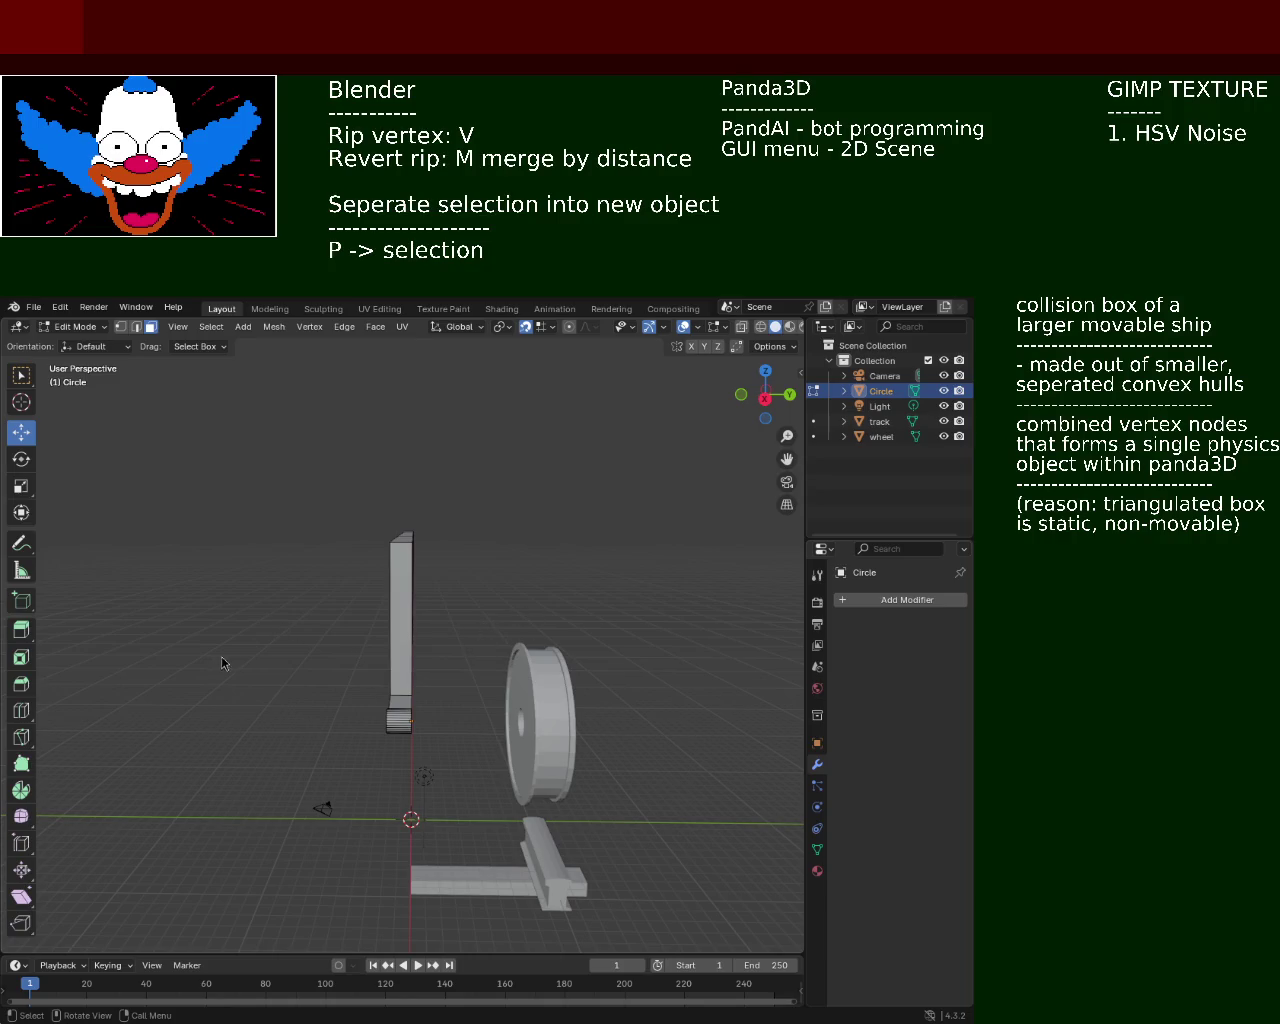
pyautogui.moveTo(358, 572)
pyautogui.mouseDown(button='middle')
pyautogui.moveTo(334, 631)
pyautogui.moveTo(357, 603)
pyautogui.moveTo(323, 626)
pyautogui.mouseUp(button='middle')
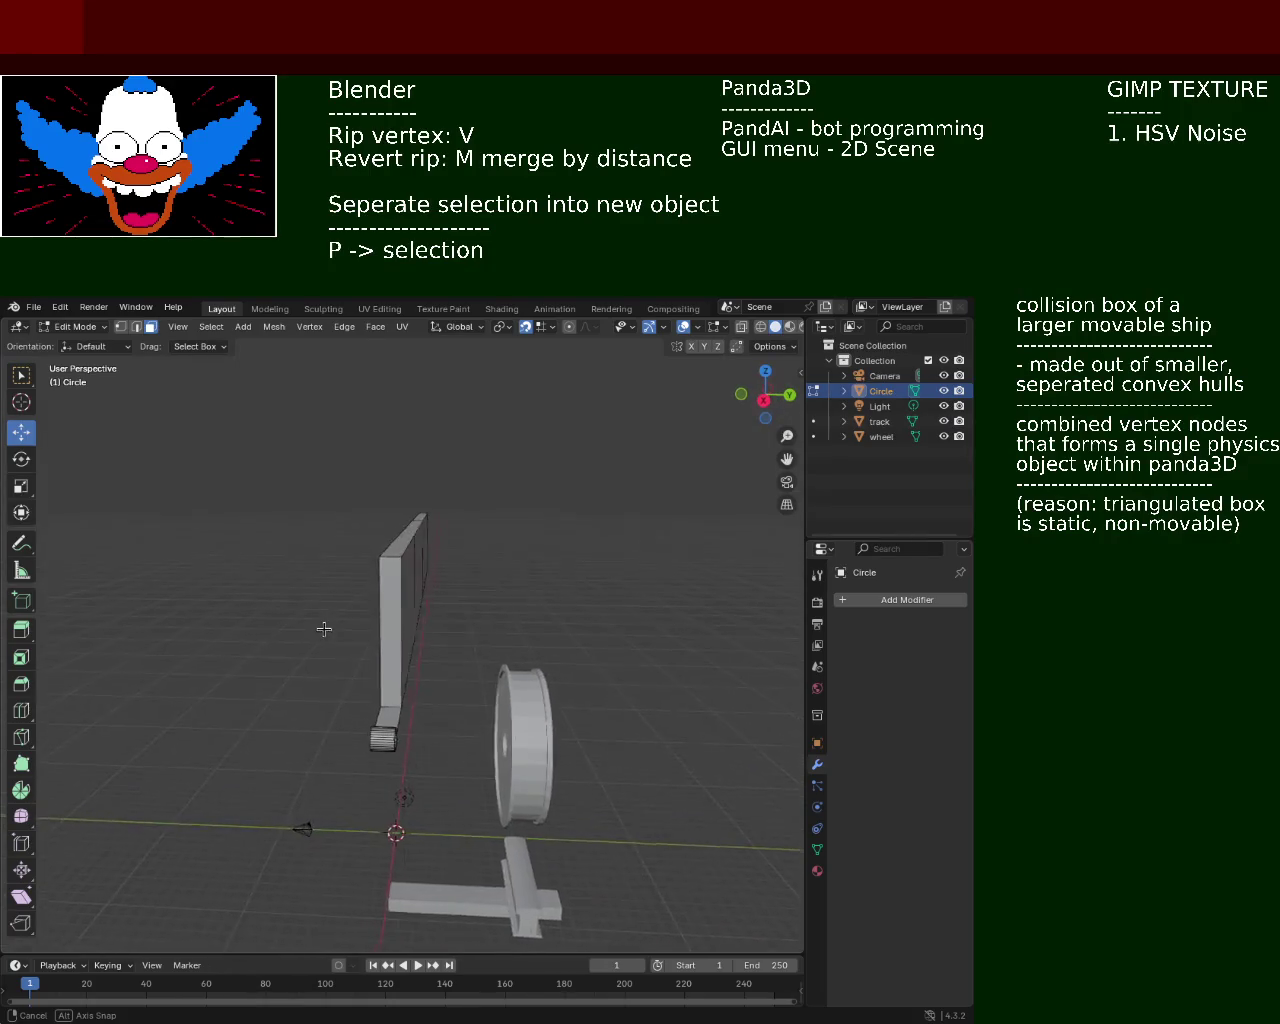
pyautogui.moveTo(368, 568)
pyautogui.mouseDown(button='middle')
pyautogui.moveTo(483, 600)
pyautogui.moveTo(491, 500)
pyautogui.moveTo(554, 488)
pyautogui.moveTo(560, 463)
pyautogui.moveTo(543, 449)
pyautogui.mouseUp(button='middle')
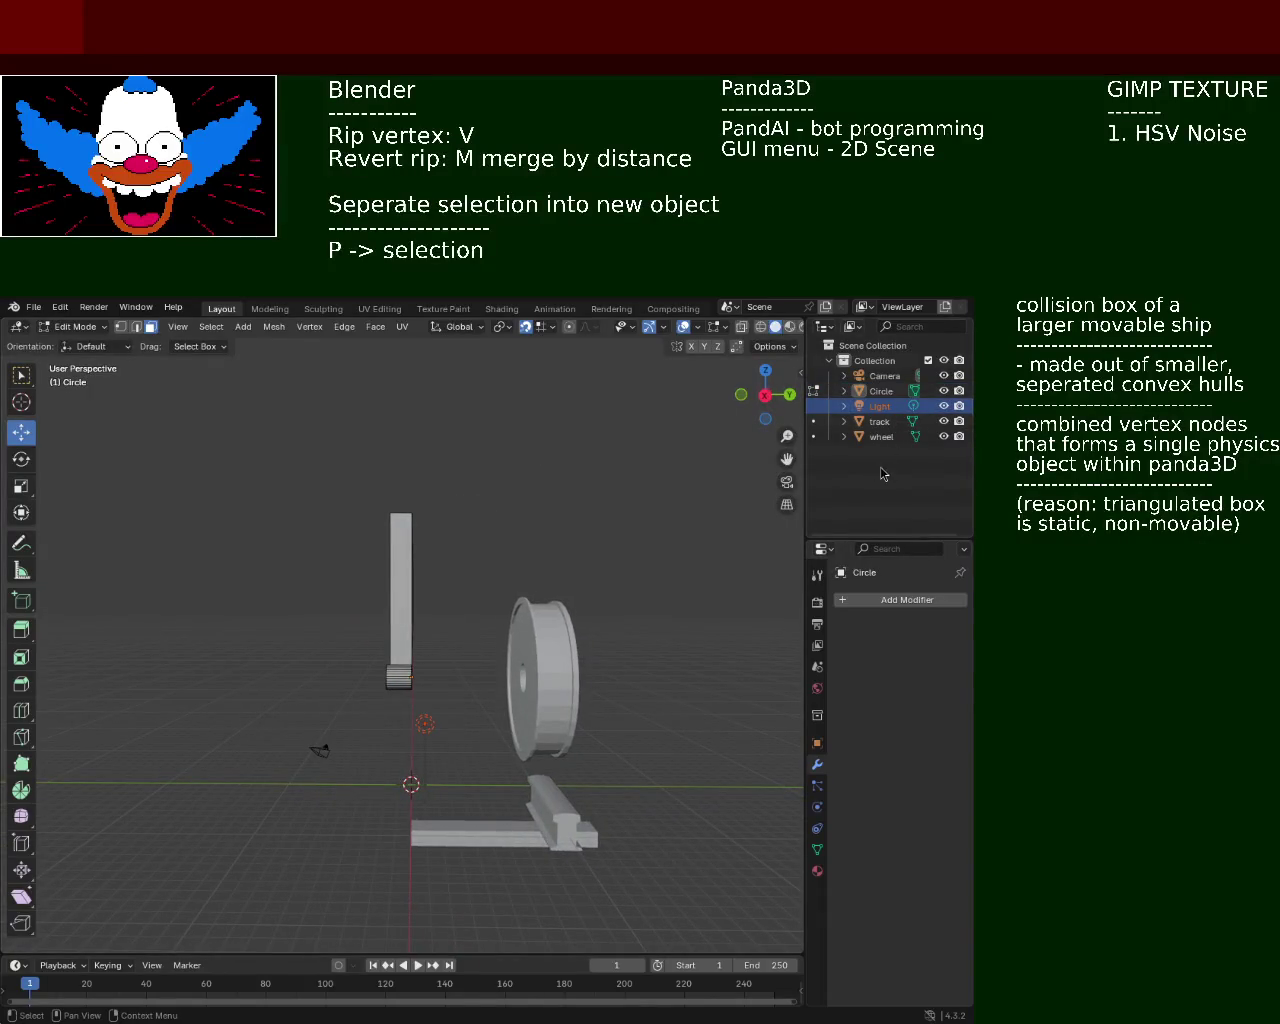
# Select the Circle arm in the Outliner and switch back to Object Mode
pyautogui.click(885, 437)
pyautogui.click(885, 426)
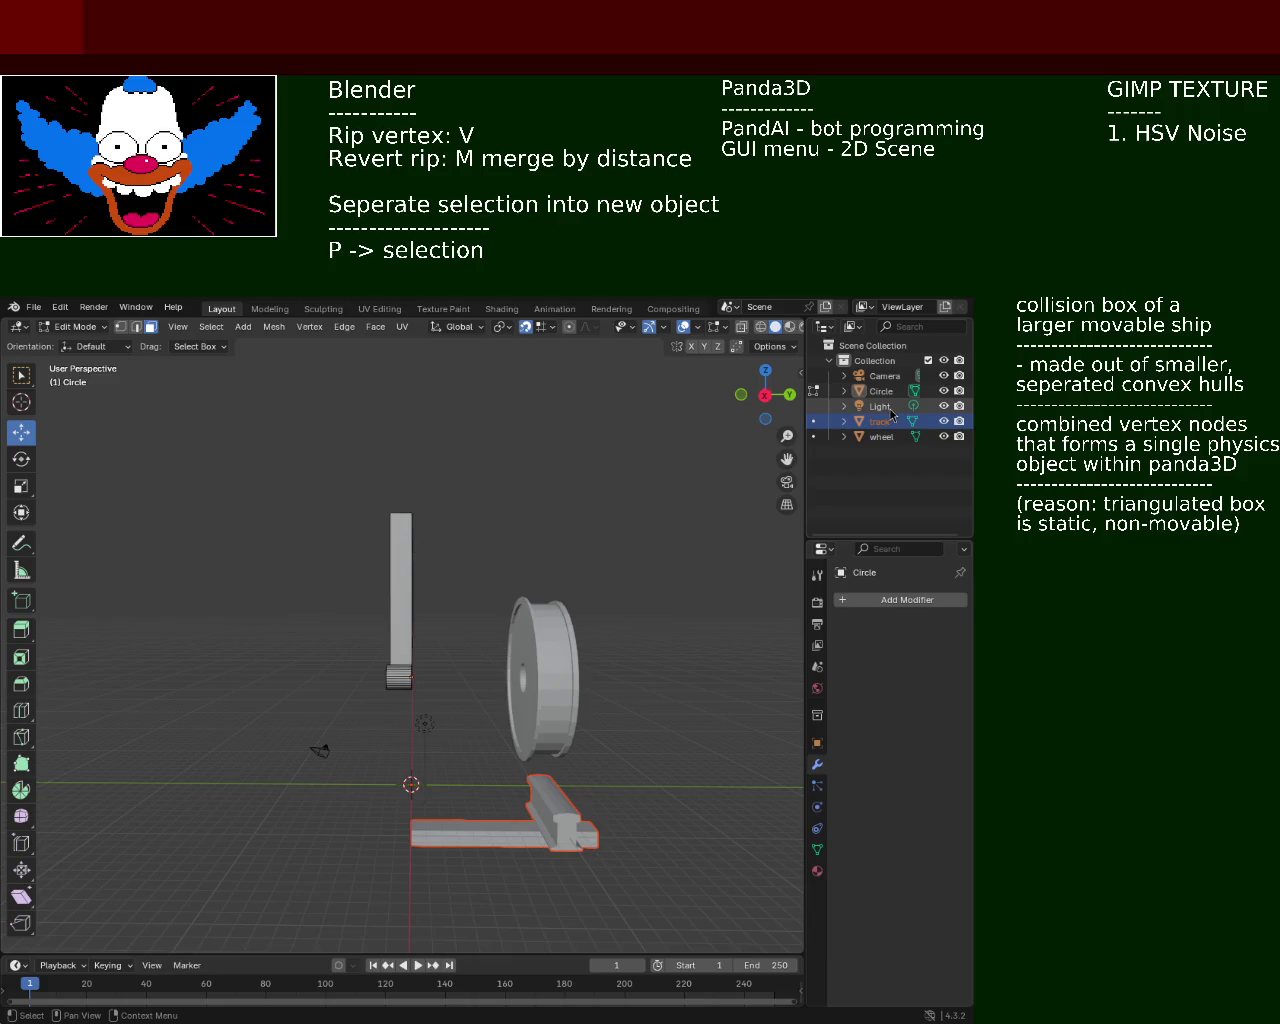
pyautogui.click(886, 391)
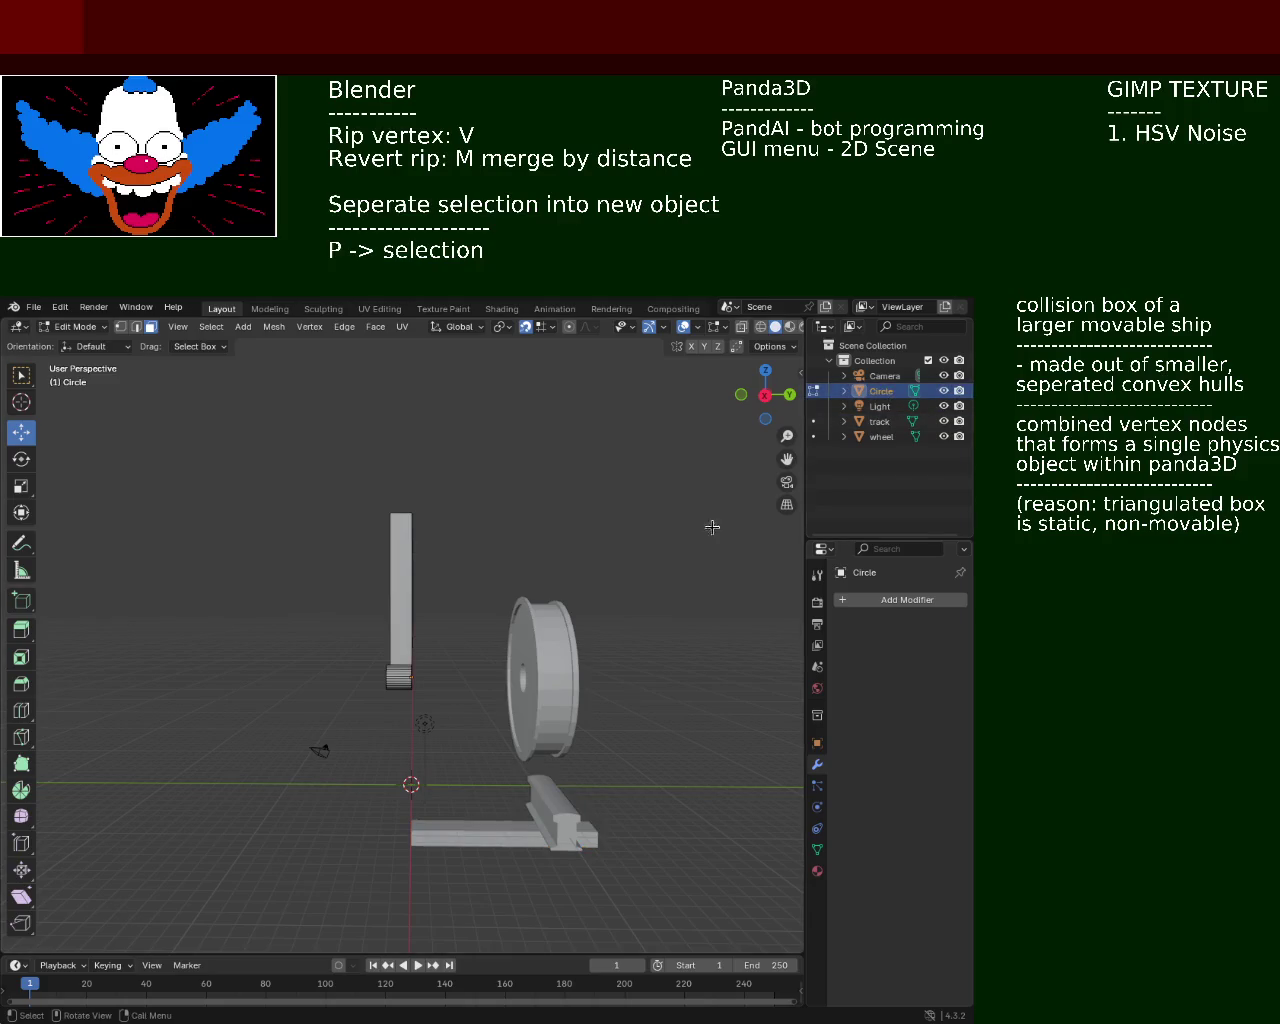
pyautogui.moveTo(711, 526); pyautogui.dragTo(534, 632, button='middle')
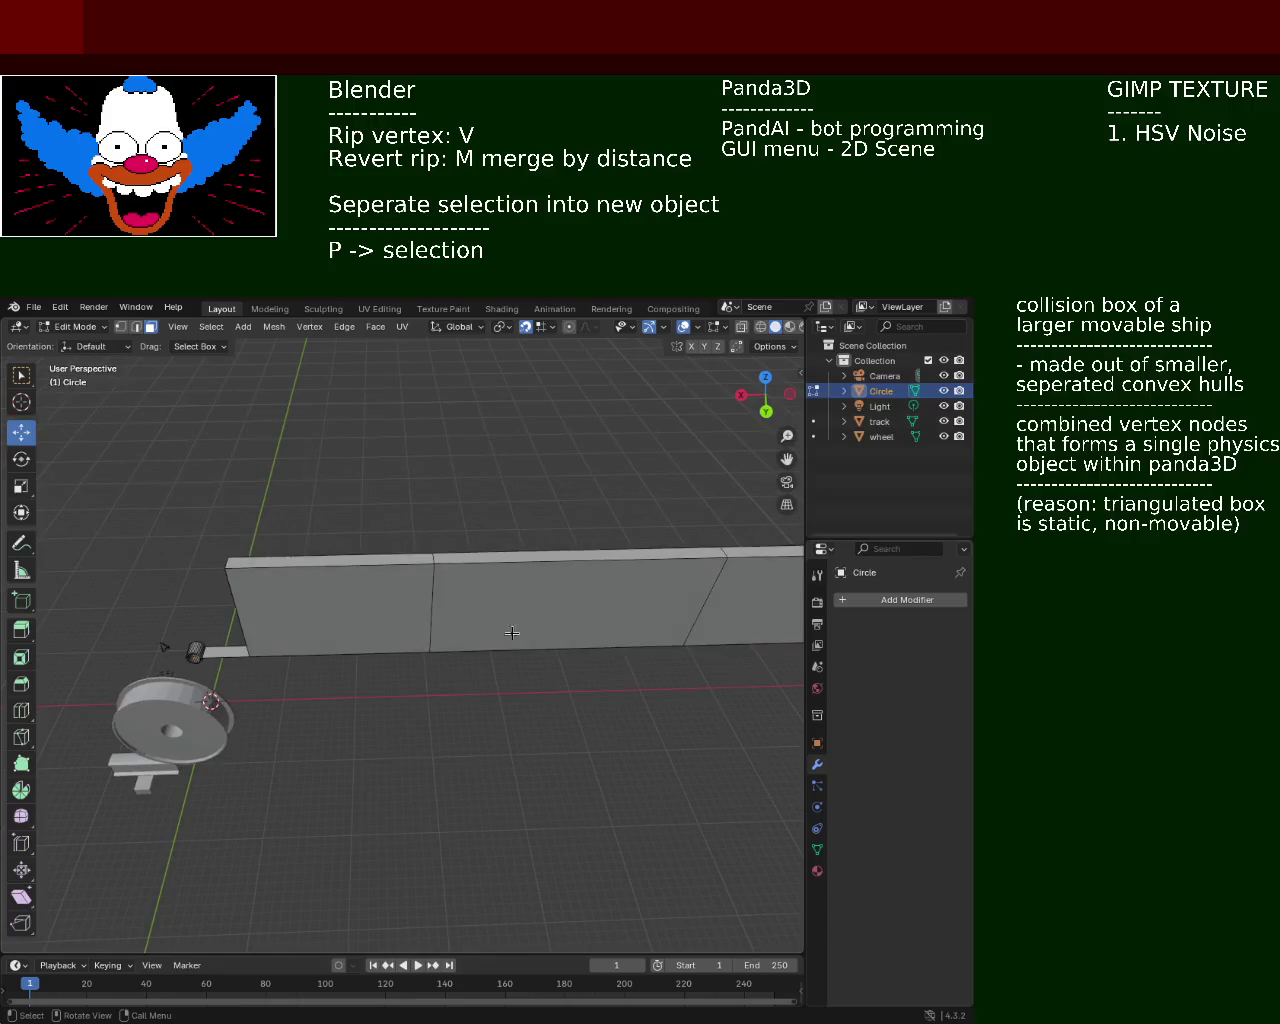
pyautogui.press('Tab')
pyautogui.moveTo(353, 656)
pyautogui.mouseDown(button='middle')
pyautogui.moveTo(475, 579)
pyautogui.moveTo(522, 590)
pyautogui.moveTo(470, 640)
pyautogui.mouseUp(button='middle')
# Slide the arm with G Y until it stands beside the wheel
pyautogui.press('g')
pyautogui.press('y')
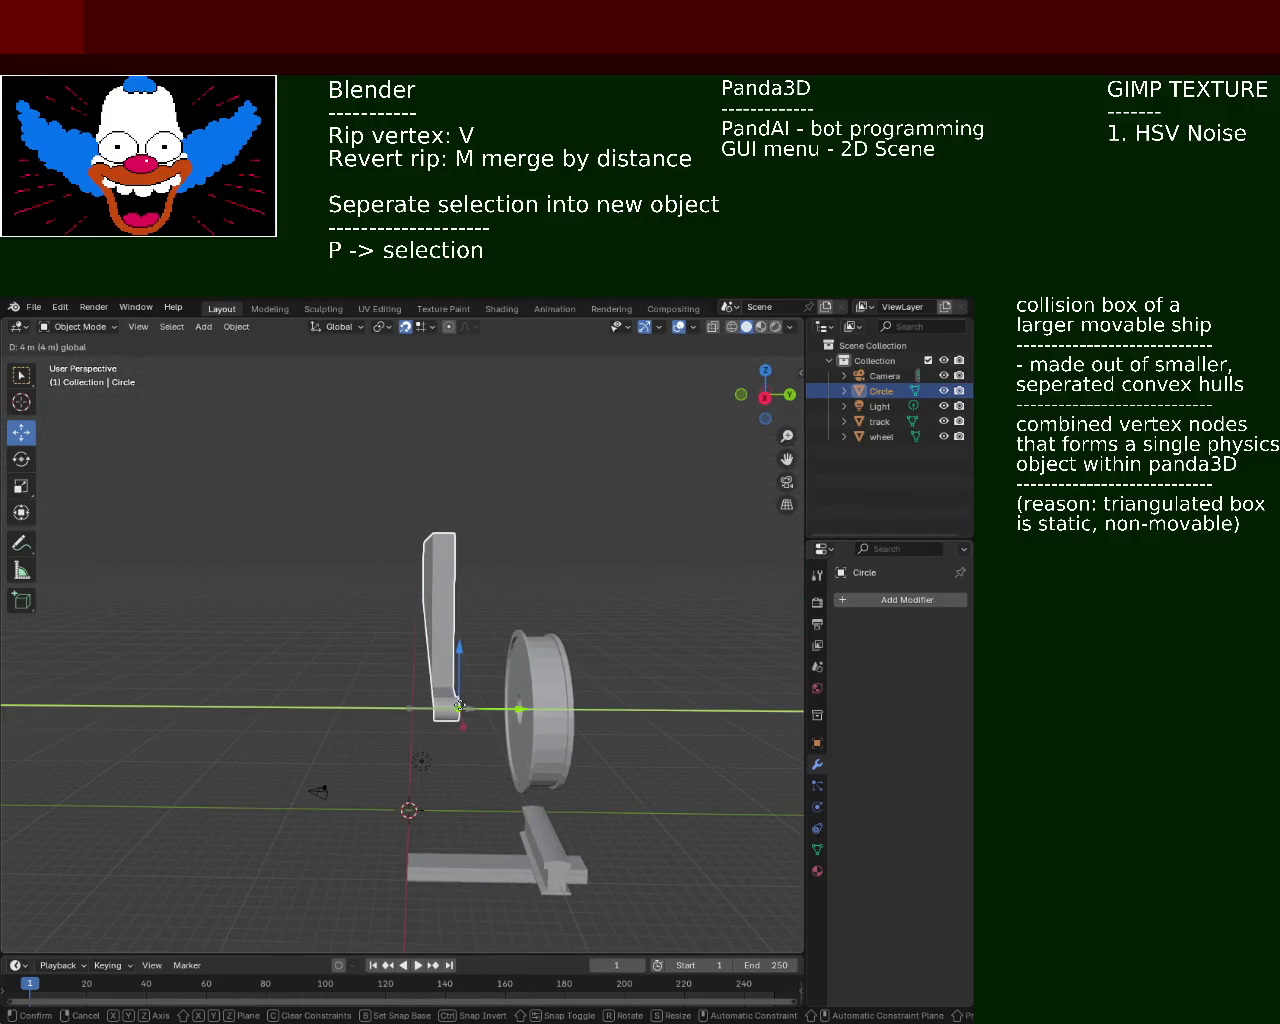
pyautogui.click(466, 705)
pyautogui.moveTo(466, 705); pyautogui.dragTo(480, 644, button='middle')
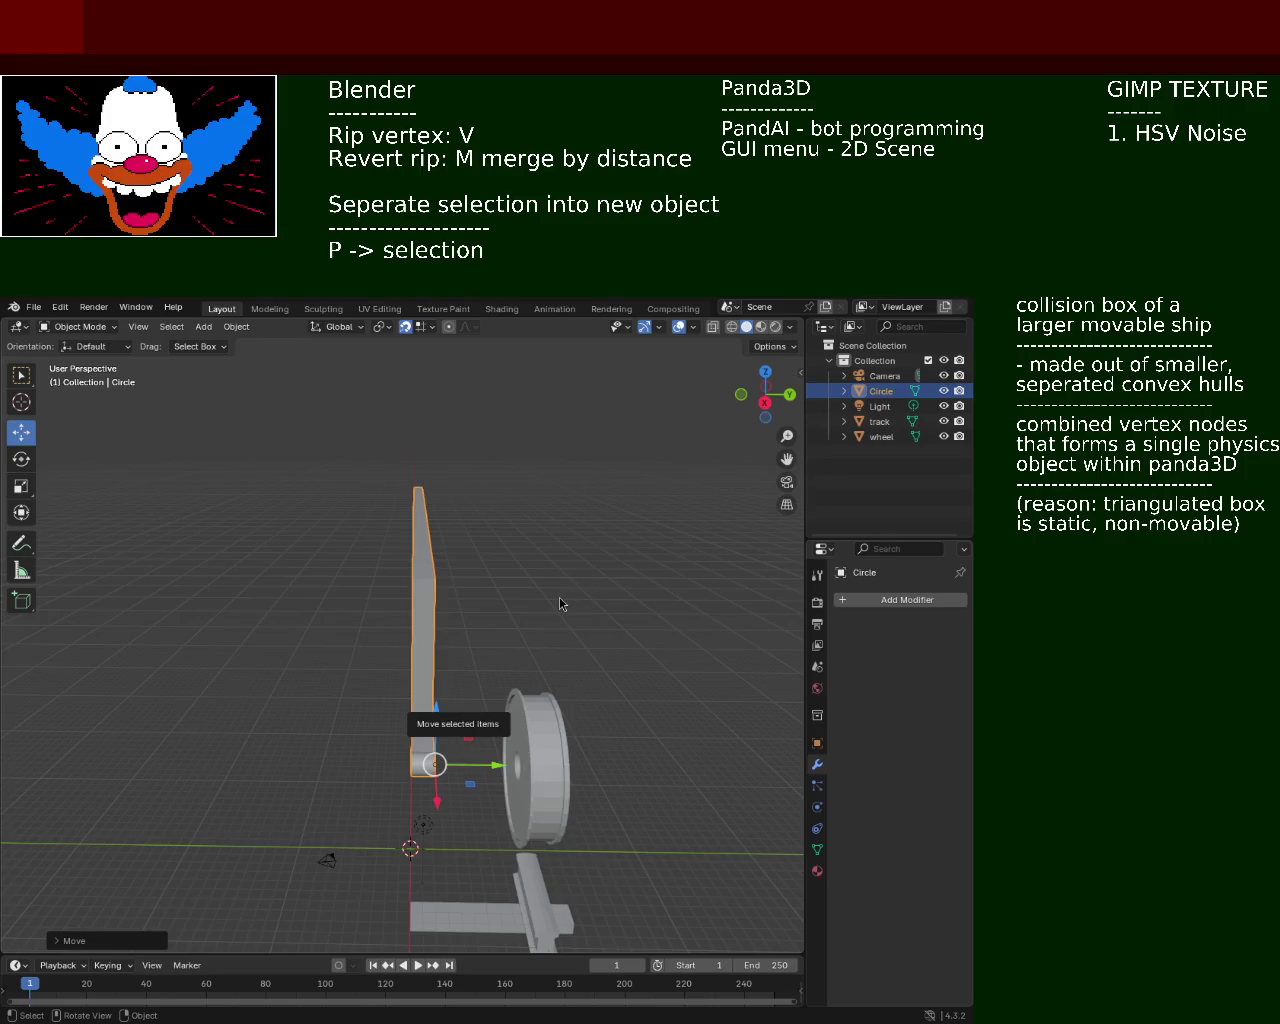
pyautogui.moveTo(491, 824)
pyautogui.keyDown('ctrl'); pyautogui.mouseDown(button='middle')
pyautogui.moveTo(512, 660)
pyautogui.moveTo(500, 621)
pyautogui.mouseUp(button='middle'); pyautogui.keyUp('ctrl')
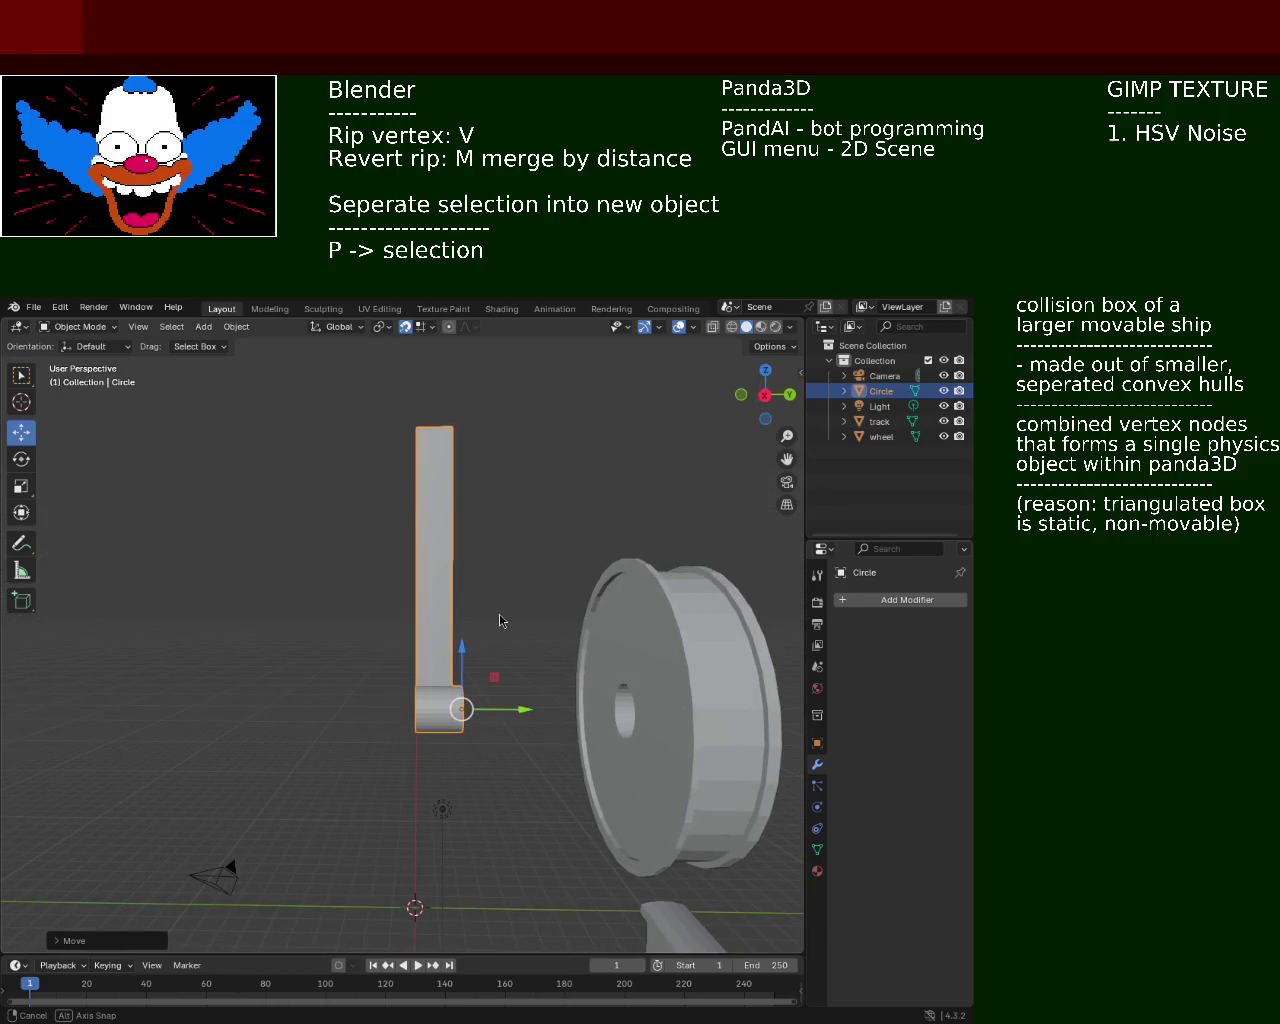
pyautogui.moveTo(429, 675); pyautogui.dragTo(440, 670, button='middle')
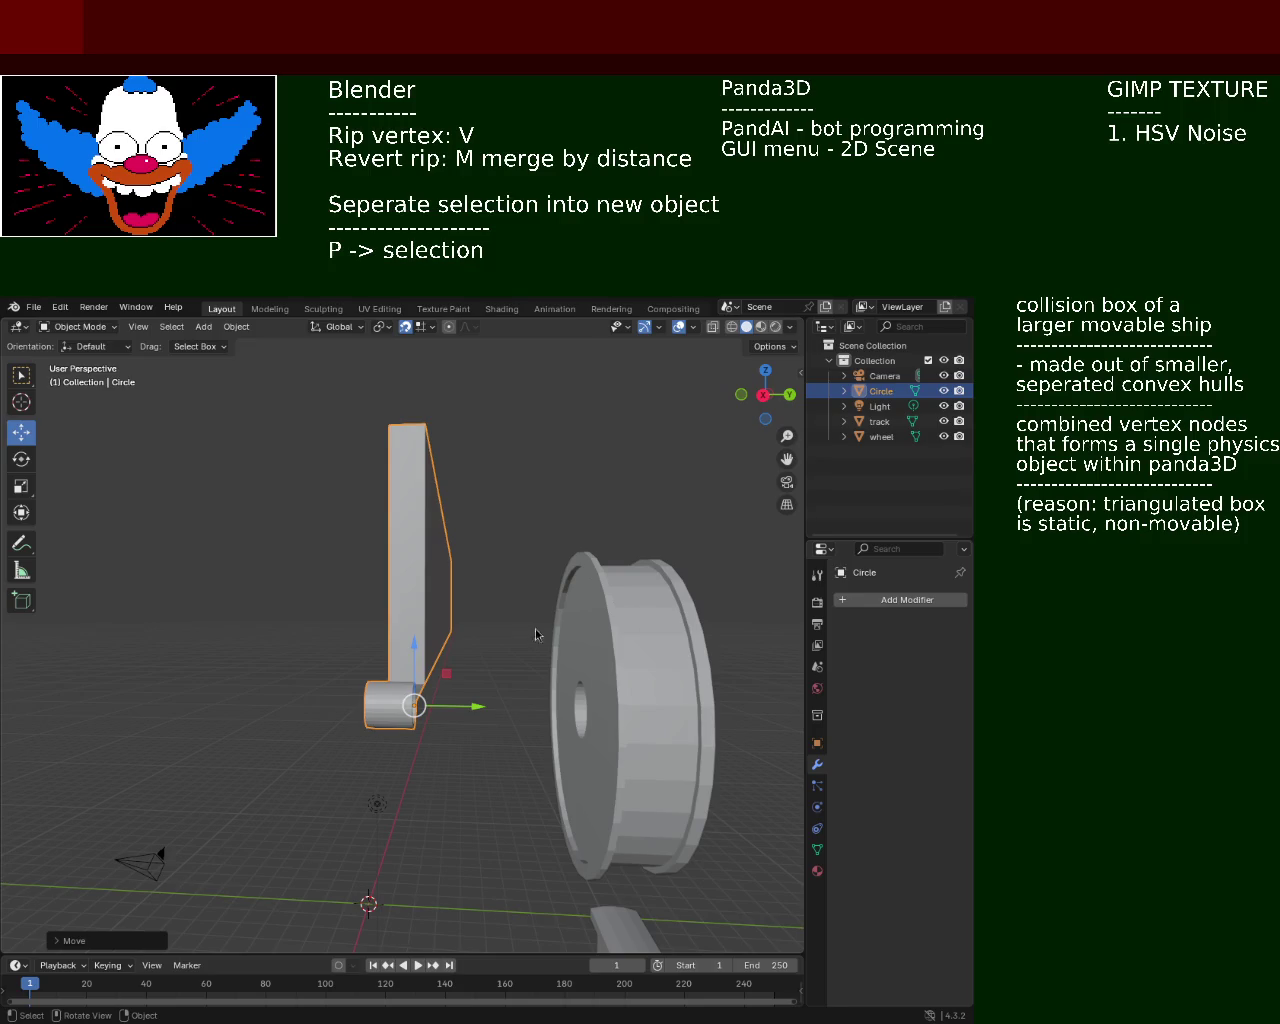
pyautogui.moveTo(529, 531)
pyautogui.mouseDown(button='middle')
pyautogui.moveTo(472, 748)
pyautogui.moveTo(558, 548)
pyautogui.mouseUp(button='middle')
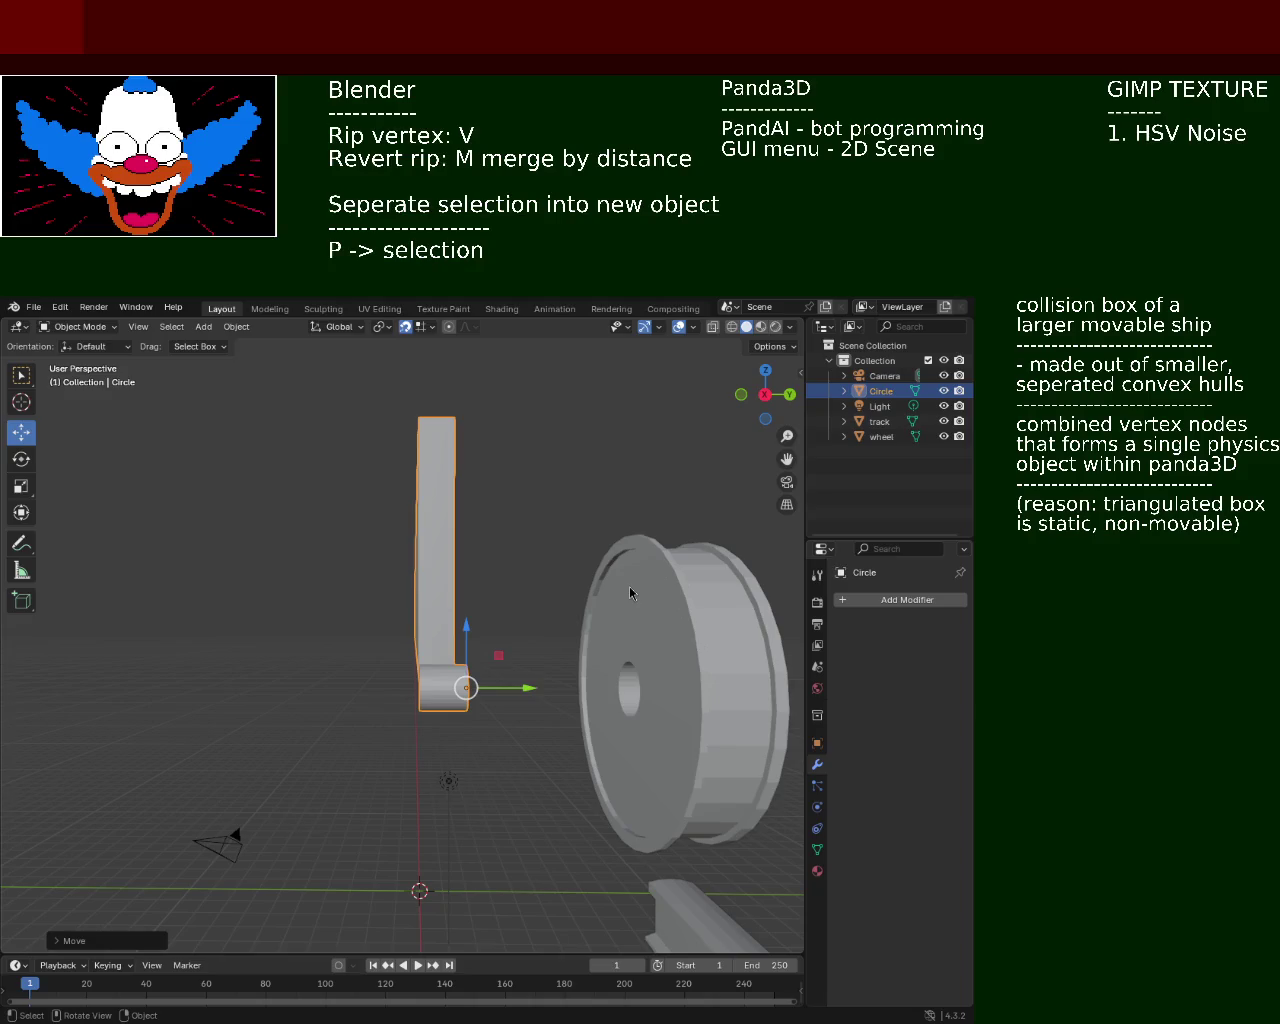
pyautogui.moveTo(243, 677)
pyautogui.keyDown('ctrl'); pyautogui.mouseDown(button='middle')
pyautogui.moveTo(463, 711)
pyautogui.moveTo(600, 675)
pyautogui.moveTo(647, 646)
pyautogui.moveTo(520, 655)
pyautogui.mouseUp(button='middle'); pyautogui.keyUp('ctrl')
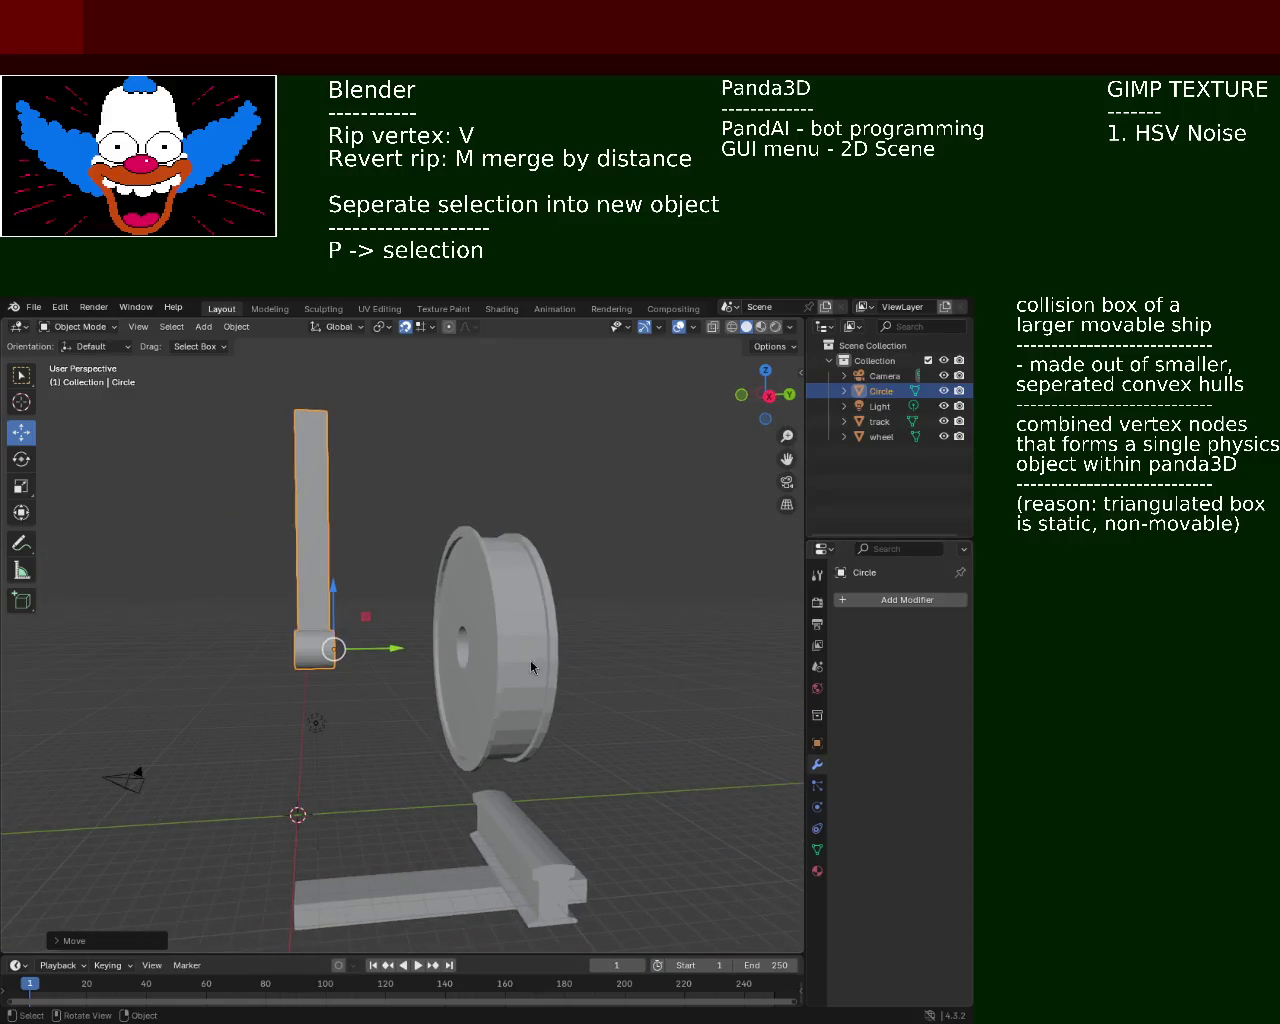
# Rename the Circle object to 'carrier' in the Outliner, then deselect it
pyautogui.doubleClick(884, 391)
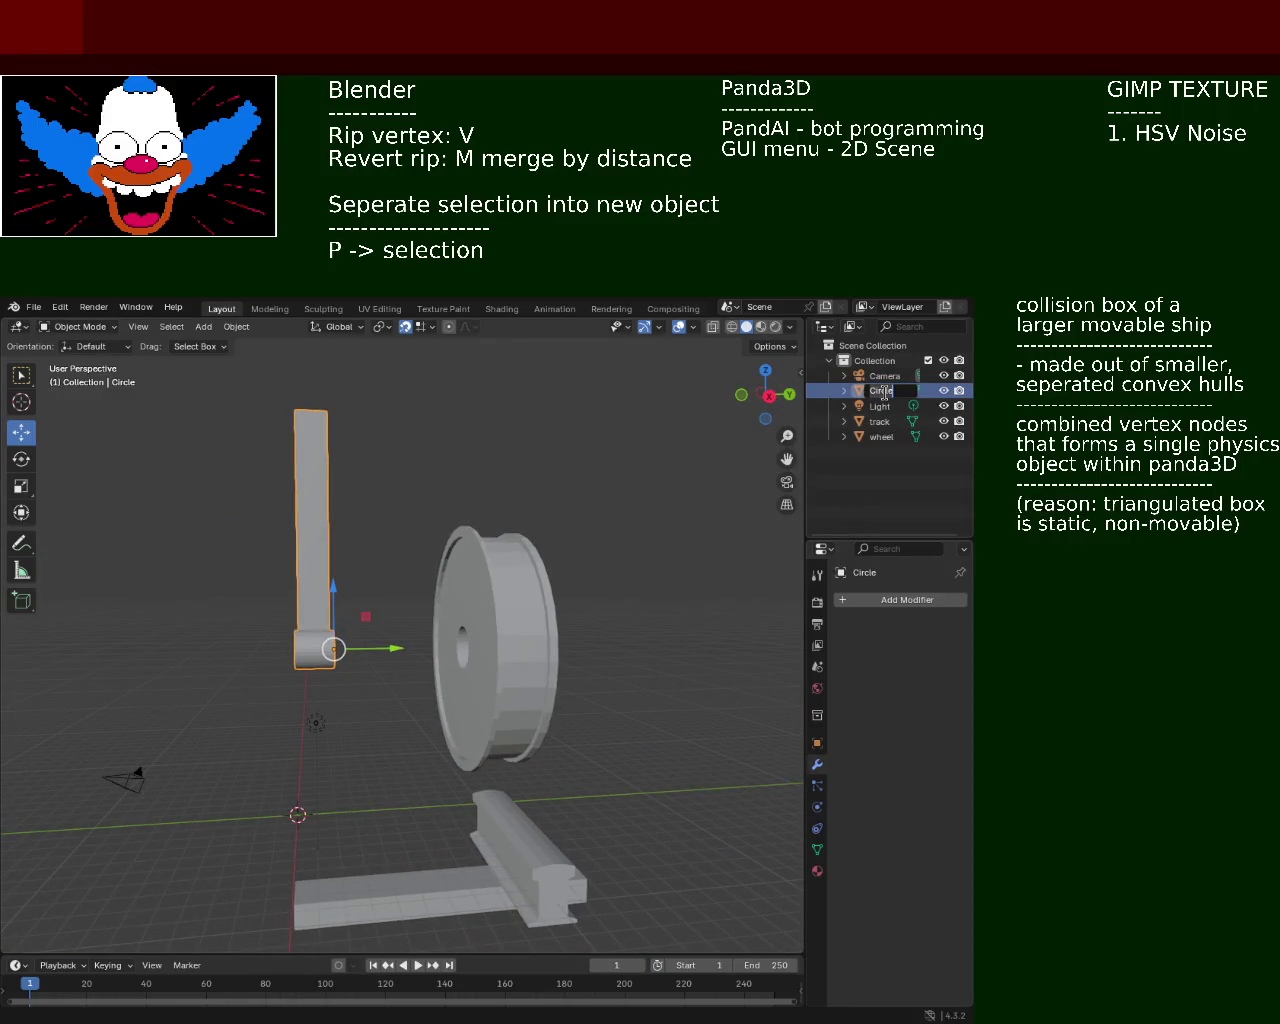
pyautogui.write('car')
pyautogui.press('Return')
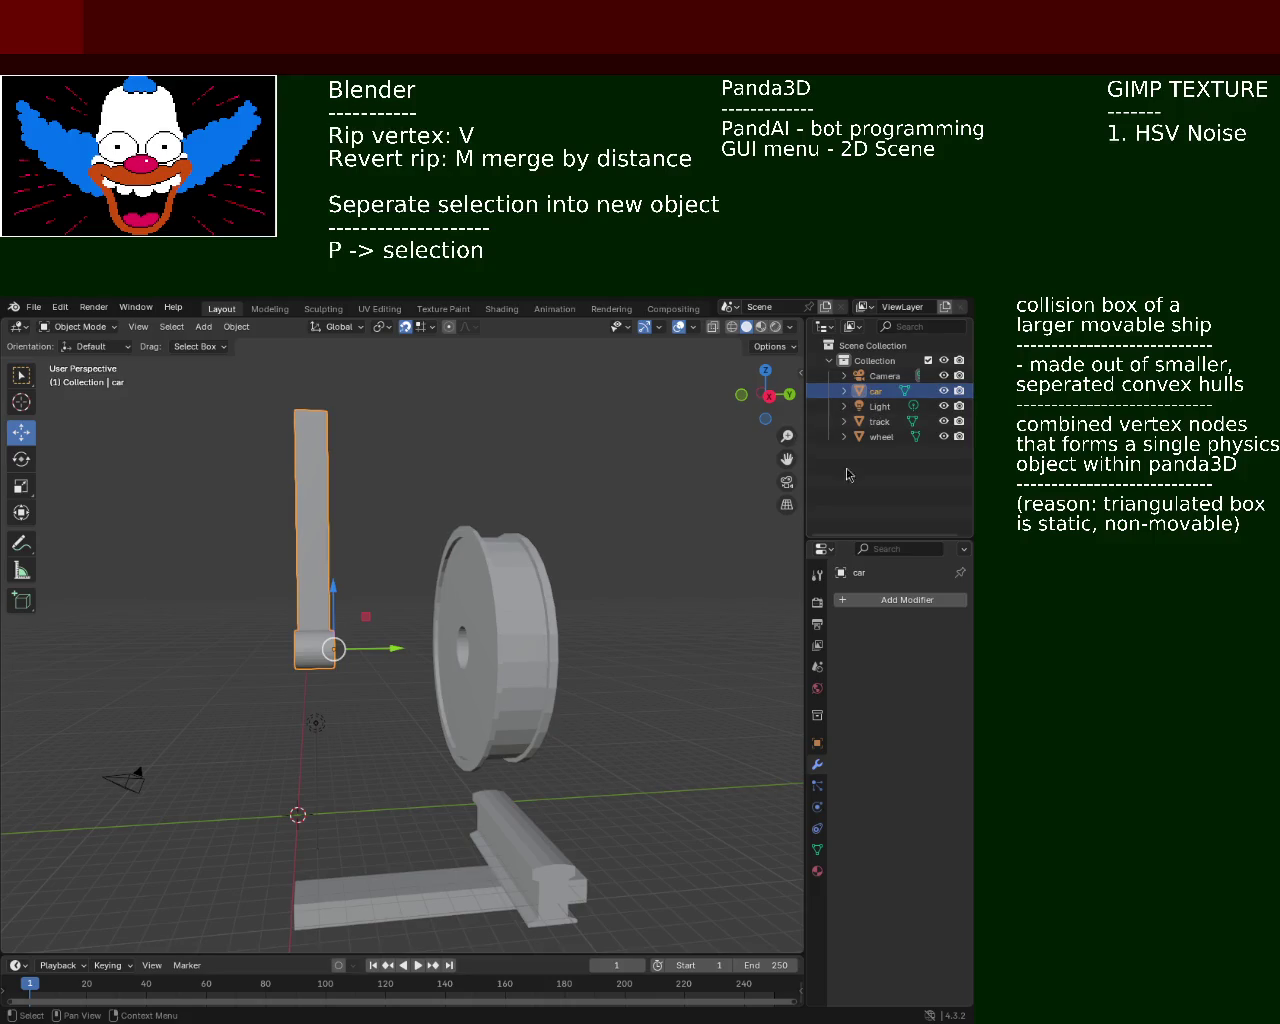
pyautogui.doubleClick(881, 390)
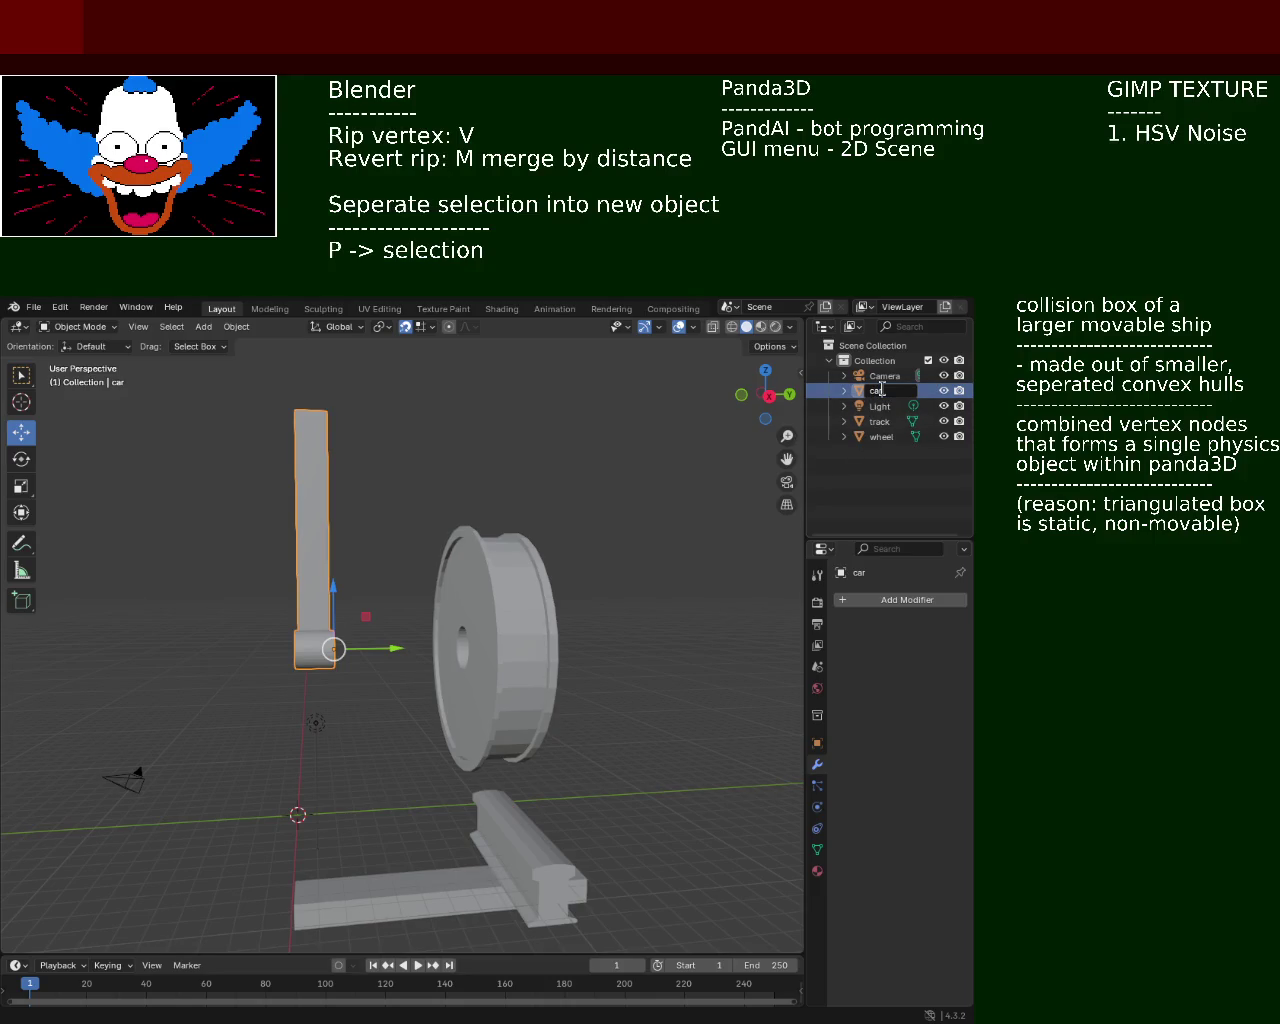
pyautogui.press('Return')
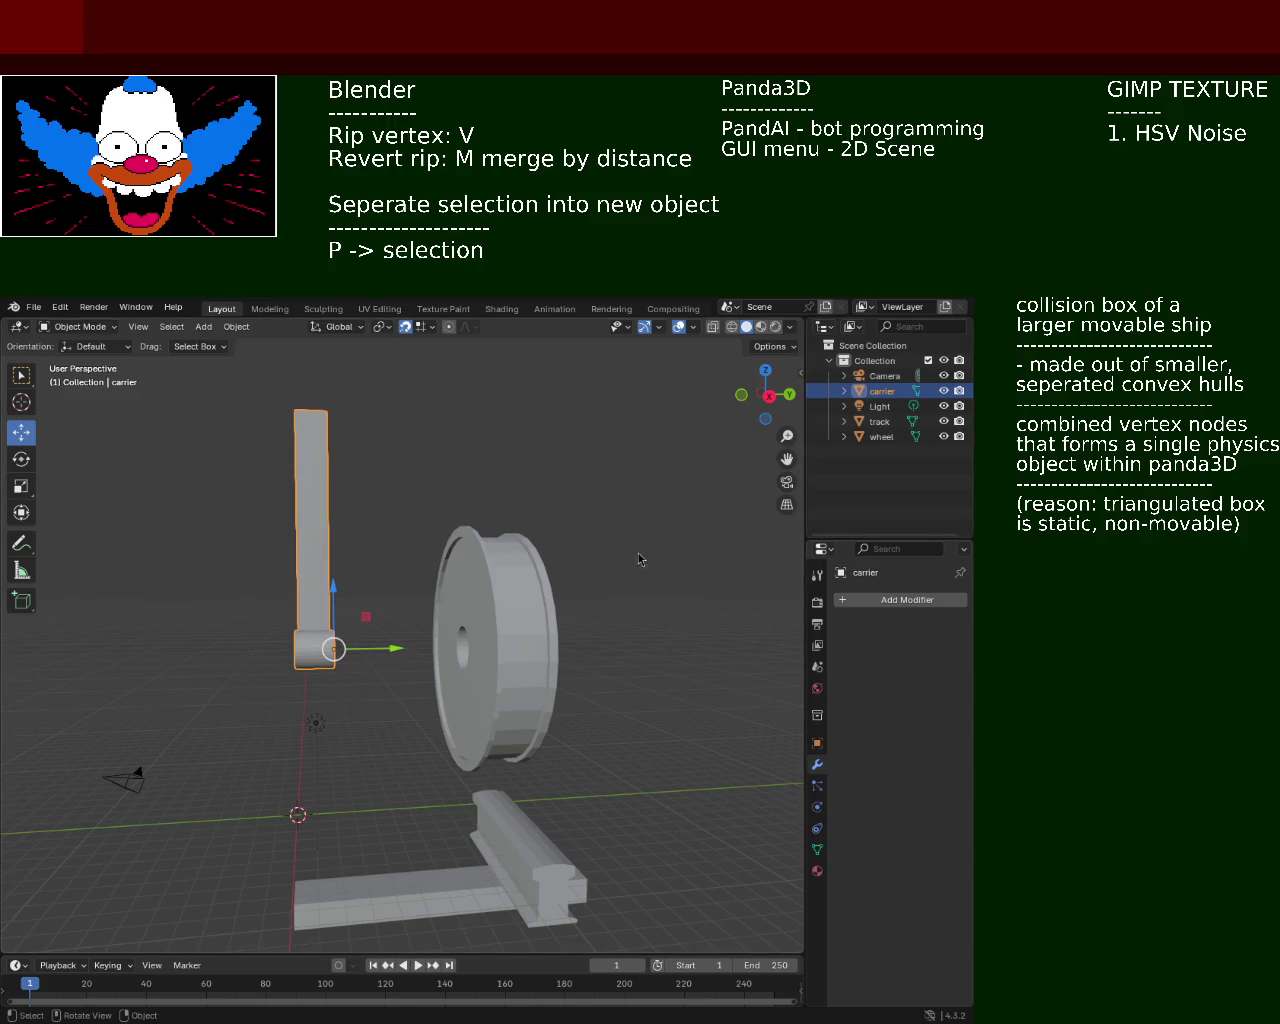
pyautogui.click(602, 568)
pyautogui.press('Tab')
pyautogui.press('Tab')
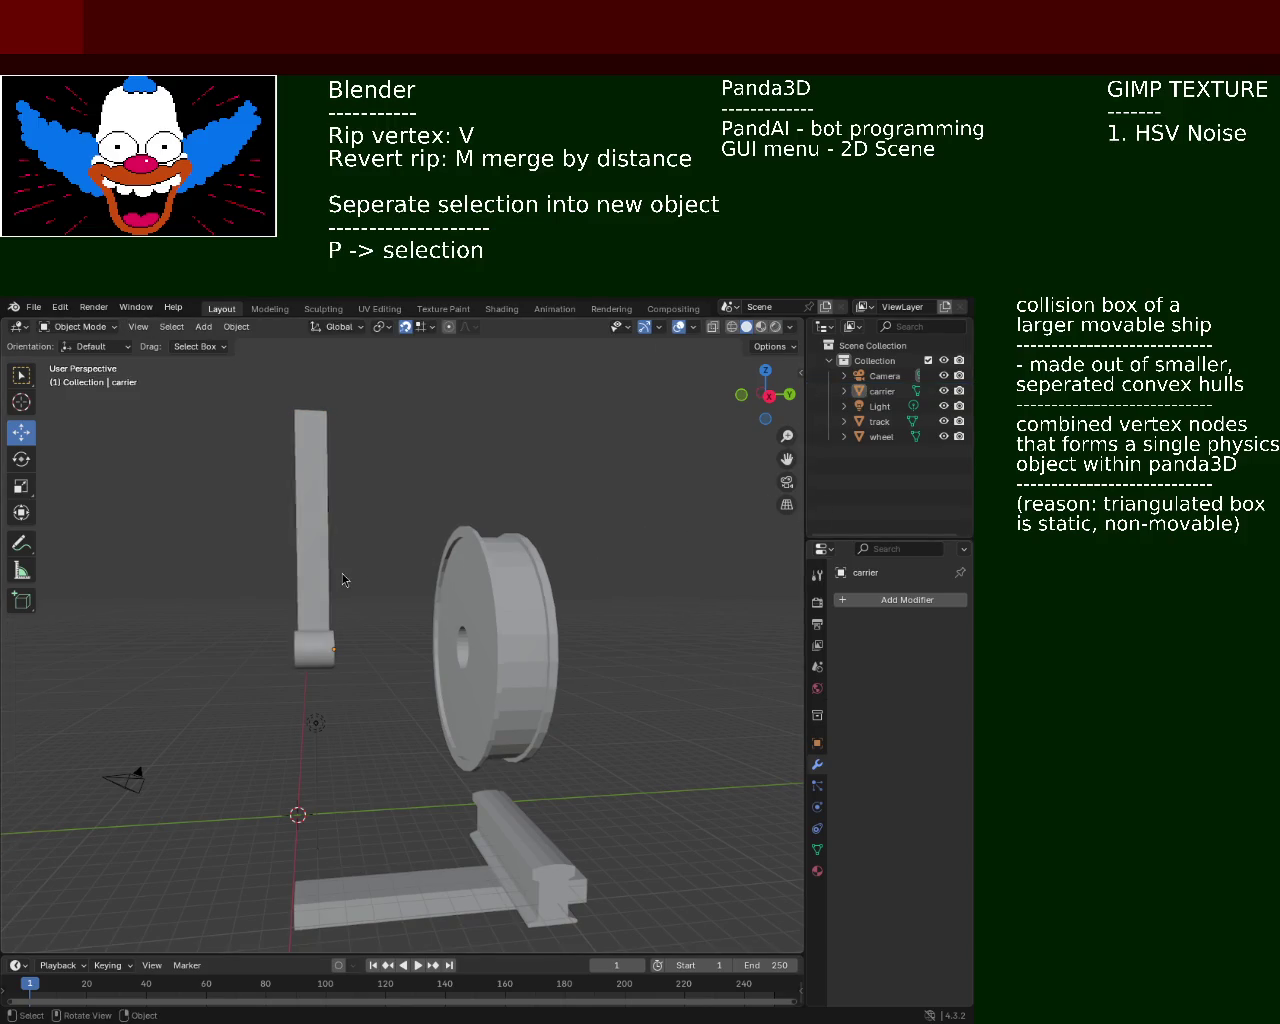
# Add a Cylinder from the Add > Mesh menu next to the carrier and wheel
pyautogui.click(236, 326)
pyautogui.moveTo(256, 374)
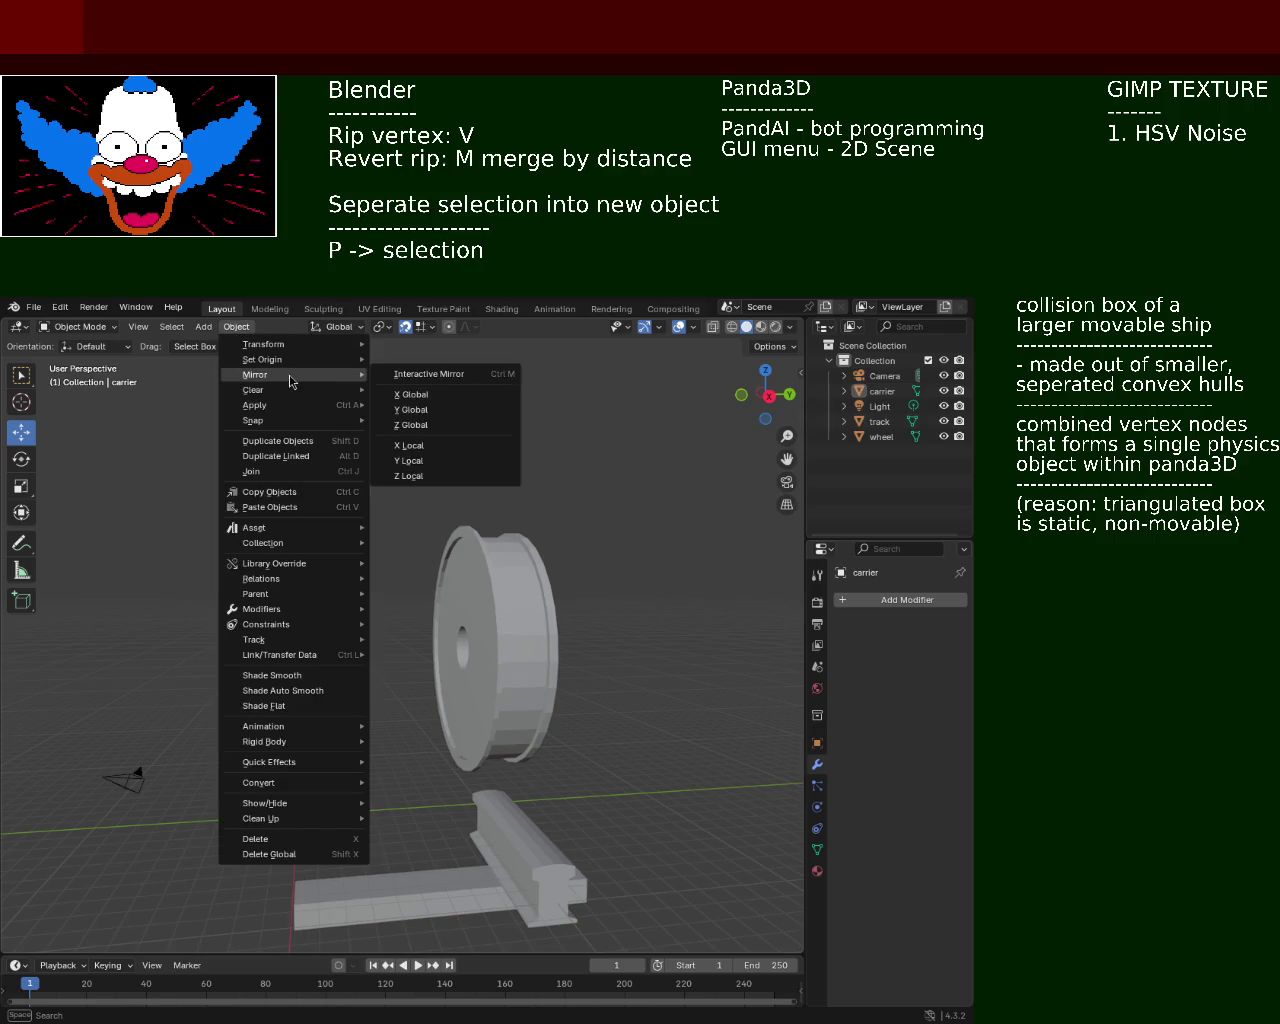
pyautogui.click(203, 326)
pyautogui.moveTo(226, 343)
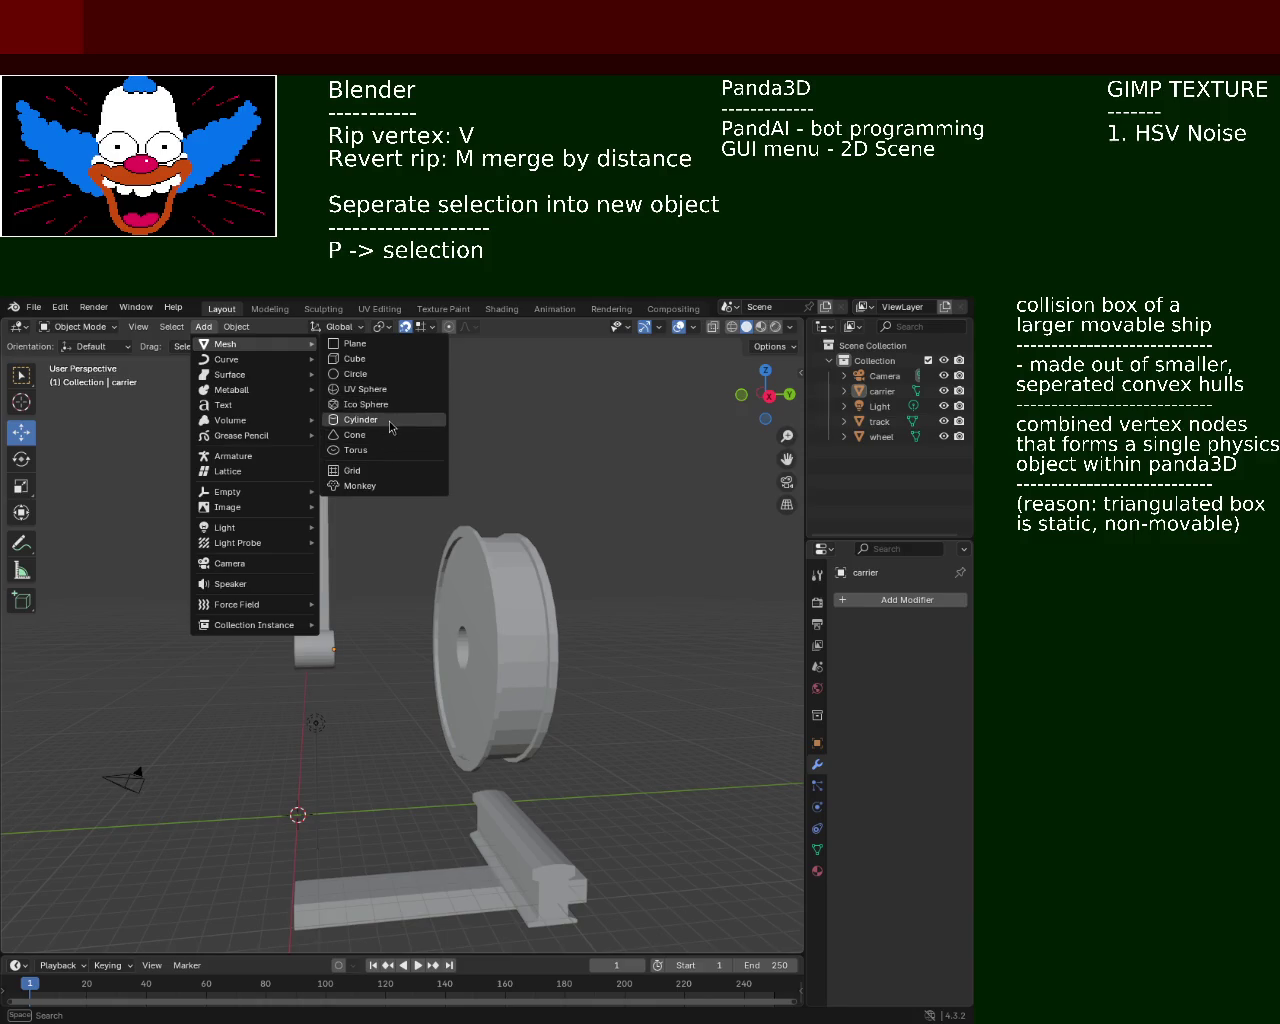
pyautogui.click(388, 420)
pyautogui.moveTo(303, 733)
pyautogui.mouseDown(button='middle')
pyautogui.moveTo(302, 810)
pyautogui.moveTo(350, 750)
pyautogui.moveTo(321, 749)
pyautogui.mouseUp(button='middle')
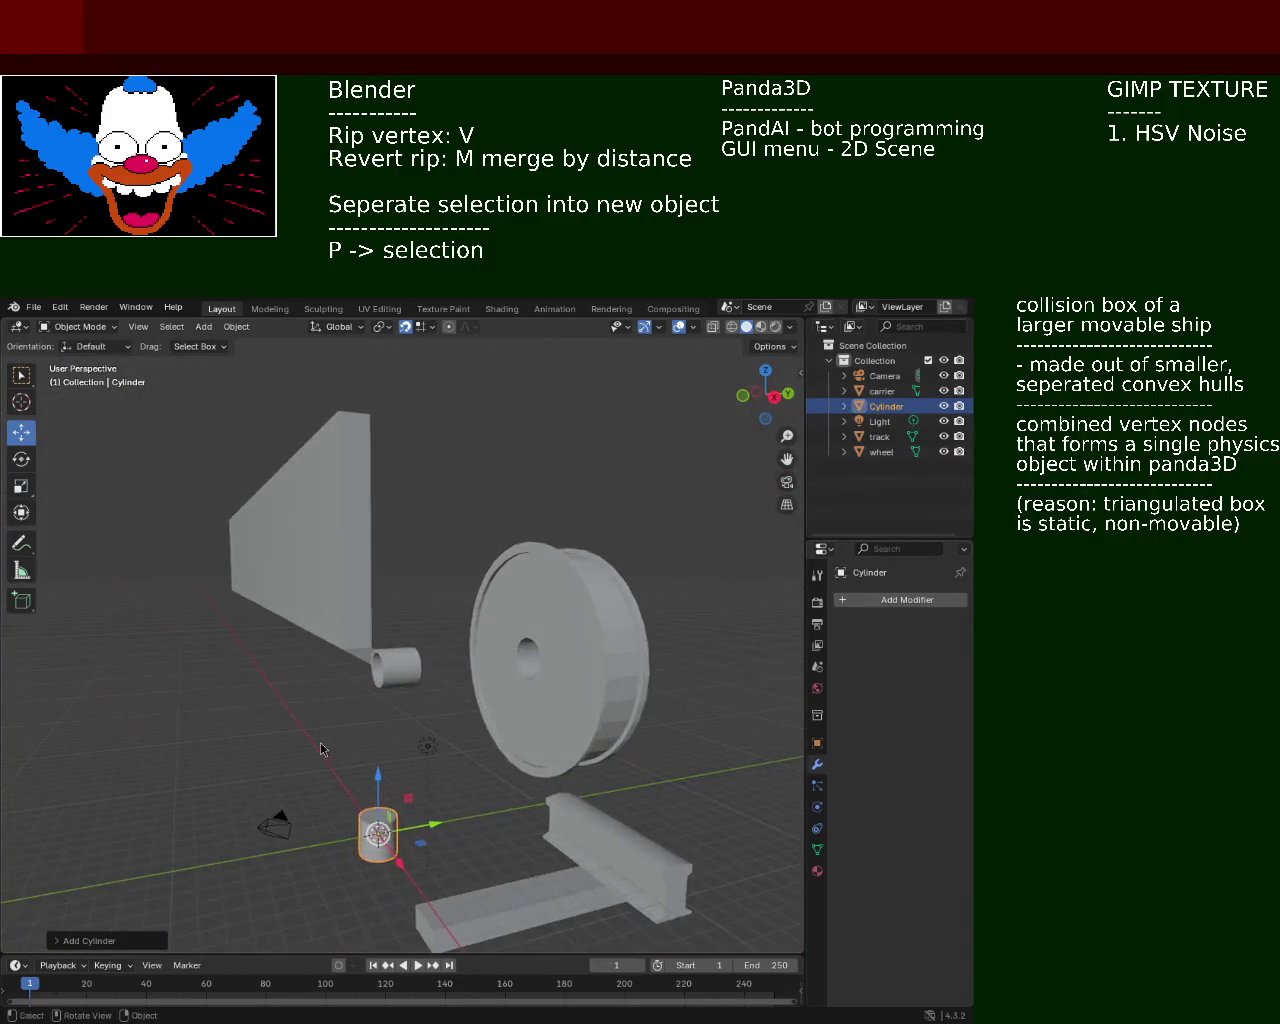
# Raise the new cylinder along Z, tip it onto its side around X, and shrink it
pyautogui.moveTo(377, 790)
pyautogui.mouseDown()
pyautogui.moveTo(380, 657)
pyautogui.moveTo(420, 590)
pyautogui.moveTo(447, 608)
pyautogui.mouseUp()
pyautogui.hotkey('shift', 'space')
pyautogui.press('r')
pyautogui.moveTo(447, 608)
pyautogui.mouseDown(button='middle')
pyautogui.moveTo(468, 679)
pyautogui.moveTo(398, 710)
pyautogui.mouseUp(button='middle')
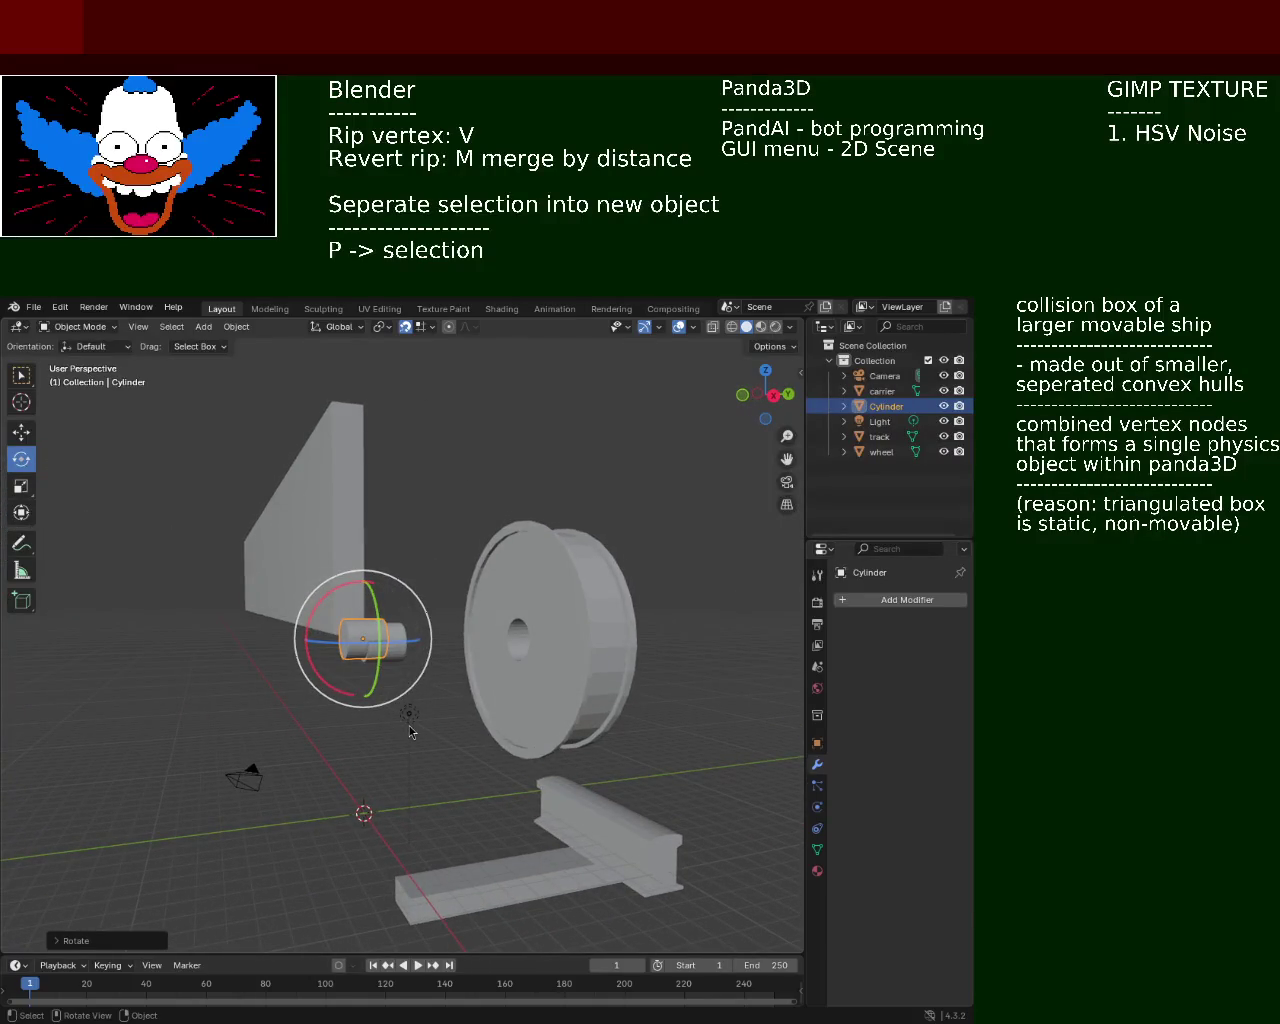
pyautogui.press('s')
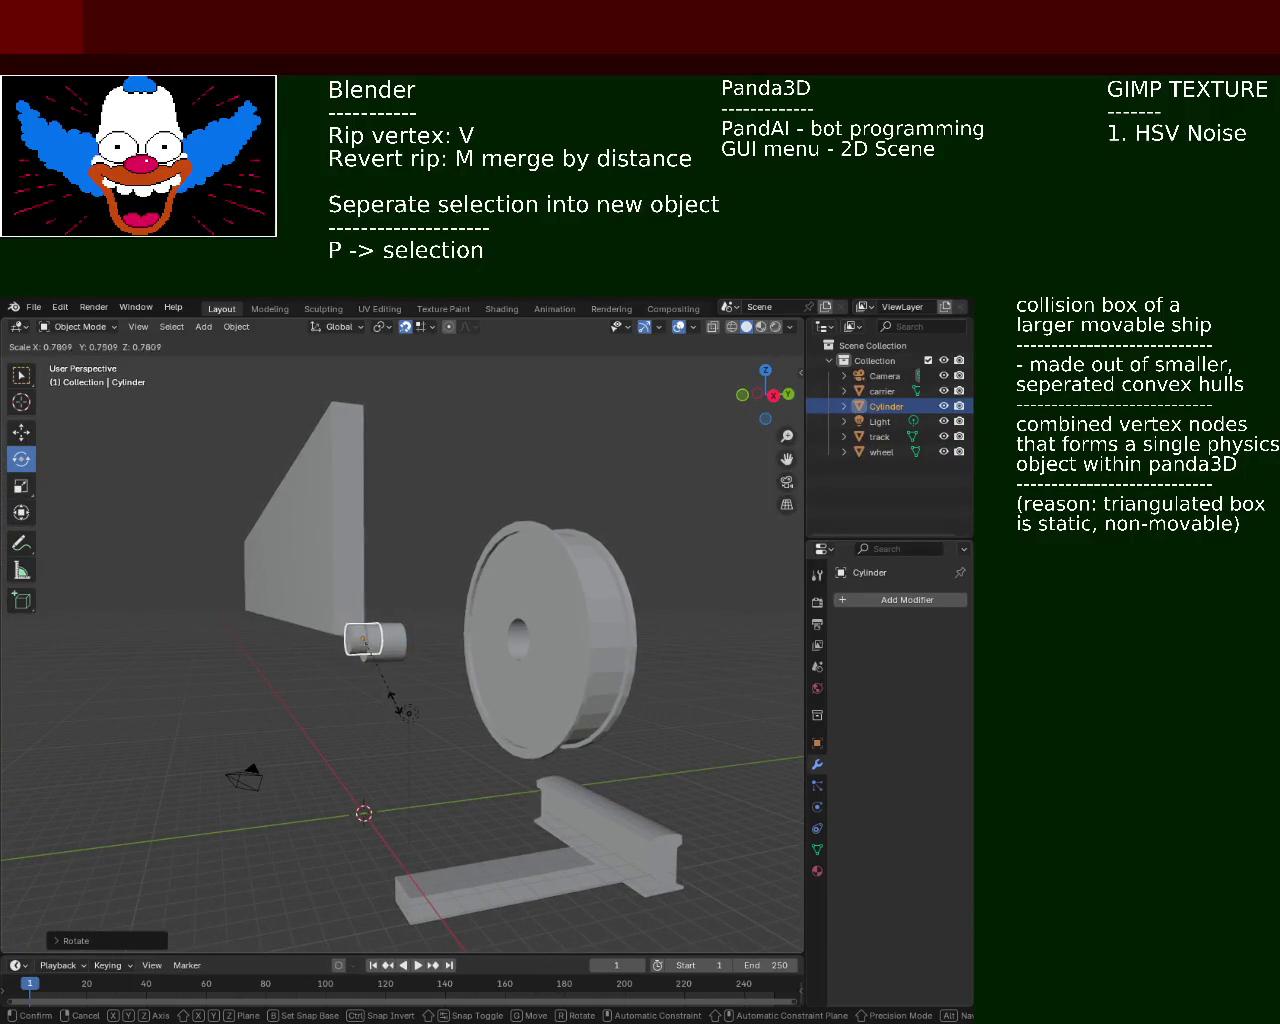
pyautogui.click(386, 686)
# Centre the cylinder in the wheel's hub hole, checking it in front and side views
pyautogui.moveTo(386, 686)
pyautogui.mouseDown(button='middle')
pyautogui.moveTo(577, 639)
pyautogui.moveTo(503, 591)
pyautogui.moveTo(586, 583)
pyautogui.moveTo(390, 540)
pyautogui.mouseUp(button='middle')
pyautogui.scroll(3, 586, 583)
pyautogui.scroll(3, 520, 565)
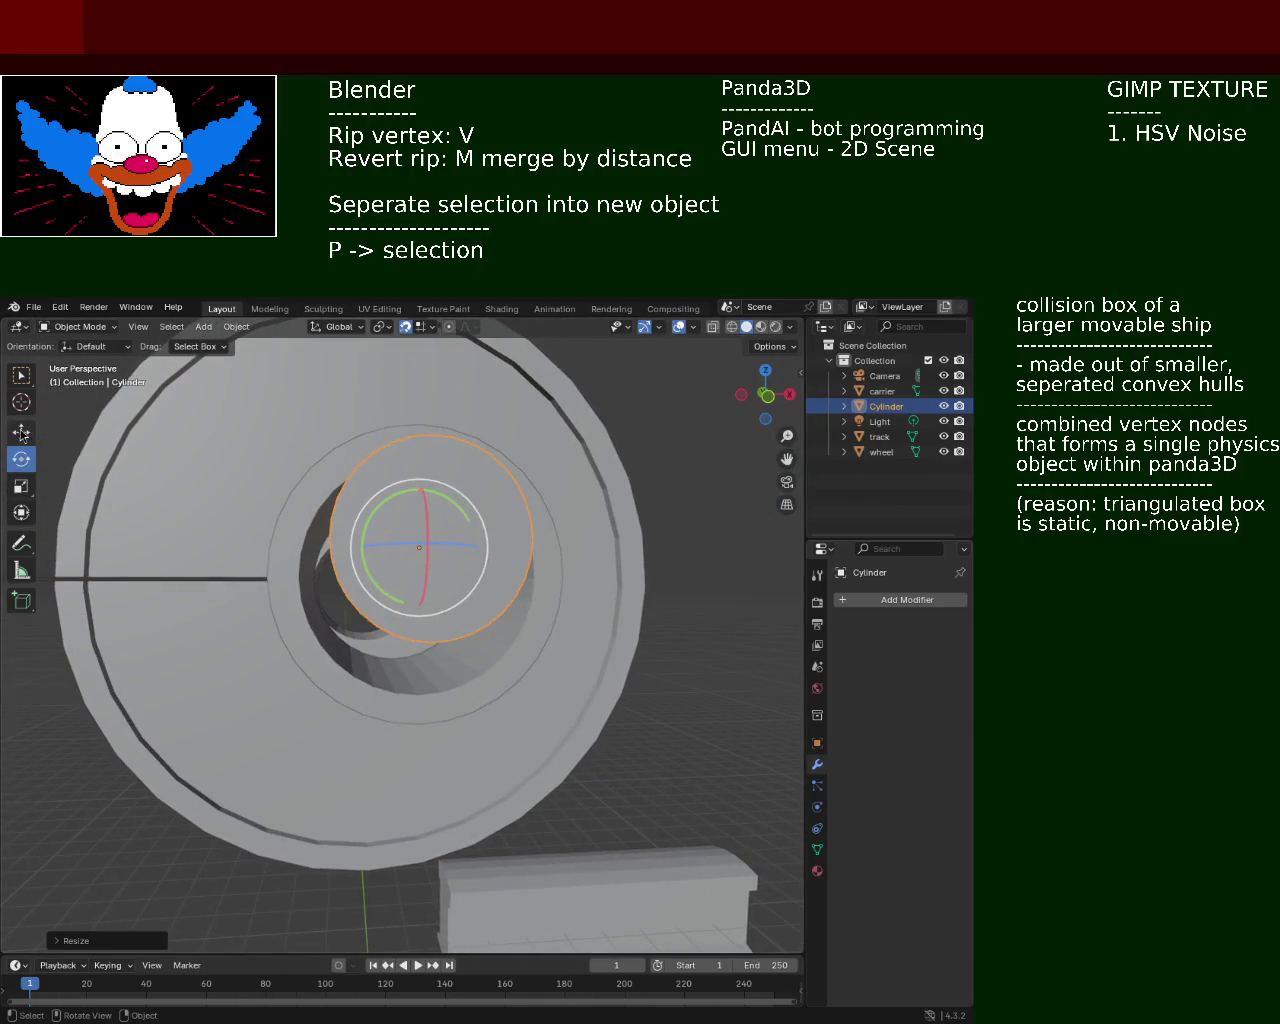
pyautogui.click(21, 431)
pyautogui.moveTo(418, 488); pyautogui.dragTo(409, 611)
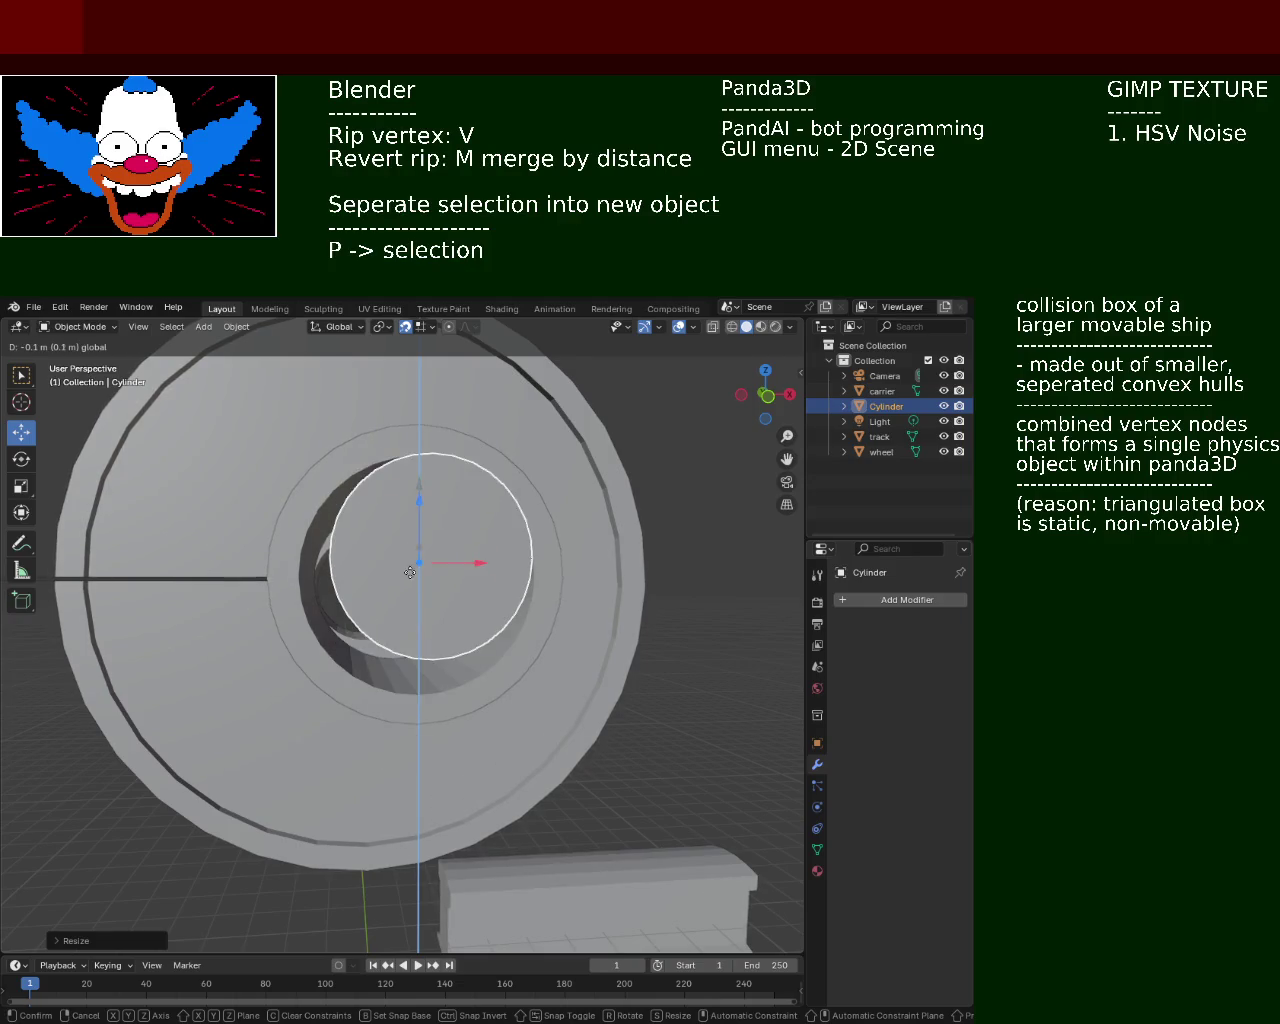
pyautogui.moveTo(409, 611); pyautogui.dragTo(411, 583)
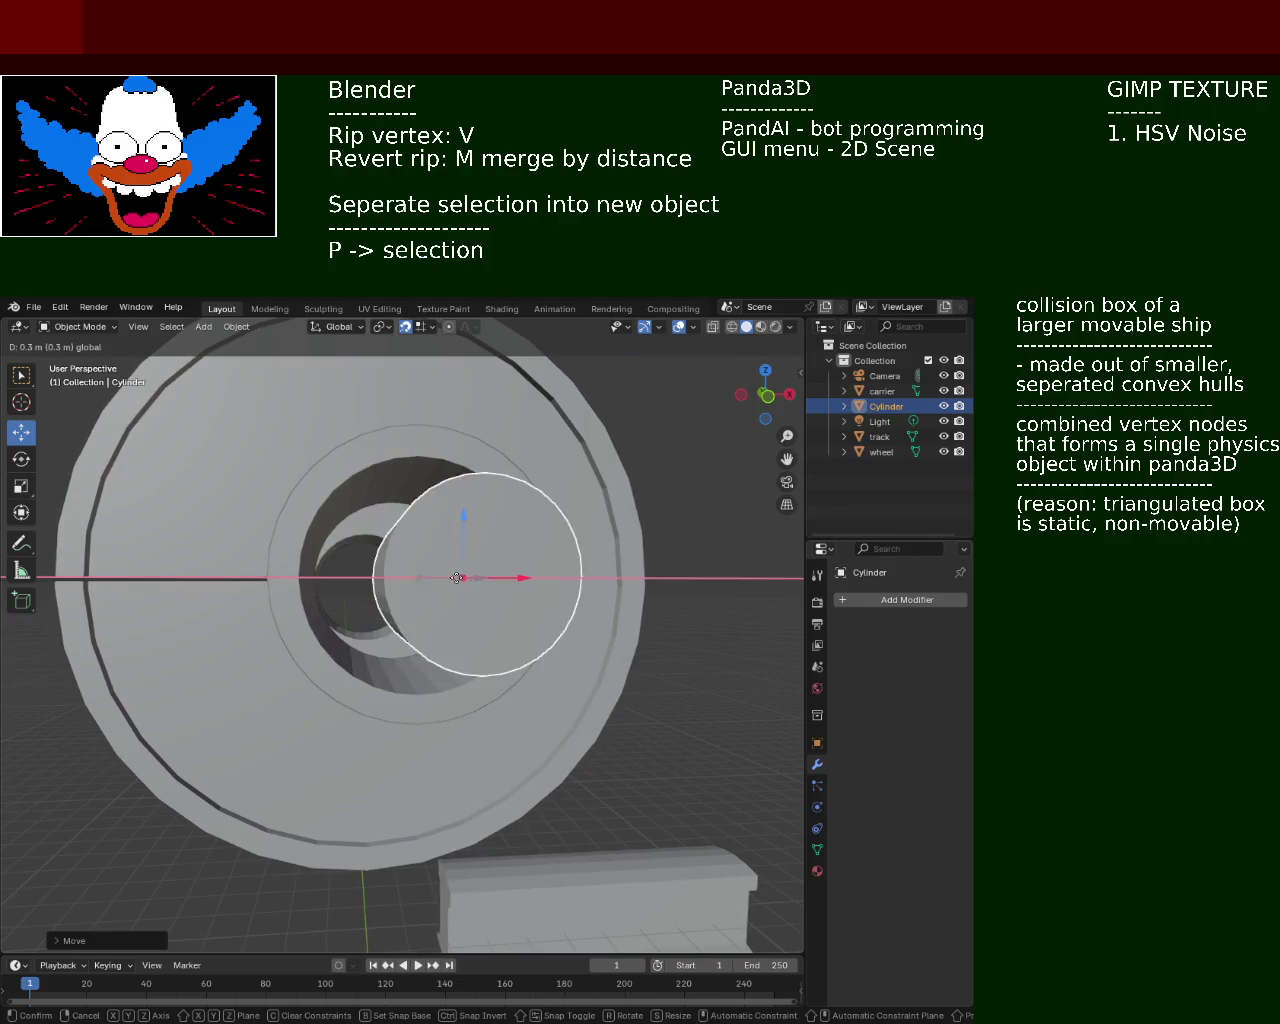
pyautogui.moveTo(410, 583); pyautogui.dragTo(425, 580, button='middle')
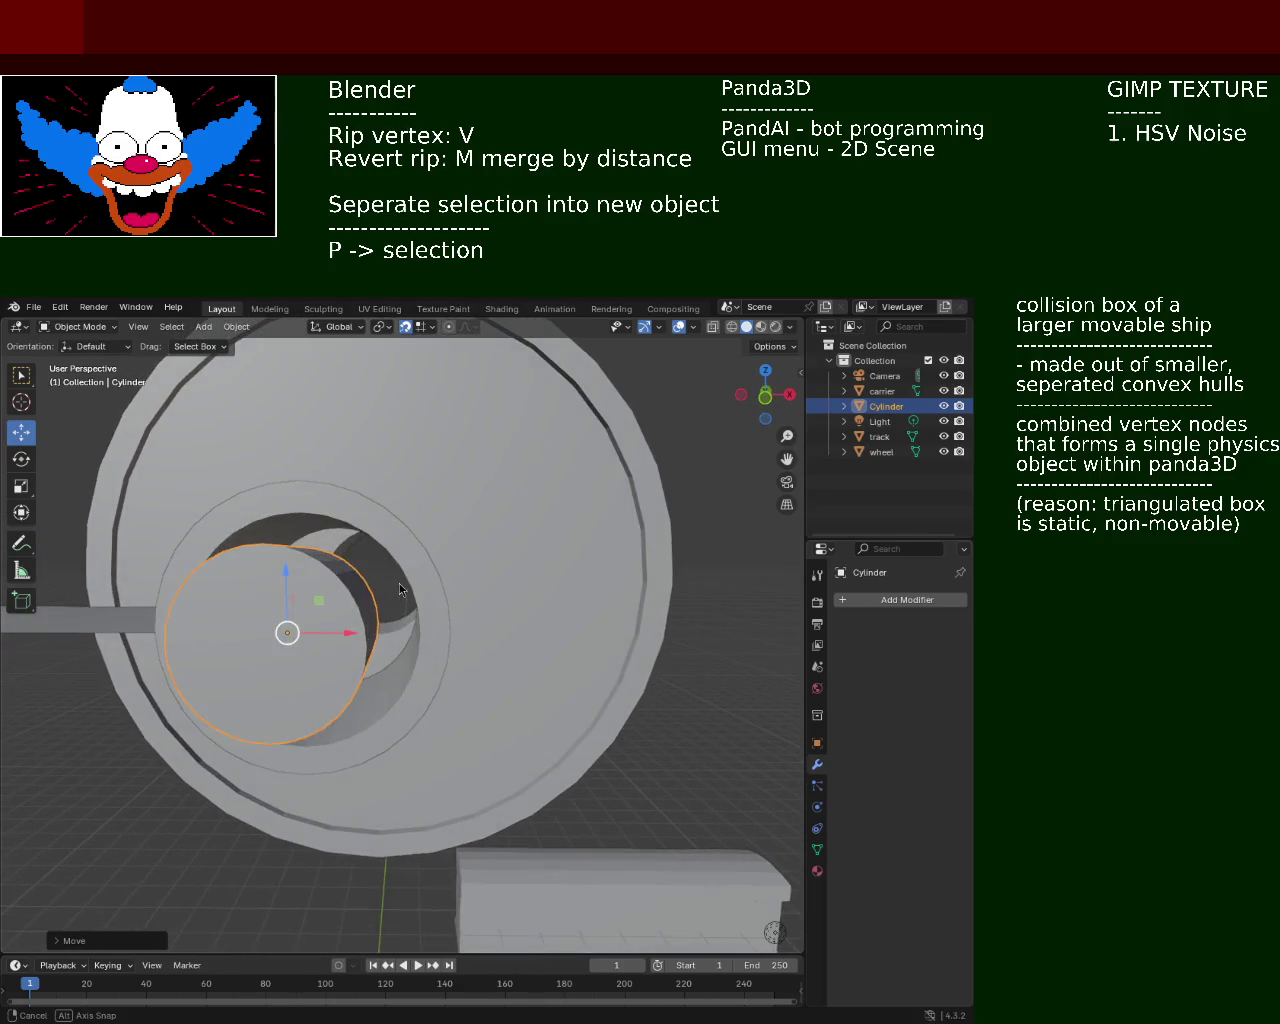
pyautogui.press('KP_3')
pyautogui.press('KP_1')
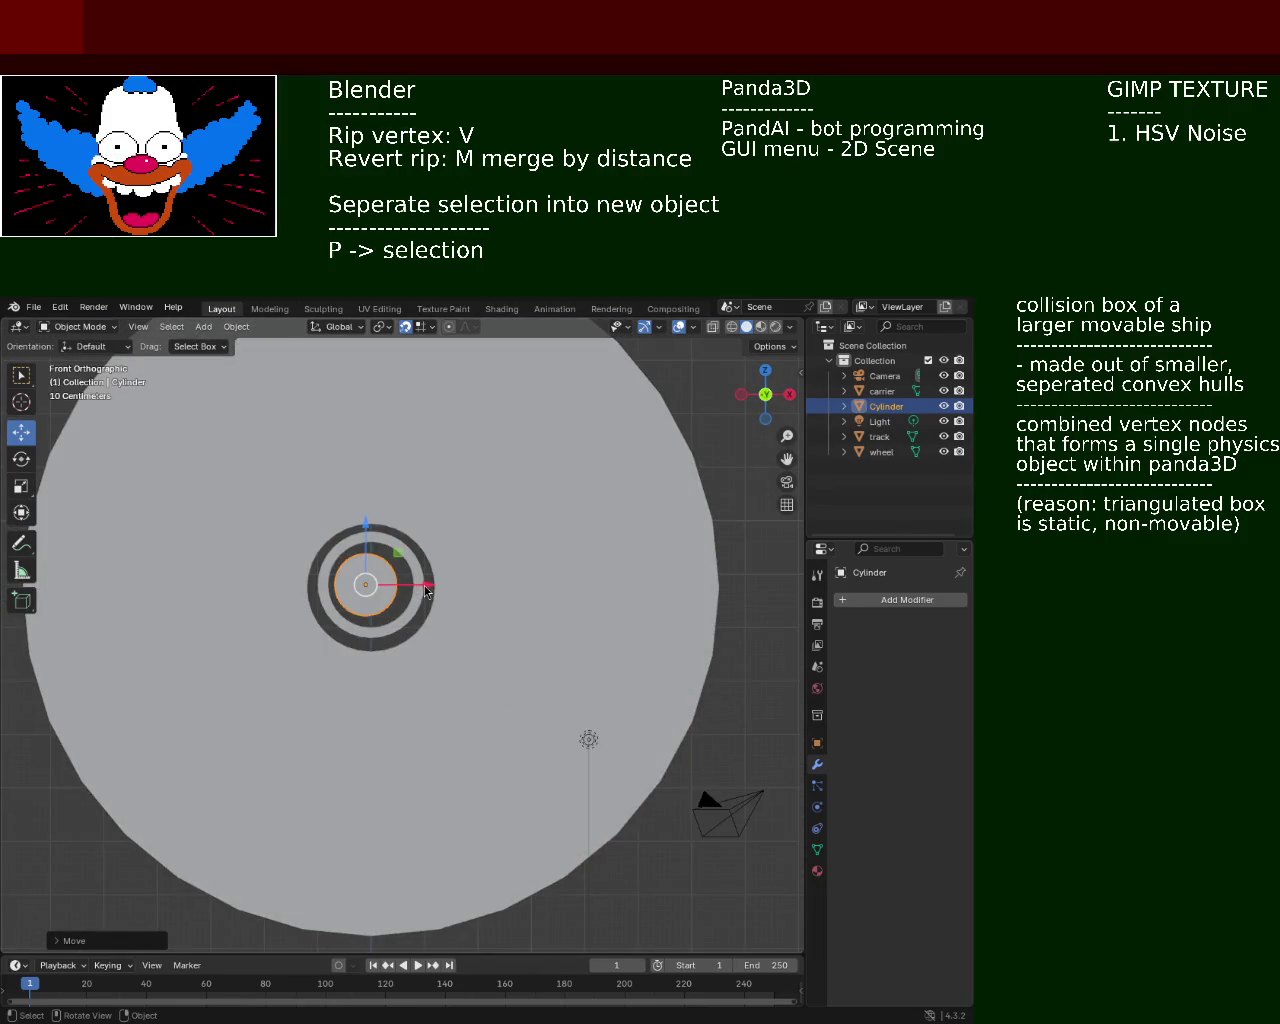
pyautogui.press('g')
pyautogui.press('x')
pyautogui.click(412, 584)
pyautogui.moveTo(412, 584)
pyautogui.mouseDown(button='middle')
pyautogui.moveTo(430, 657)
pyautogui.moveTo(482, 624)
pyautogui.mouseUp(button='middle')
# Slide the cylinder along Y to sit beside the carrier's sleeve
pyautogui.moveTo(482, 624)
pyautogui.mouseDown()
pyautogui.moveTo(516, 630)
pyautogui.moveTo(441, 633)
pyautogui.moveTo(483, 636)
pyautogui.mouseUp()
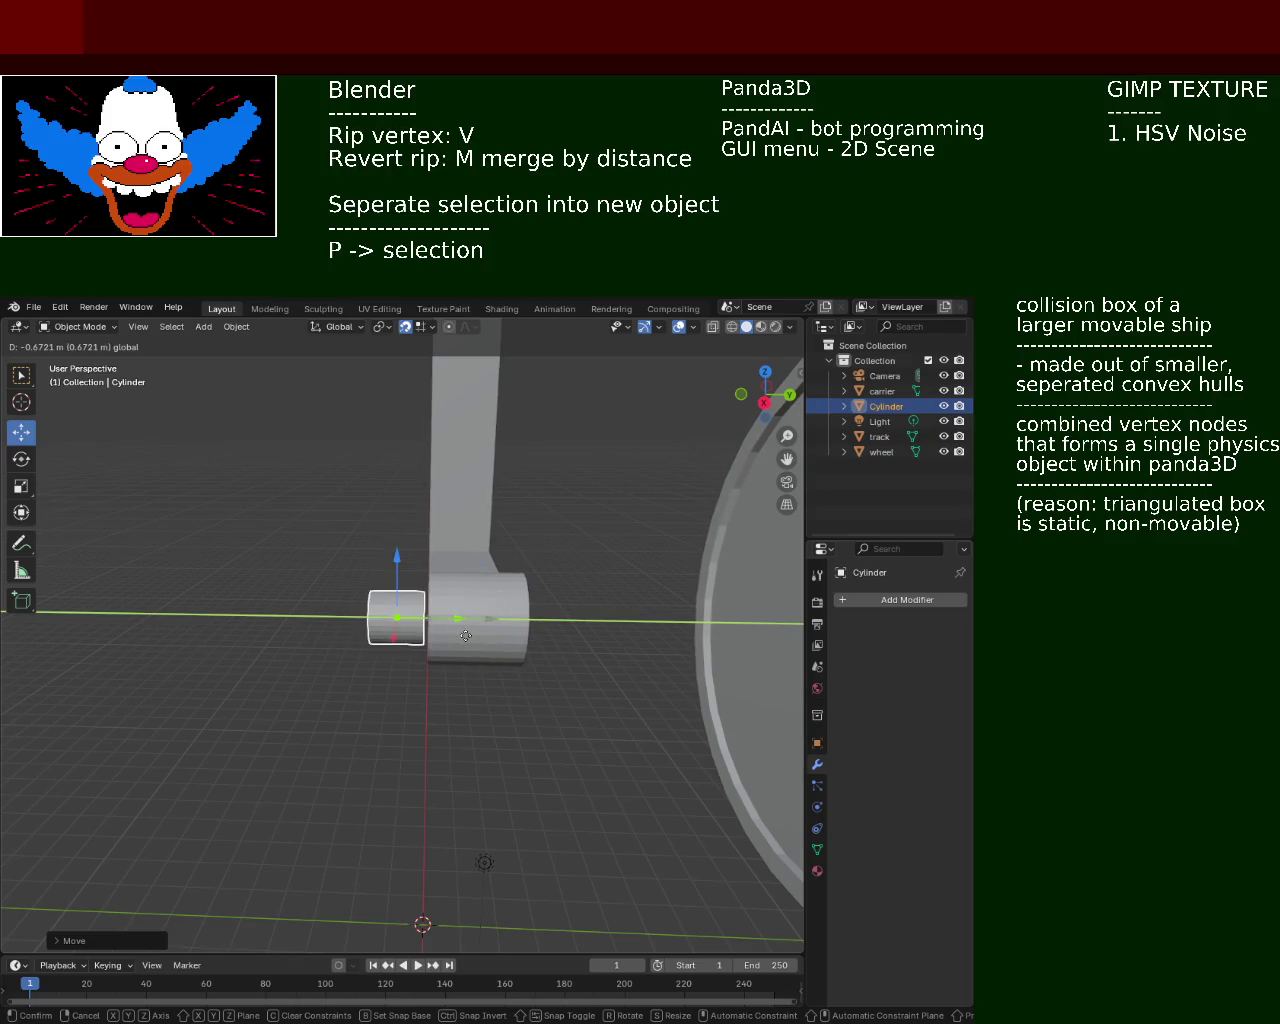
pyautogui.moveTo(483, 636); pyautogui.dragTo(453, 638)
pyautogui.moveTo(453, 638)
pyautogui.mouseDown(button='middle')
pyautogui.moveTo(549, 634)
pyautogui.moveTo(603, 763)
pyautogui.moveTo(545, 749)
pyautogui.moveTo(482, 604)
pyautogui.moveTo(567, 620)
pyautogui.moveTo(646, 600)
pyautogui.moveTo(657, 611)
pyautogui.moveTo(649, 598)
pyautogui.mouseUp(button='middle')
pyautogui.moveTo(363, 672)
pyautogui.mouseDown(button='middle')
pyautogui.moveTo(286, 766)
pyautogui.moveTo(389, 603)
pyautogui.moveTo(257, 726)
pyautogui.moveTo(309, 717)
pyautogui.moveTo(274, 700)
pyautogui.moveTo(310, 714)
pyautogui.mouseUp(button='middle')
# Scale the cylinder up slightly, readjust it along Y, and check the snap settings
pyautogui.press('s')
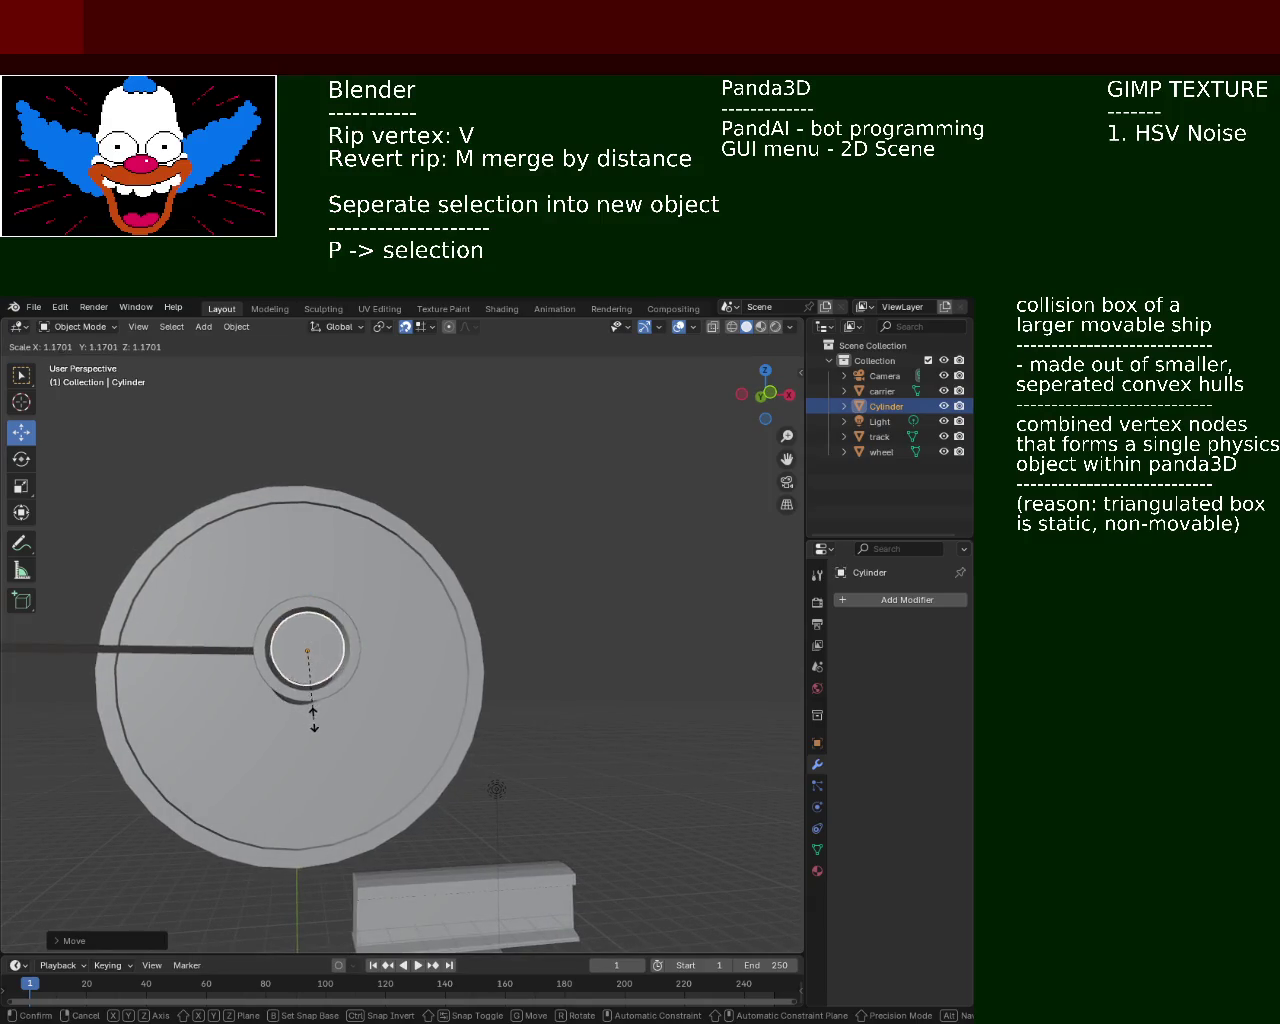
pyautogui.click(313, 715)
pyautogui.moveTo(313, 715)
pyautogui.mouseDown(button='middle')
pyautogui.moveTo(335, 692)
pyautogui.moveTo(166, 769)
pyautogui.moveTo(406, 651)
pyautogui.mouseUp(button='middle')
pyautogui.moveTo(496, 592)
pyautogui.mouseDown()
pyautogui.moveTo(514, 585)
pyautogui.moveTo(457, 599)
pyautogui.mouseUp()
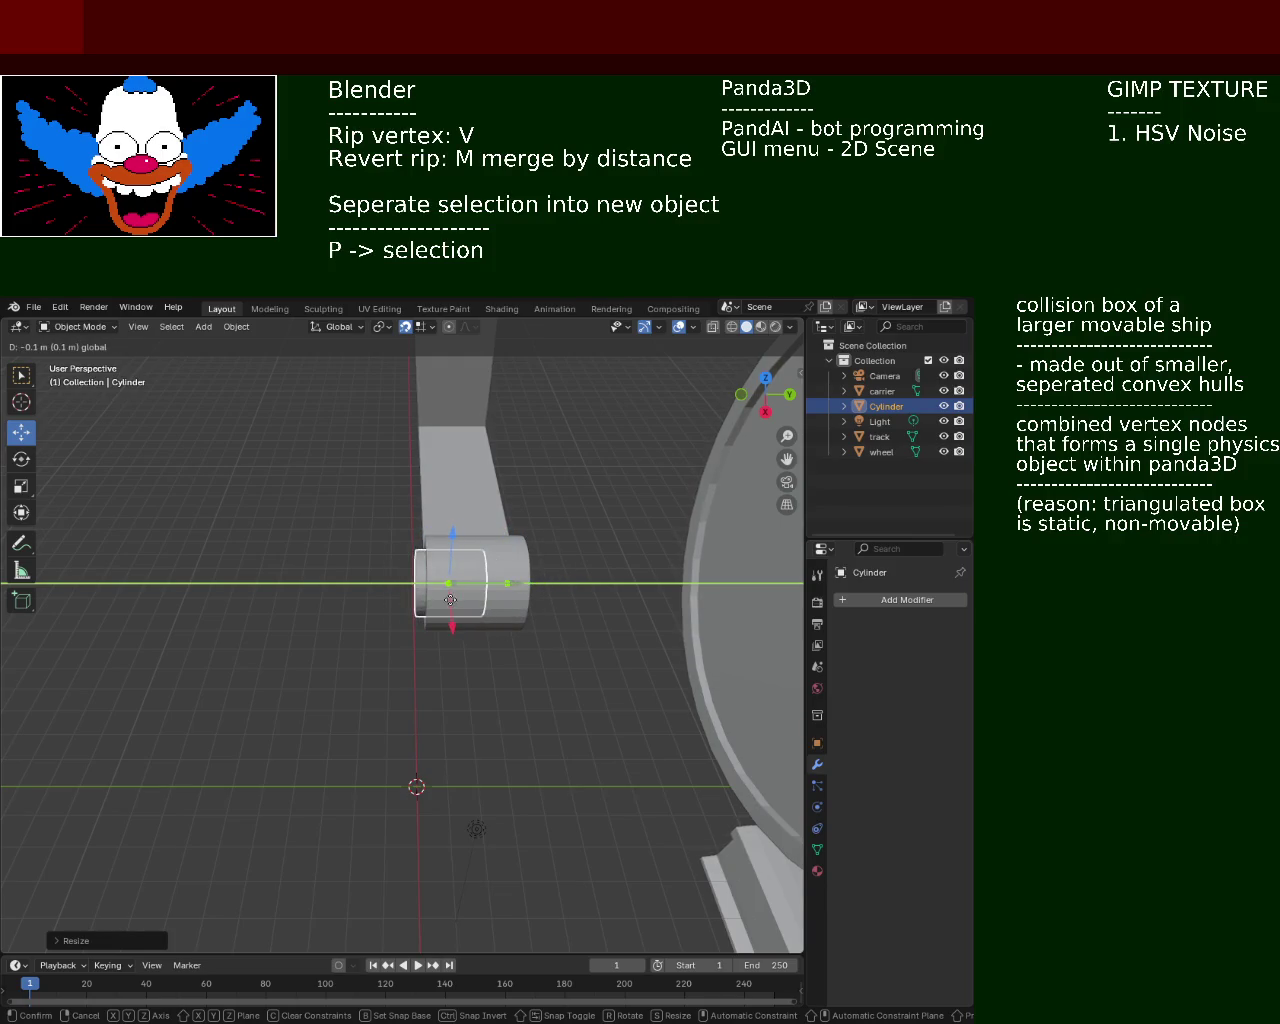
pyautogui.moveTo(457, 599); pyautogui.dragTo(449, 615)
pyautogui.moveTo(449, 615)
pyautogui.mouseDown(button='middle')
pyautogui.moveTo(539, 541)
pyautogui.moveTo(288, 705)
pyautogui.moveTo(396, 627)
pyautogui.moveTo(309, 509)
pyautogui.moveTo(149, 451)
pyautogui.moveTo(226, 509)
pyautogui.moveTo(288, 489)
pyautogui.moveTo(343, 425)
pyautogui.moveTo(523, 446)
pyautogui.moveTo(463, 349)
pyautogui.mouseUp(button='middle')
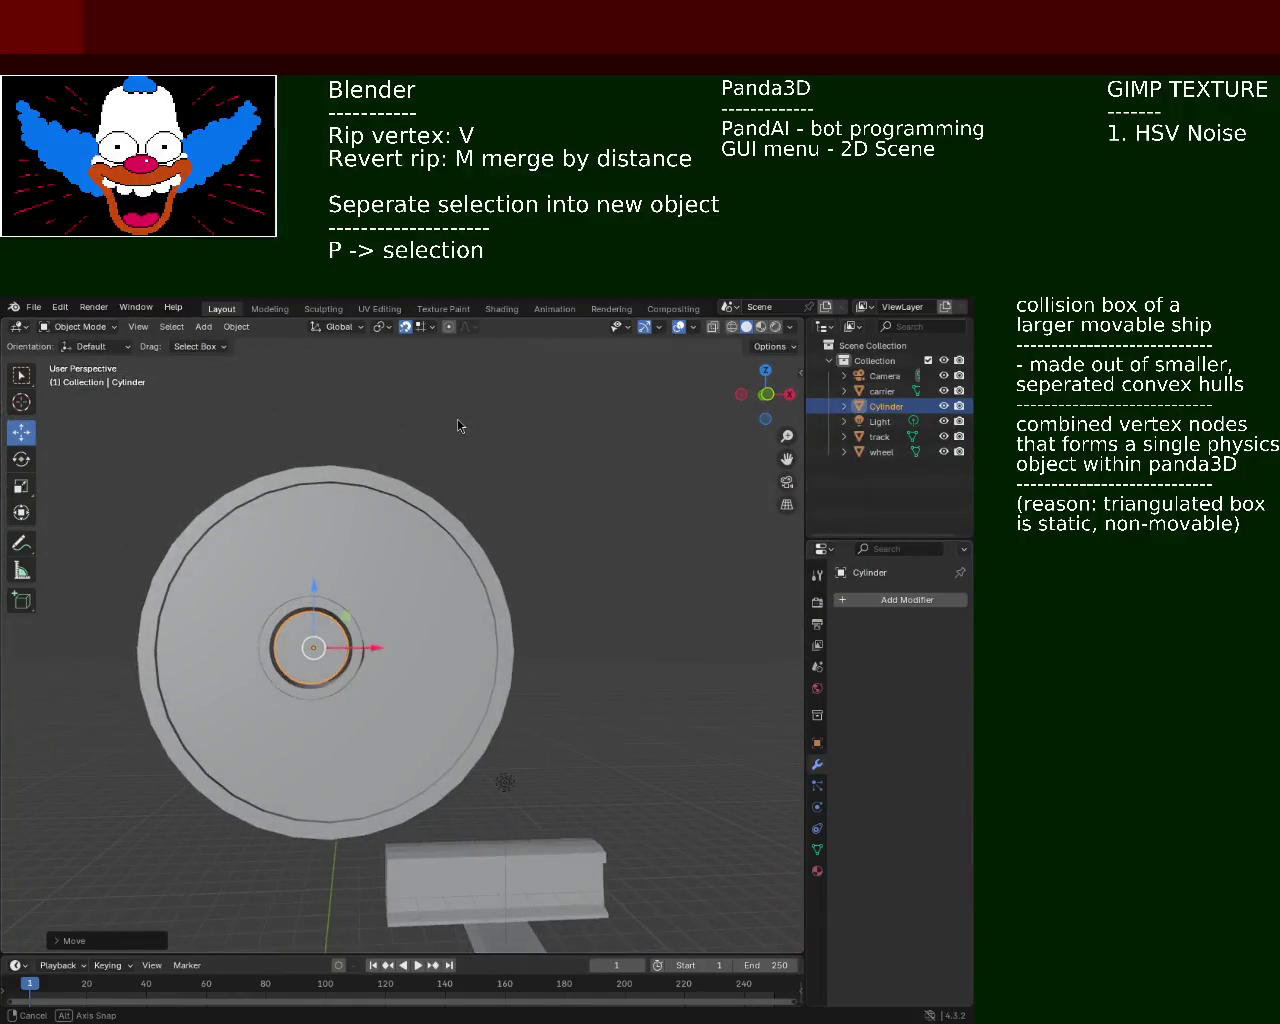
pyautogui.click(424, 328)
pyautogui.click(426, 331)
pyautogui.moveTo(426, 333)
pyautogui.mouseDown(button='middle')
pyautogui.moveTo(340, 520)
pyautogui.moveTo(246, 654)
pyautogui.moveTo(426, 620)
pyautogui.moveTo(318, 604)
pyautogui.moveTo(279, 542)
pyautogui.moveTo(240, 569)
pyautogui.moveTo(616, 593)
pyautogui.mouseUp(button='middle')
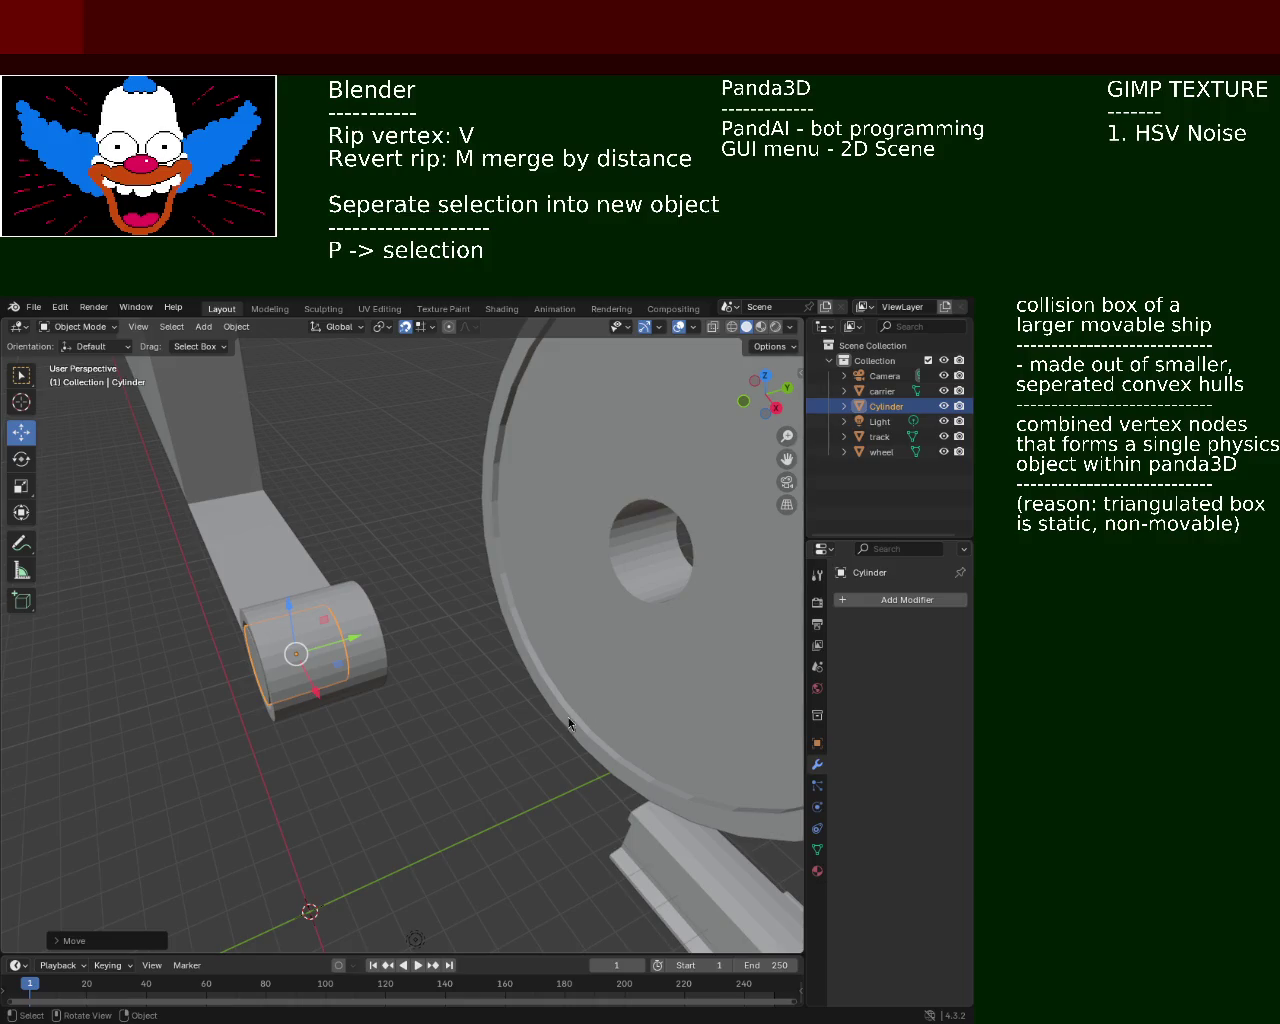
# Check the snapping settings and confirm the cylinder sits at the carrier arm's lower end
pyautogui.click(420, 329)
pyautogui.moveTo(271, 600)
pyautogui.mouseDown(button='middle')
pyautogui.moveTo(379, 673)
pyautogui.moveTo(352, 630)
pyautogui.moveTo(410, 662)
pyautogui.moveTo(338, 685)
pyautogui.moveTo(465, 592)
pyautogui.moveTo(287, 617)
pyautogui.moveTo(234, 597)
pyautogui.moveTo(331, 609)
pyautogui.mouseUp(button='middle')
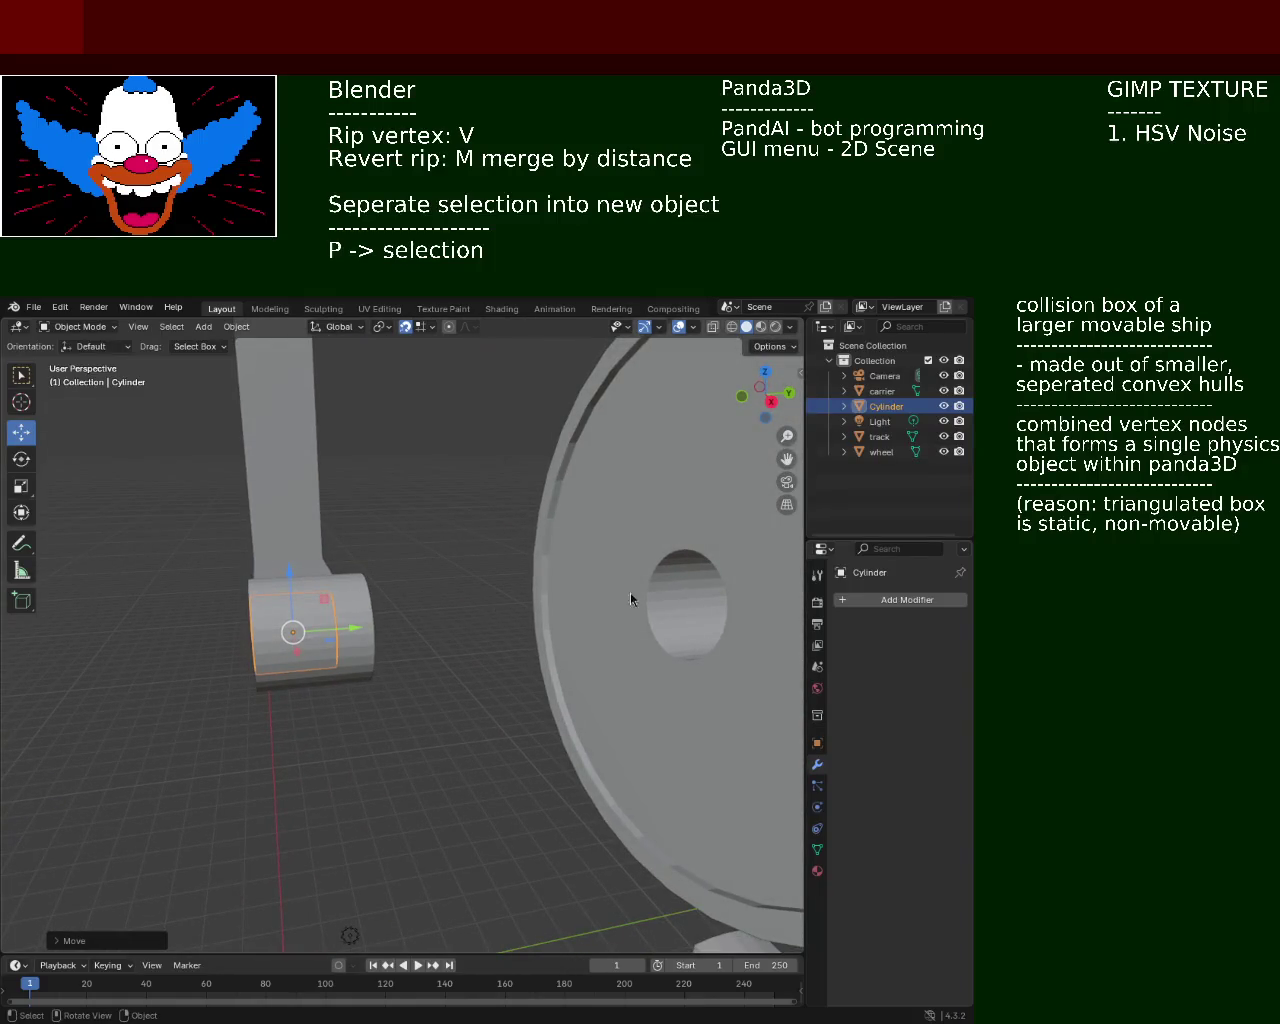
pyautogui.doubleClick(886, 405)
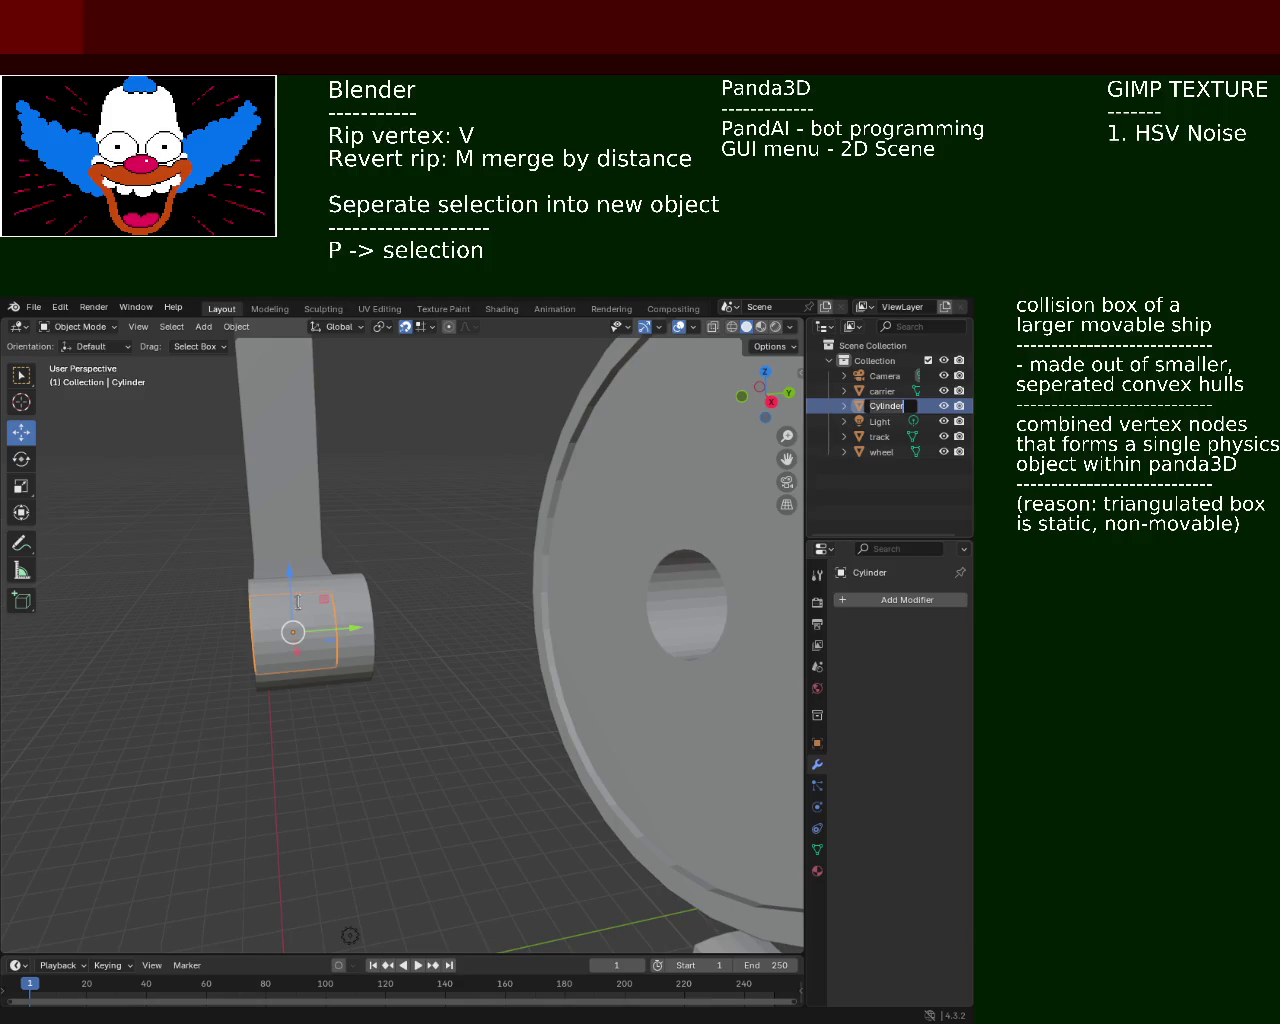
pyautogui.press('Escape')
pyautogui.click(880, 601)
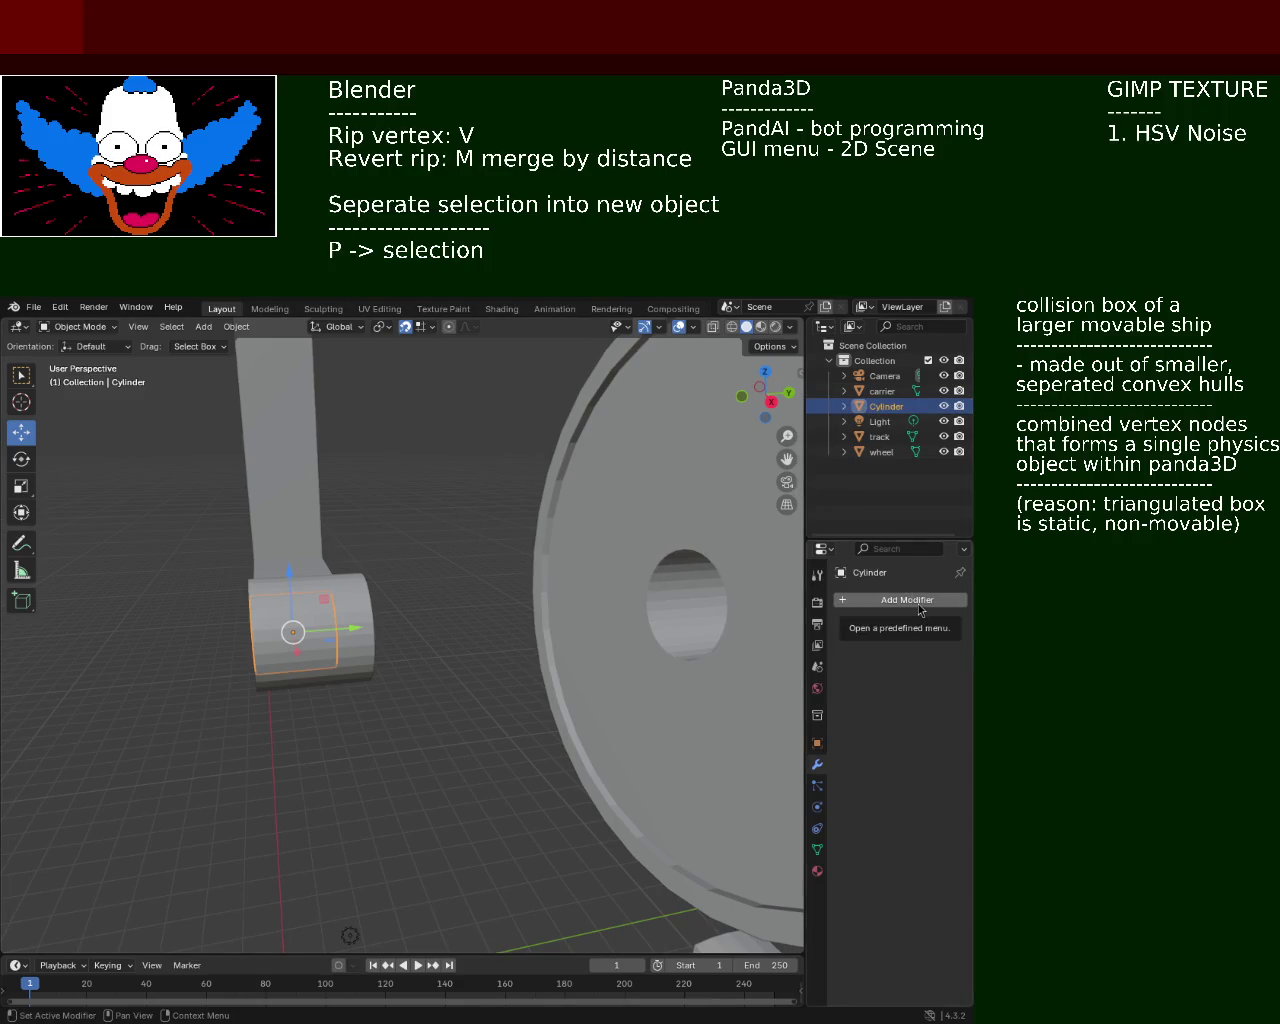
pyautogui.moveTo(560, 560)
pyautogui.mouseDown(button='middle')
pyautogui.moveTo(287, 513)
pyautogui.moveTo(397, 581)
pyautogui.mouseUp(button='middle')
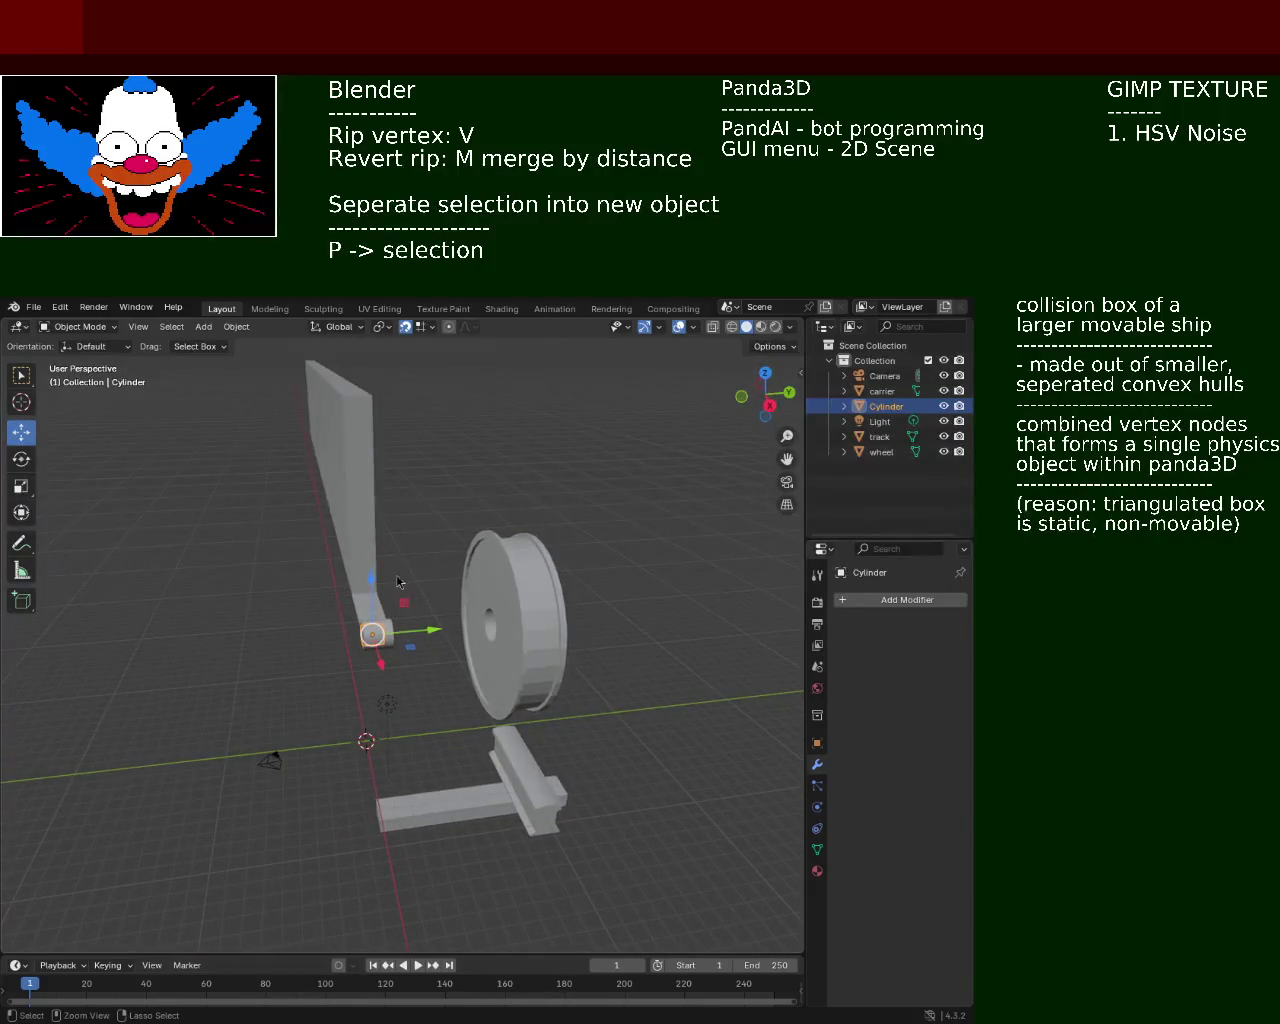
pyautogui.moveTo(427, 651)
pyautogui.mouseDown(button='middle')
pyautogui.moveTo(449, 695)
pyautogui.moveTo(300, 509)
pyautogui.mouseUp(button='middle')
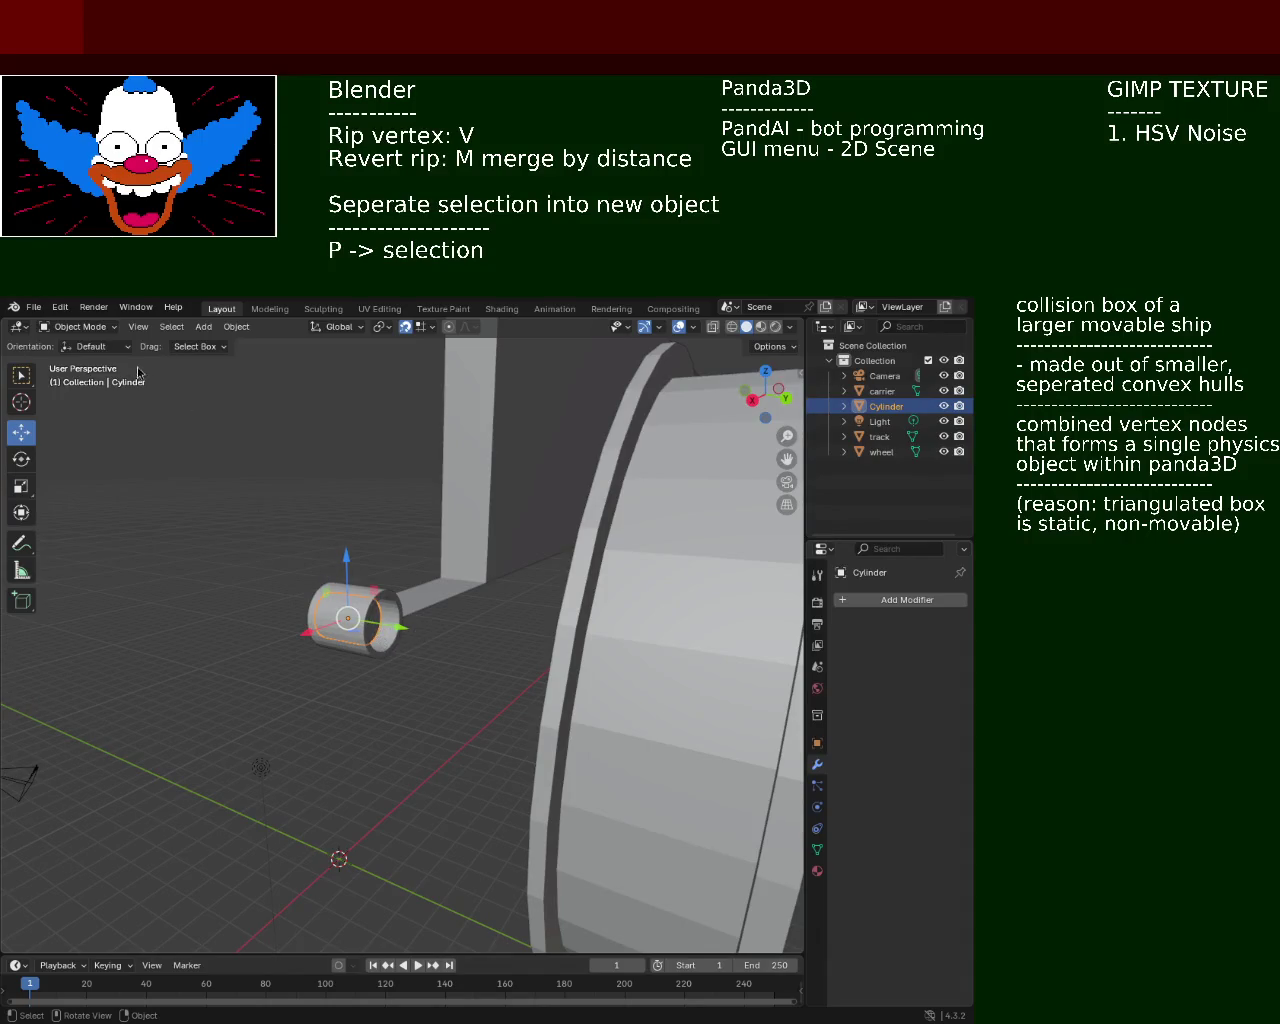
pyautogui.press('Tab')
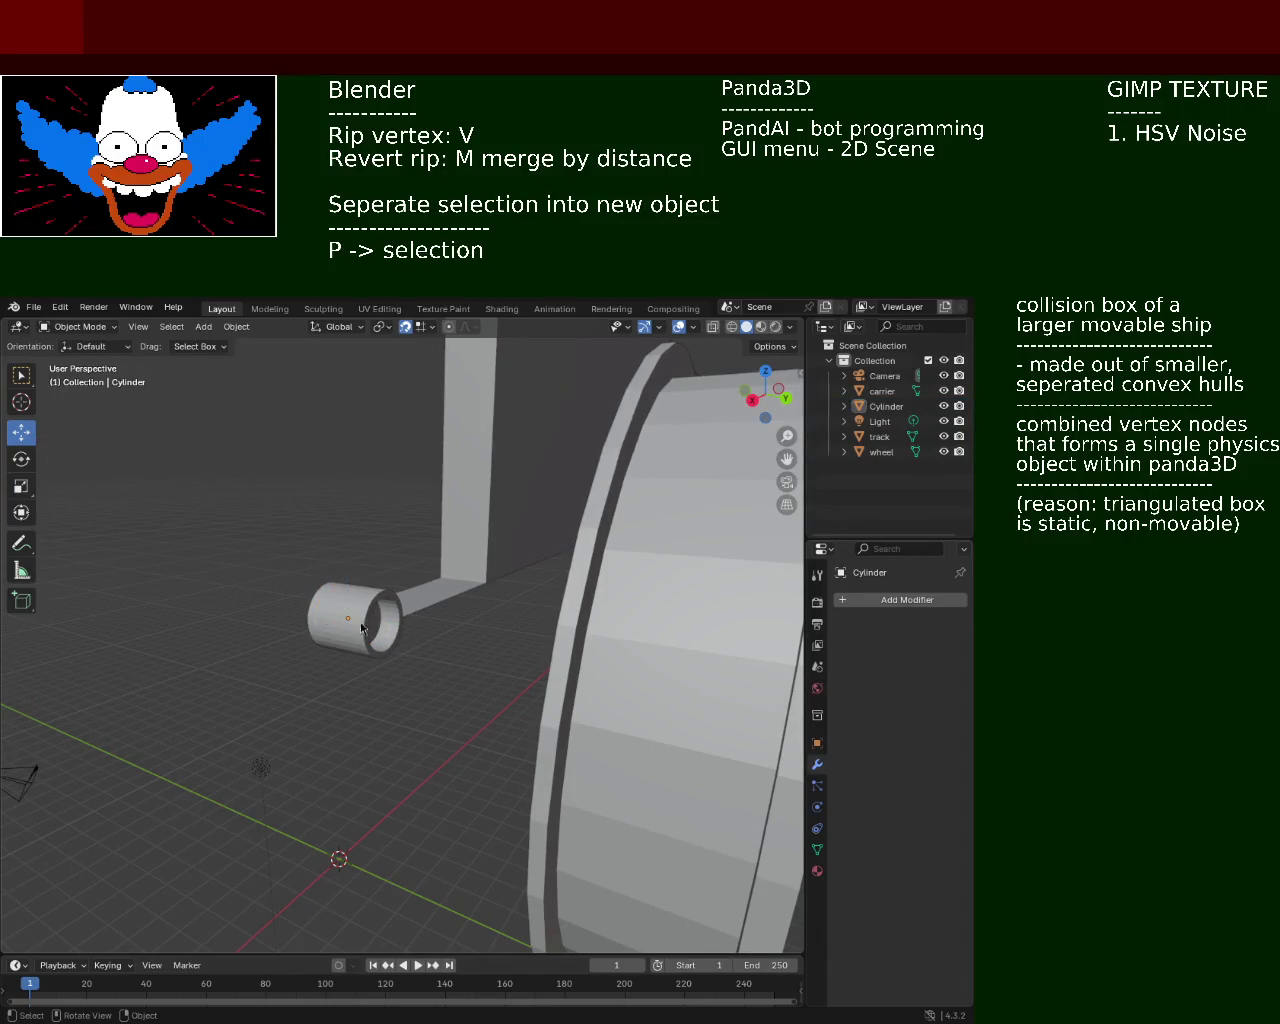
# Select the cylinder's end and extrude it toward the wheel hub
pyautogui.moveTo(500, 677); pyautogui.dragTo(357, 541, button='middle')
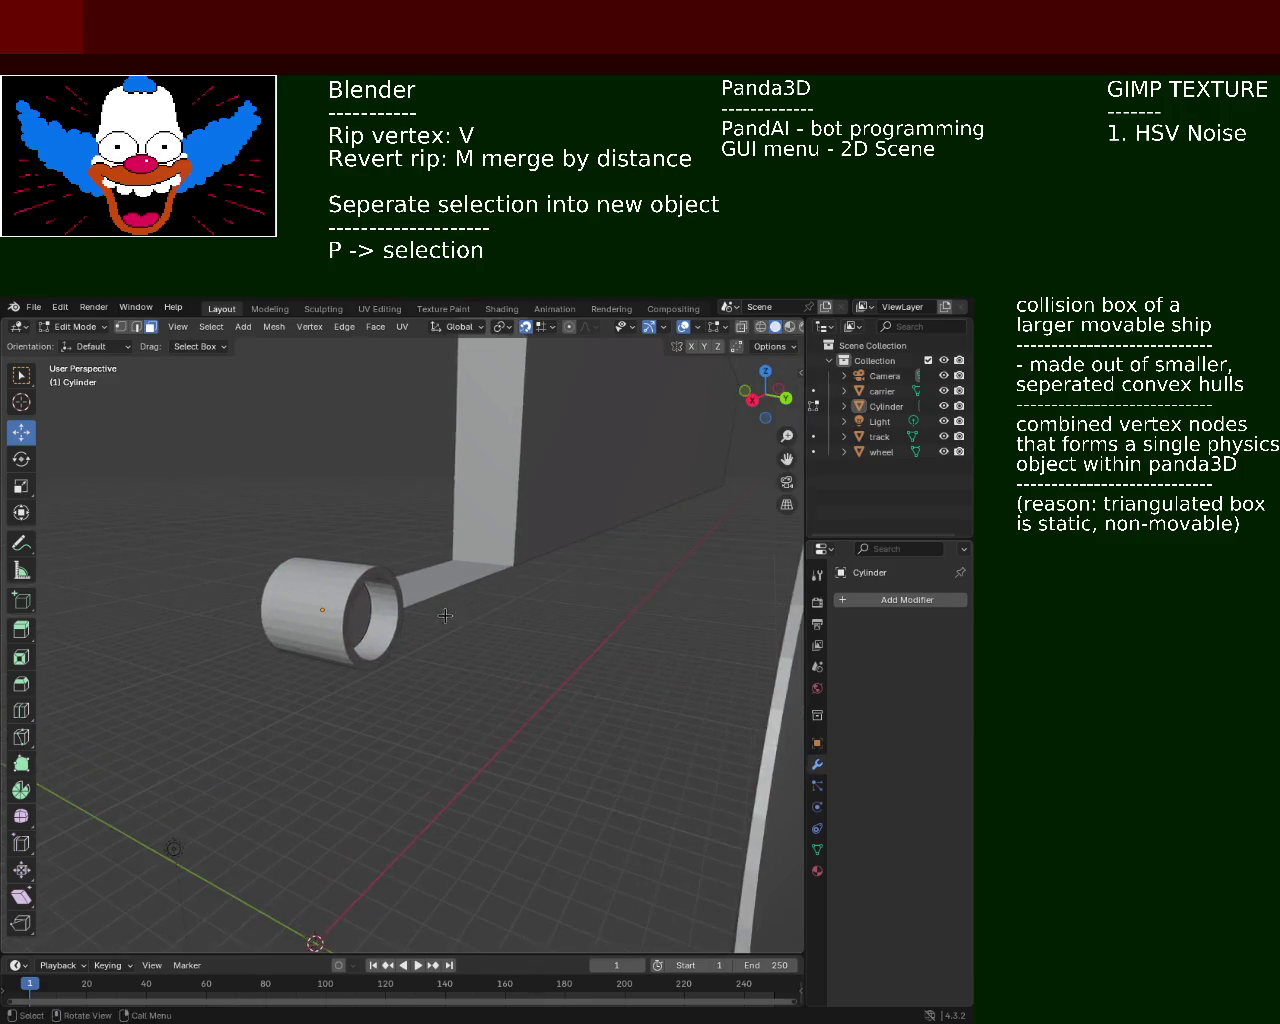
pyautogui.press('Escape')
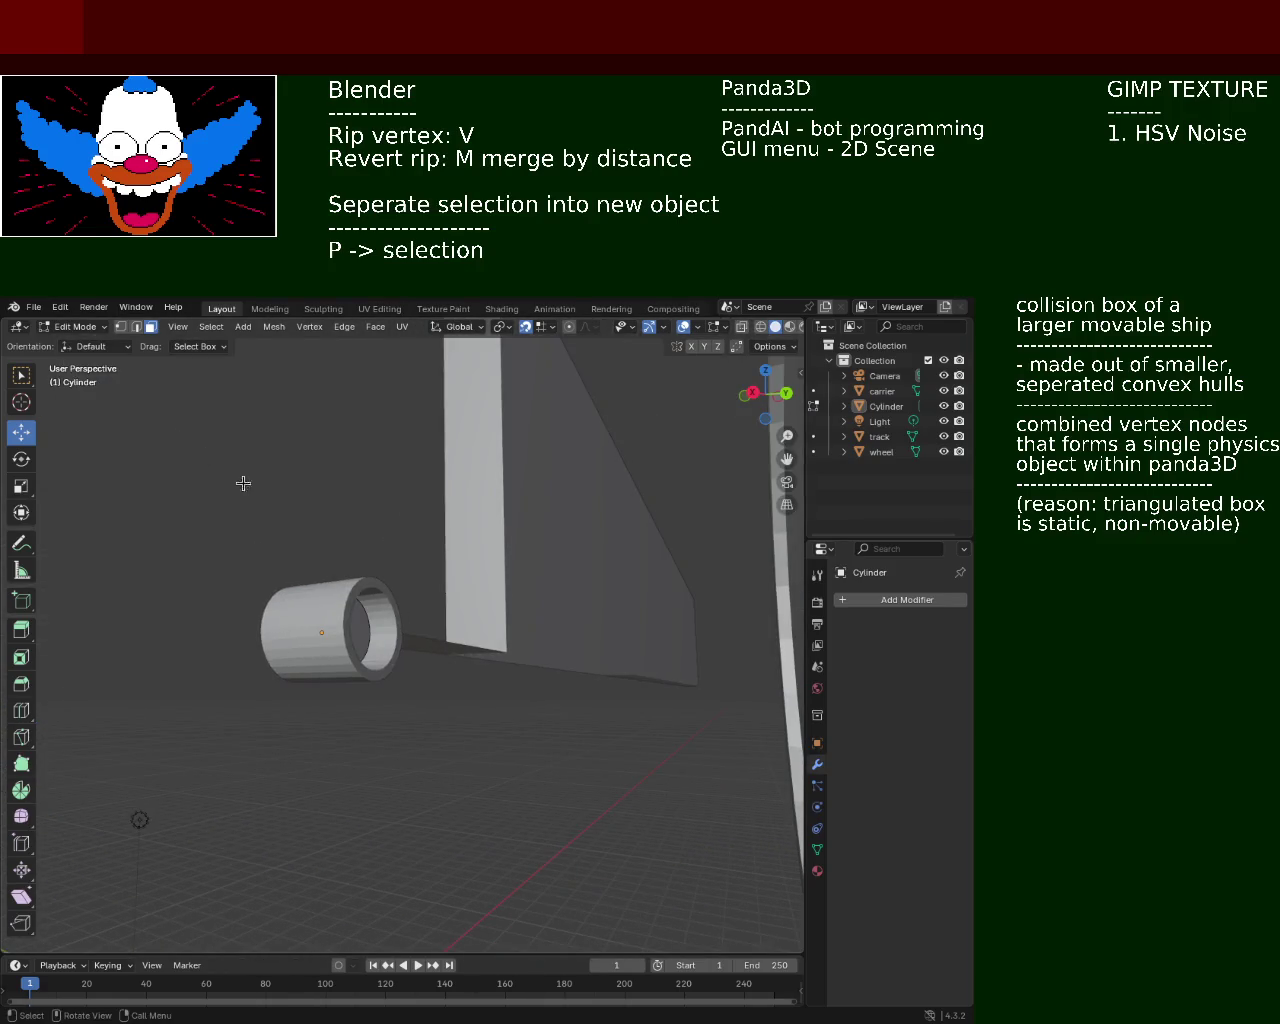
pyautogui.click(366, 637)
pyautogui.moveTo(366, 637); pyautogui.dragTo(455, 649, button='middle')
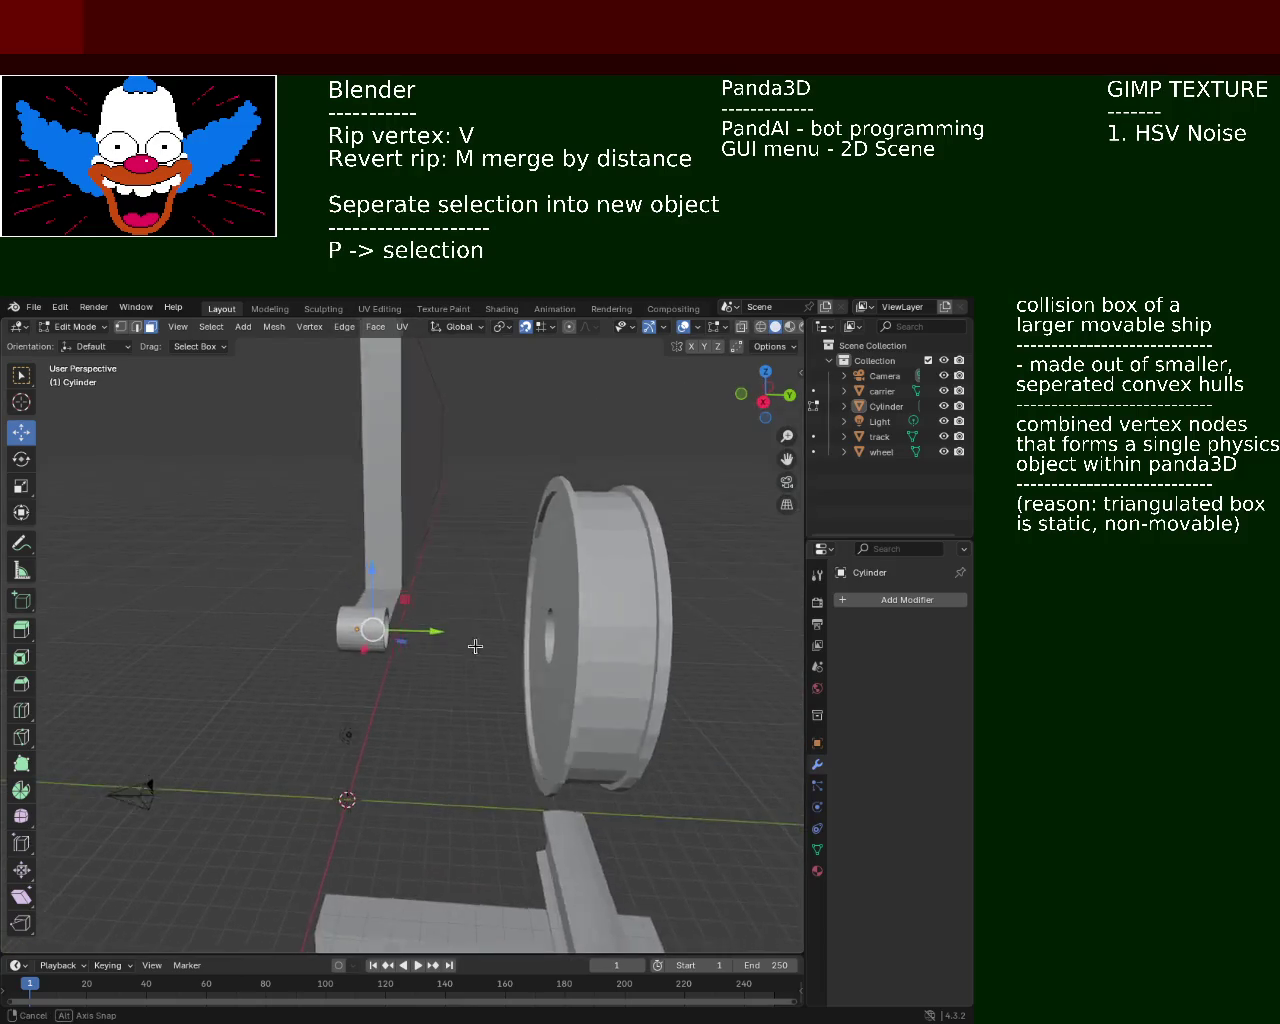
pyautogui.press('e')
pyautogui.click(610, 600)
pyautogui.moveTo(610, 600); pyautogui.dragTo(616, 664, button='middle')
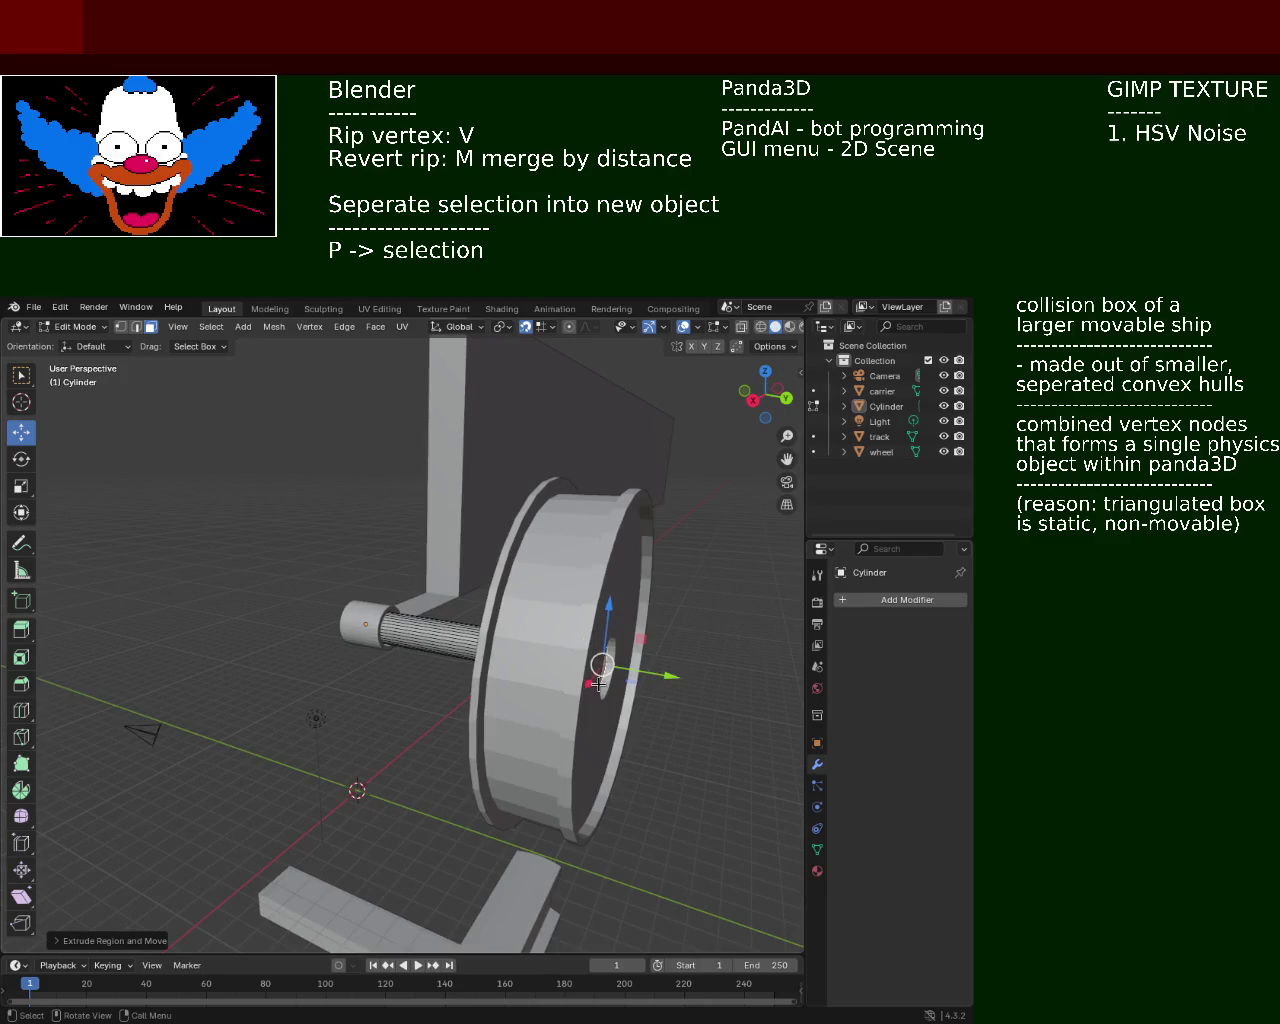
# Undo that extrusion and extrude the shaft again so it reaches the wheel hub
pyautogui.hotkey('ctrl', 'z')
pyautogui.press('e')
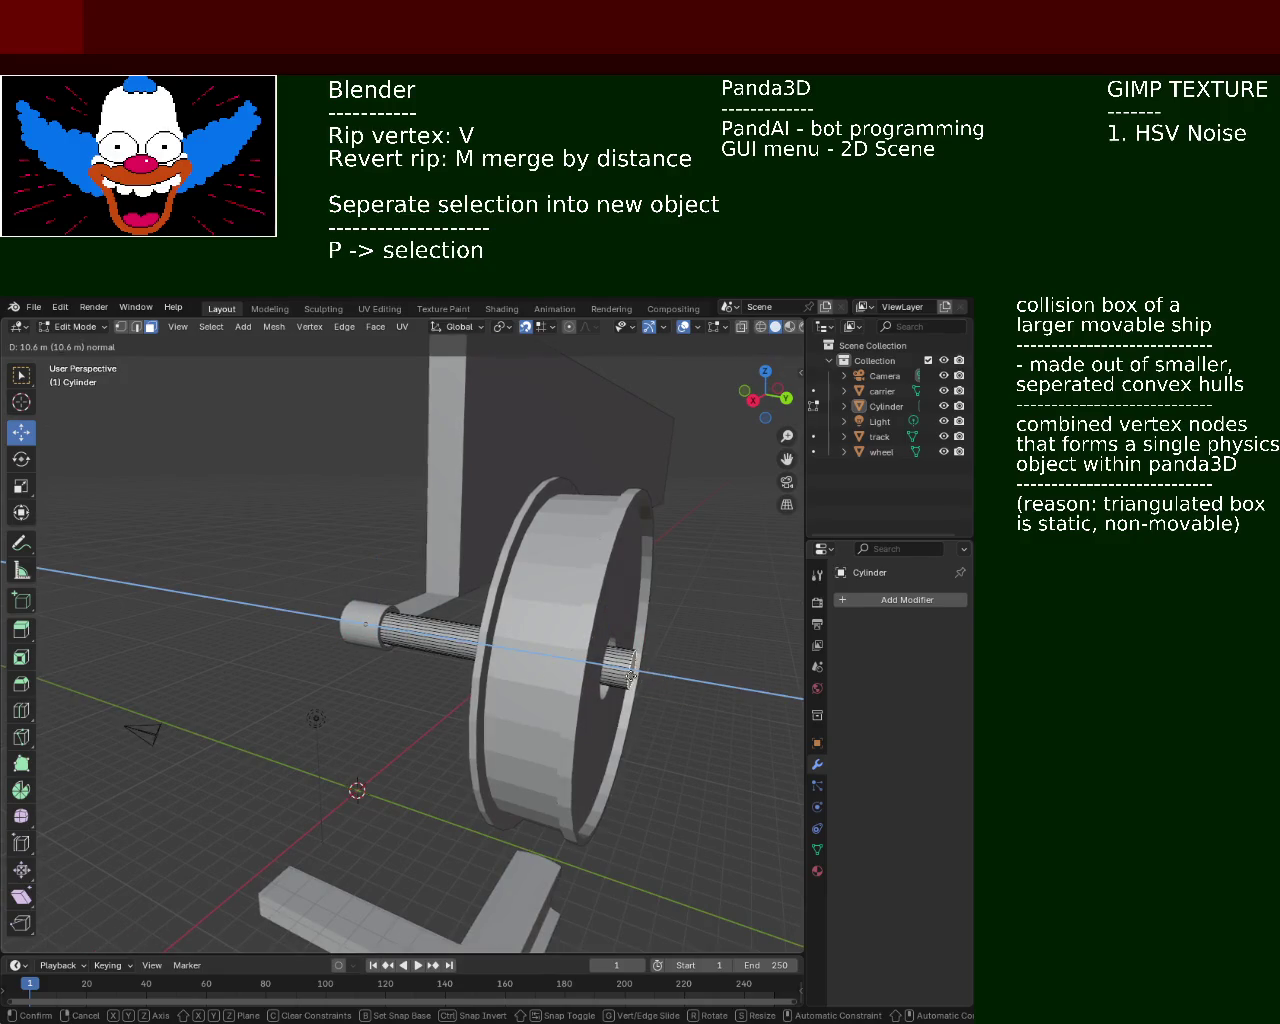
pyautogui.click(645, 677)
pyautogui.moveTo(645, 677); pyautogui.dragTo(618, 672, button='middle')
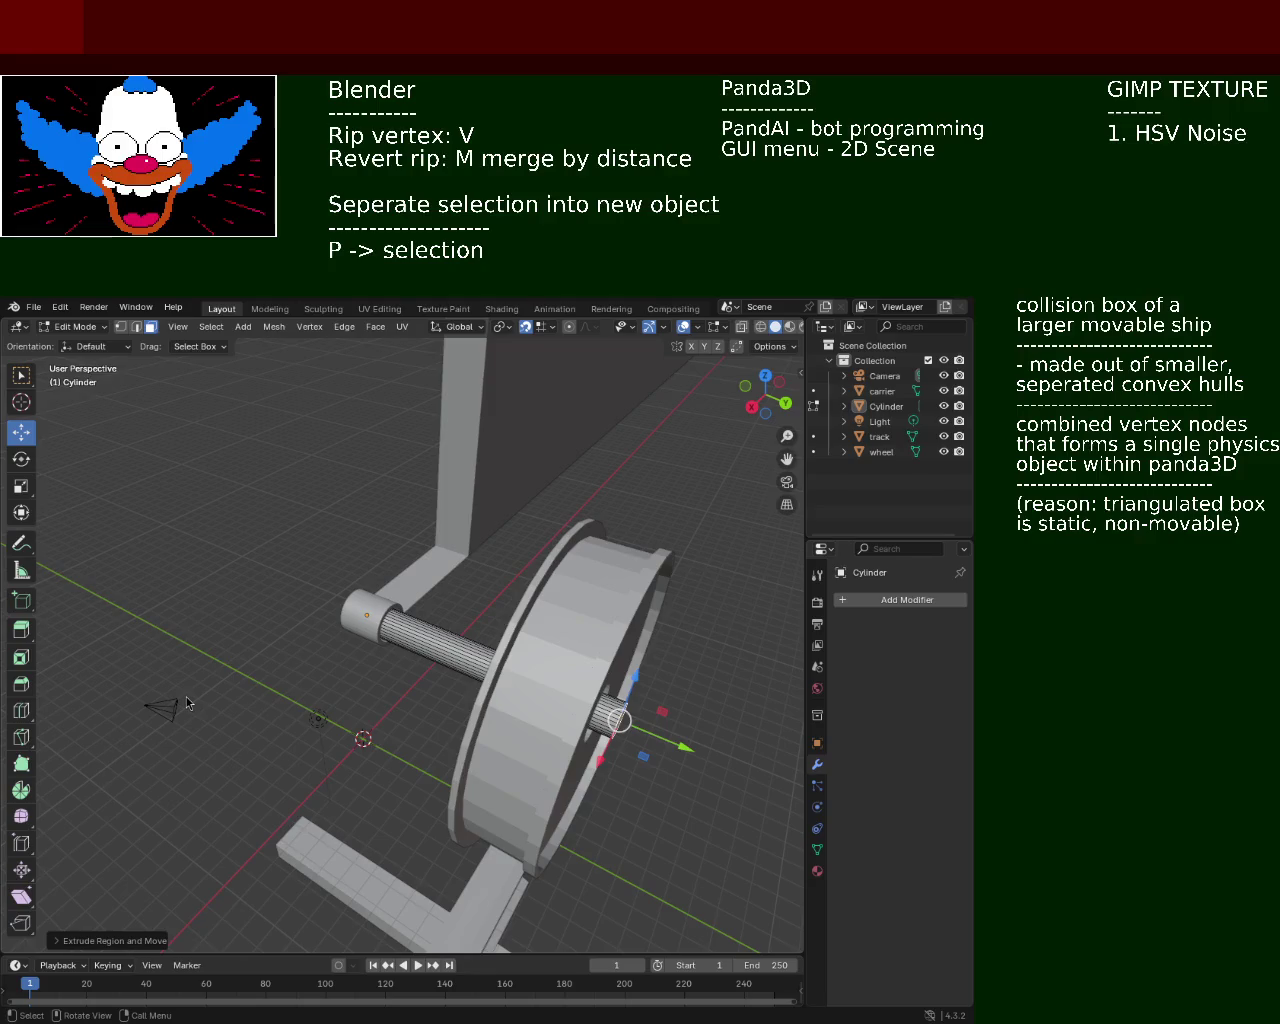
pyautogui.moveTo(365, 742)
pyautogui.mouseDown(button='middle')
pyautogui.moveTo(352, 612)
pyautogui.moveTo(380, 700)
pyautogui.moveTo(351, 717)
pyautogui.moveTo(403, 580)
pyautogui.moveTo(491, 666)
pyautogui.moveTo(490, 513)
pyautogui.moveTo(440, 560)
pyautogui.moveTo(467, 592)
pyautogui.mouseUp(button='middle')
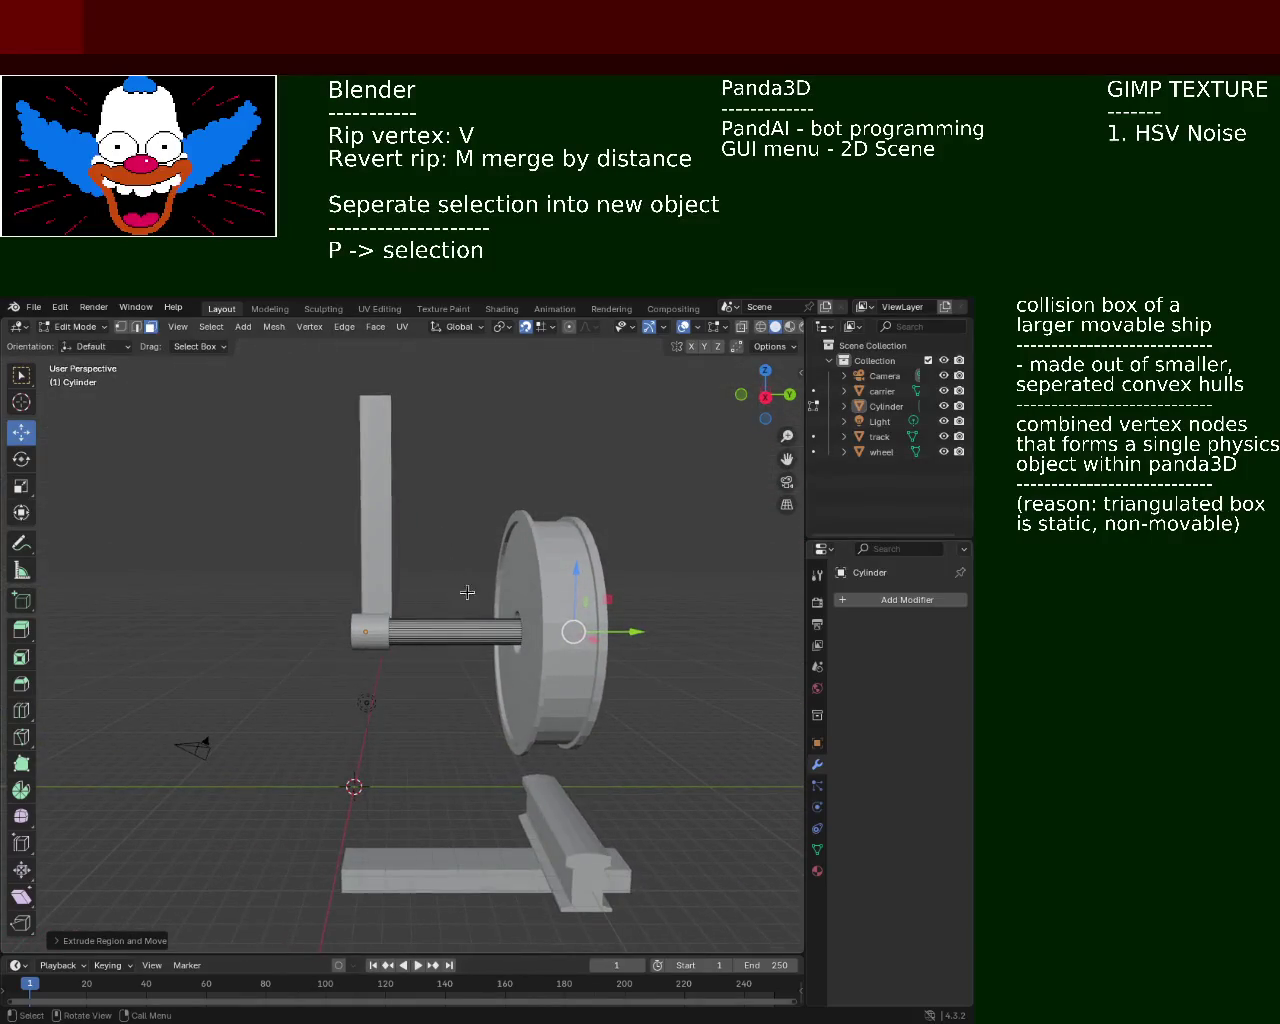
pyautogui.click(879, 437)
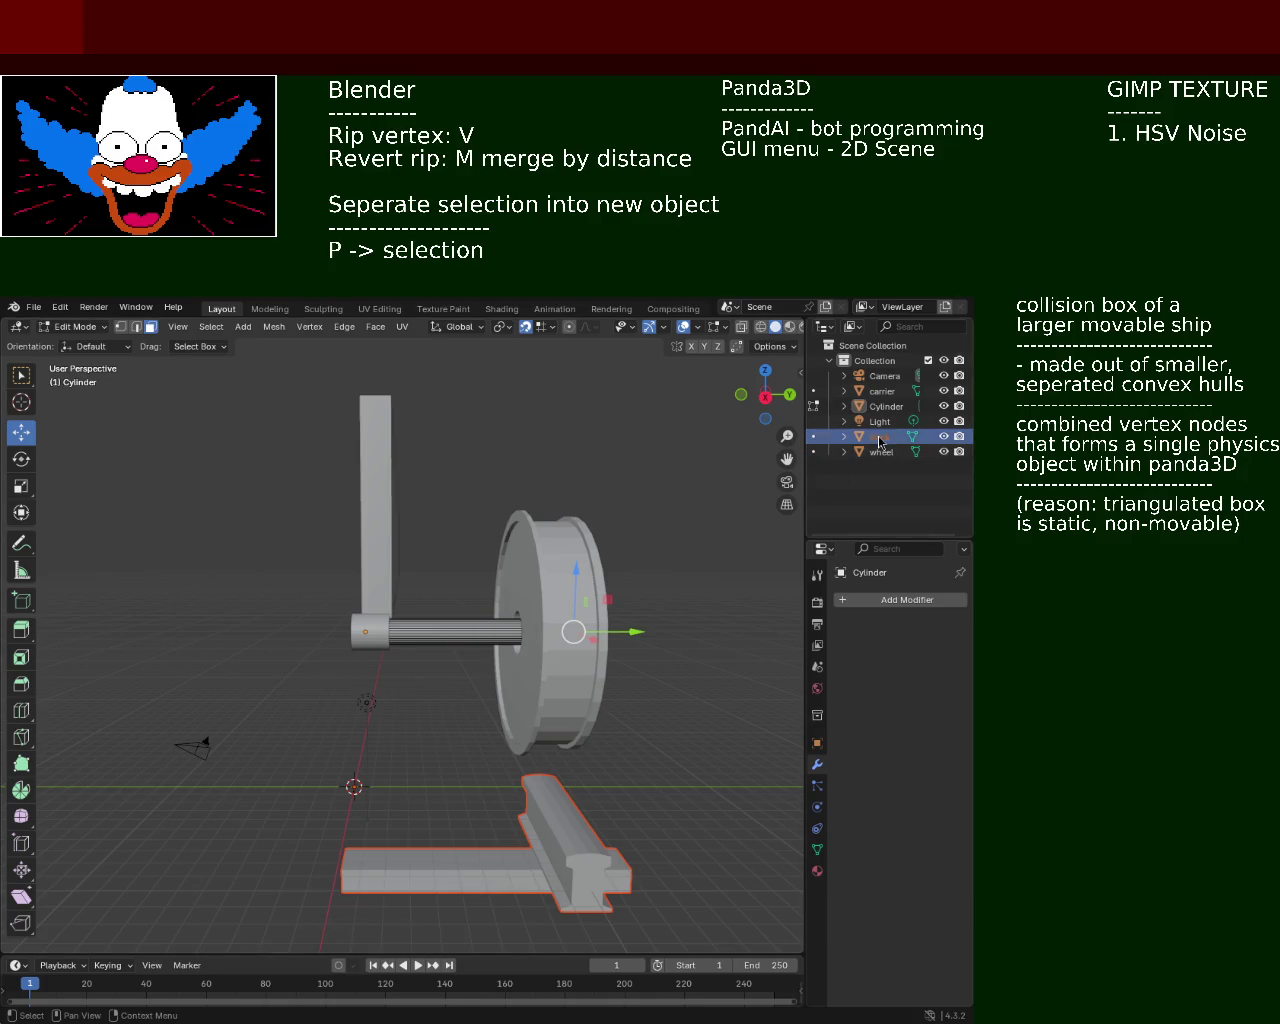
pyautogui.click(906, 601)
# Add a Mirror modifier to the cylinder with only the Z axis enabled
pyautogui.click(877, 601)
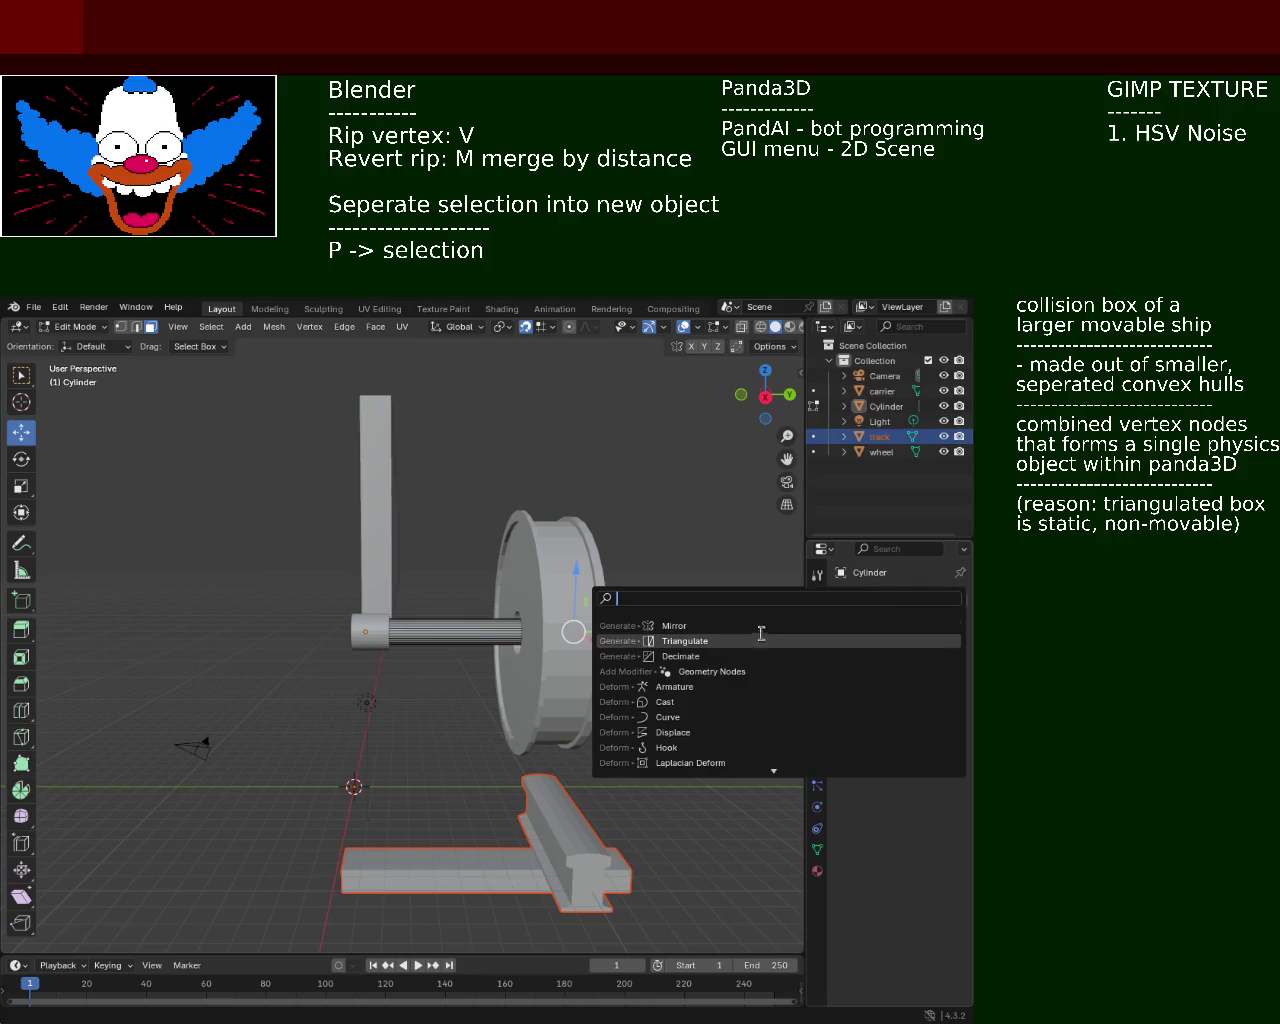
pyautogui.click(740, 625)
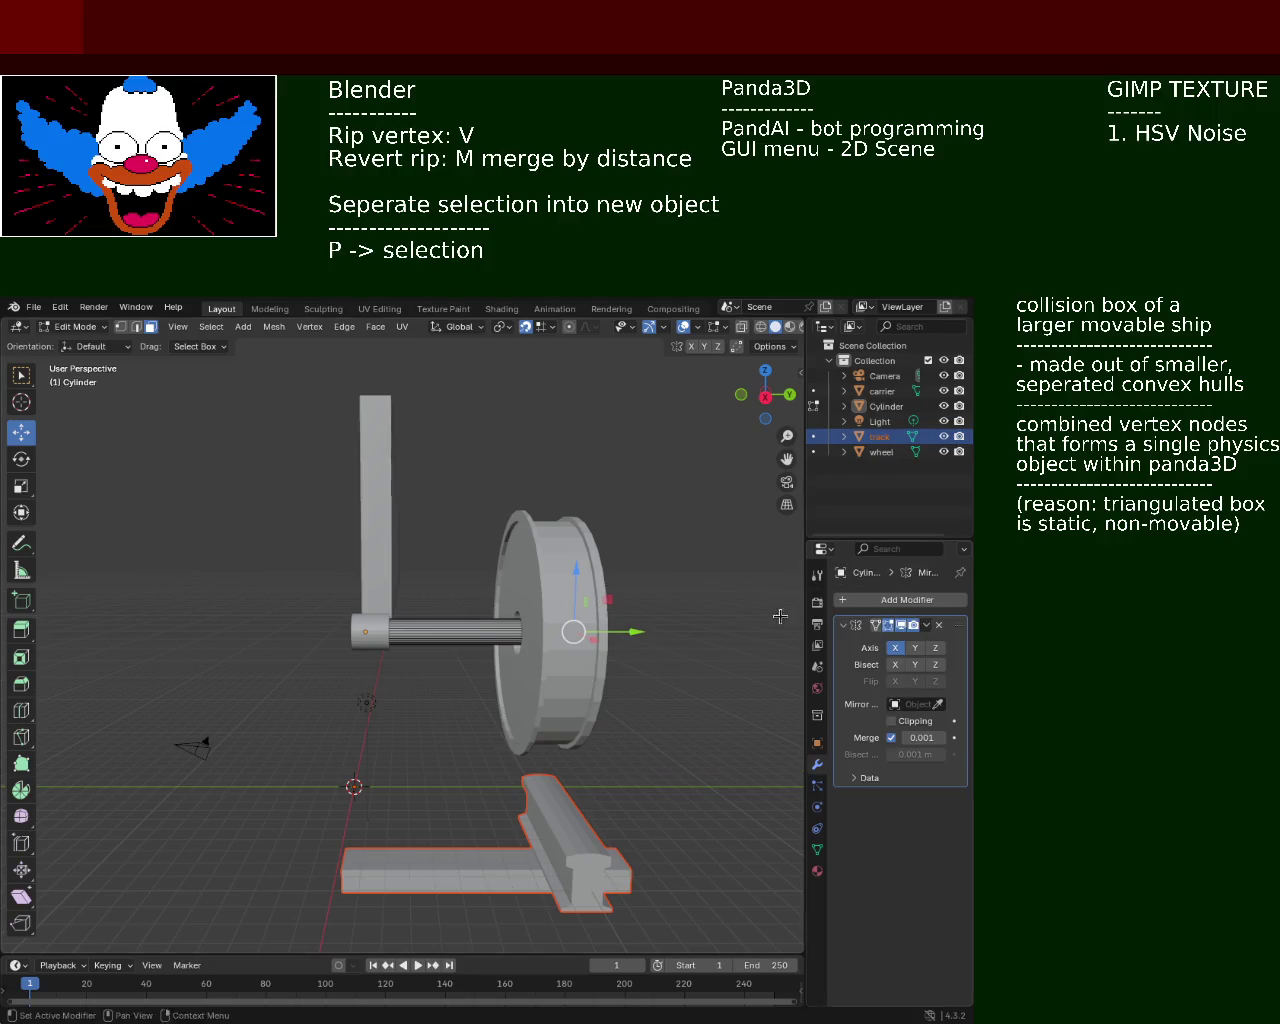
pyautogui.click(895, 648)
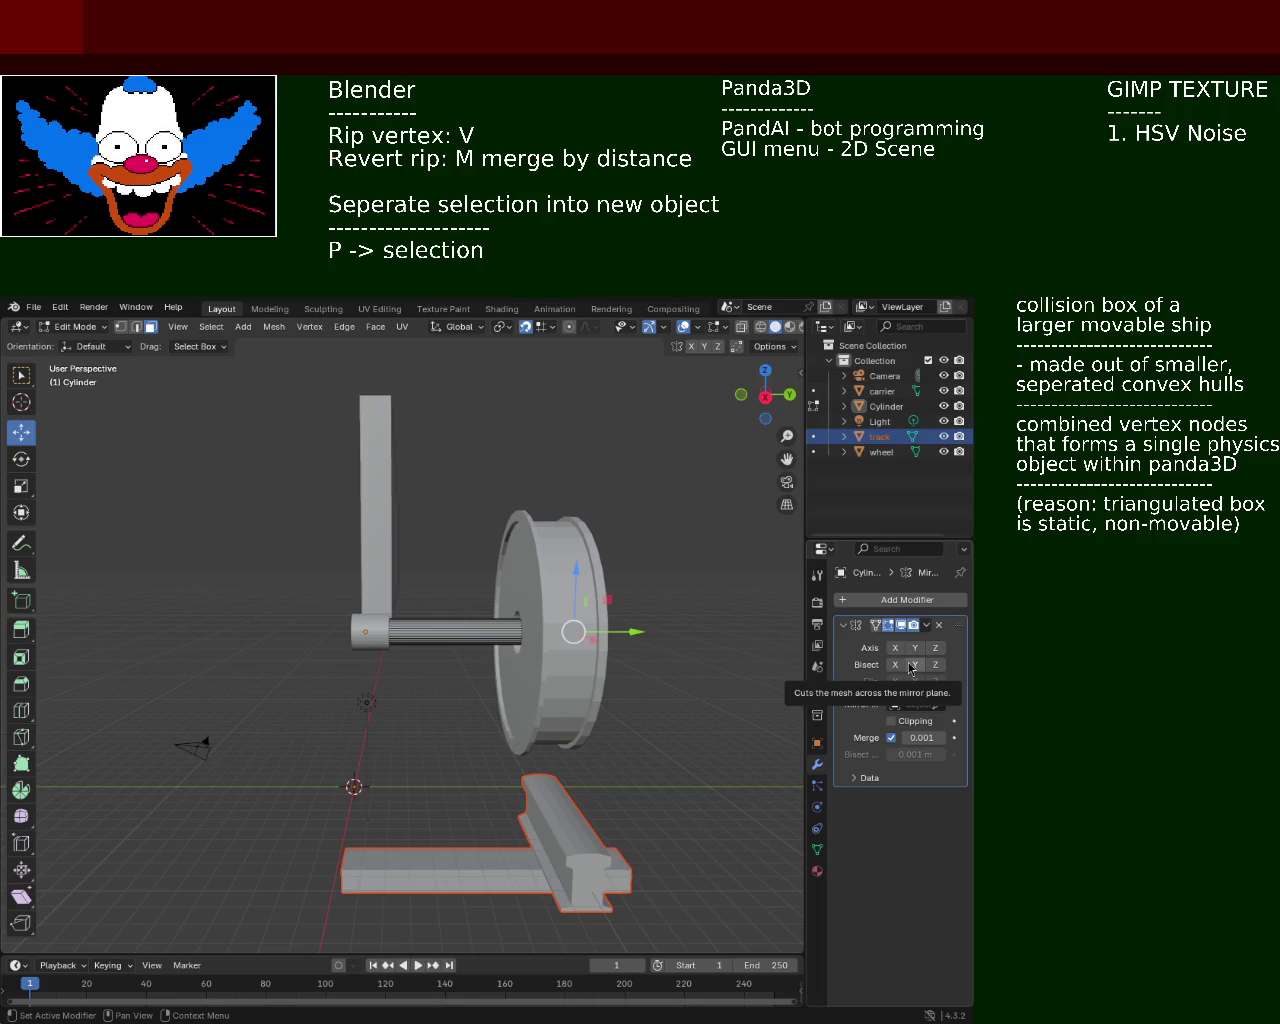
pyautogui.click(908, 650)
pyautogui.click(897, 649)
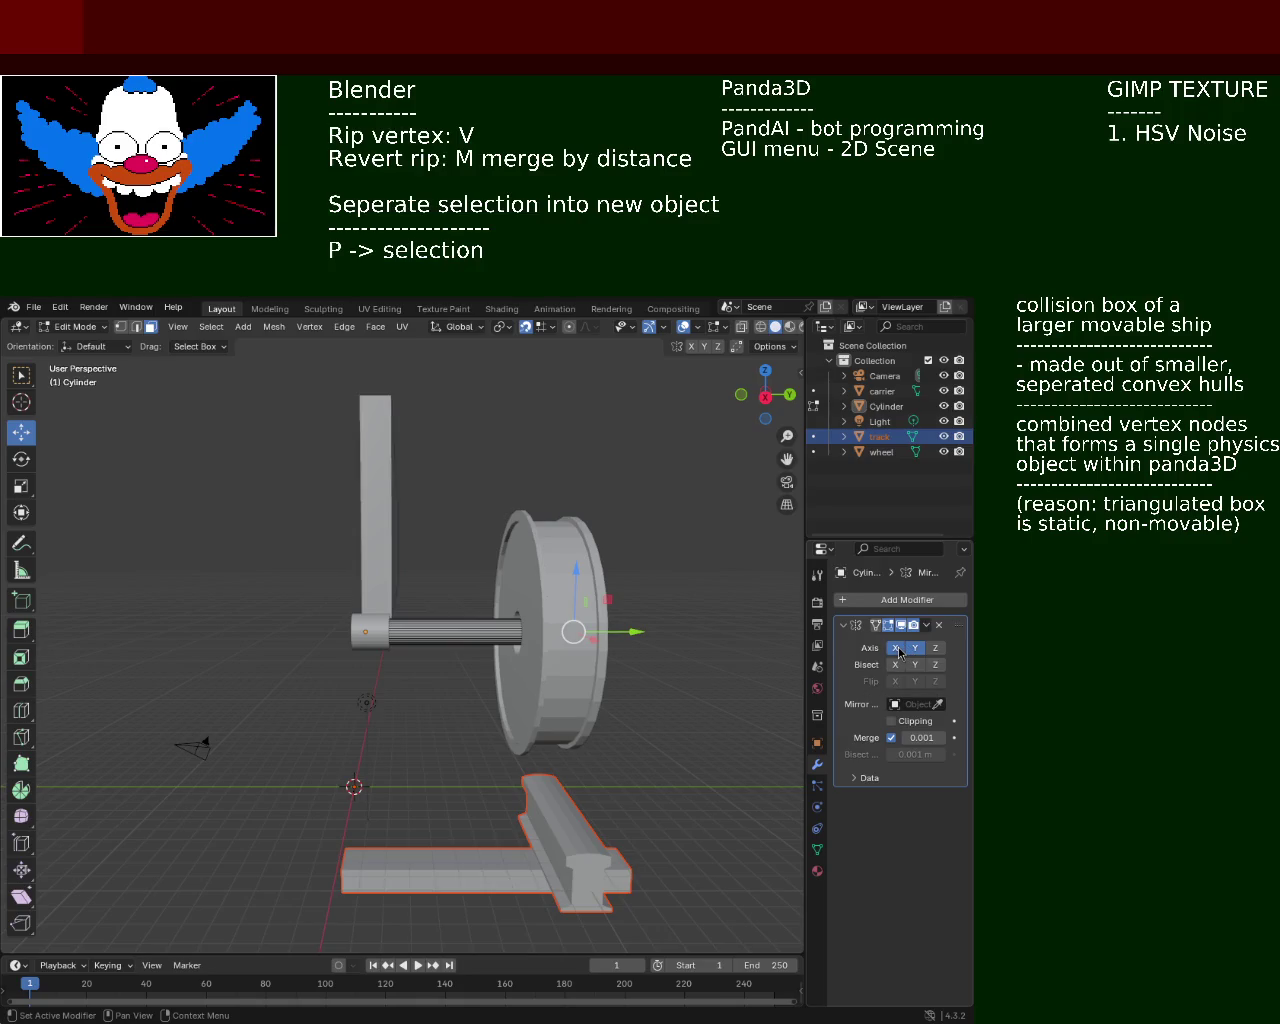
pyautogui.click(933, 649)
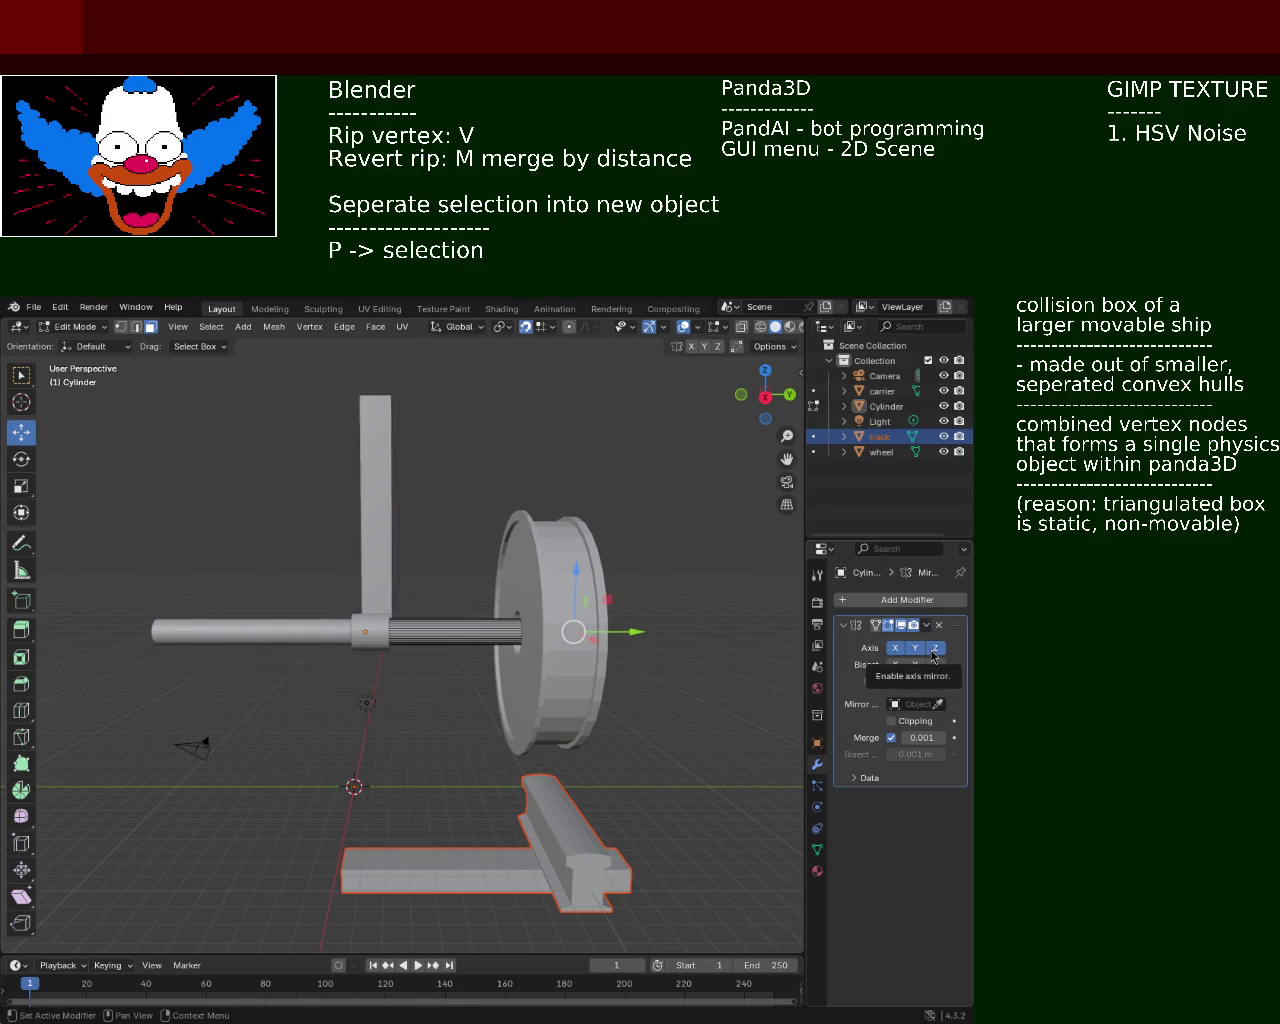
pyautogui.click(915, 648)
pyautogui.click(895, 648)
pyautogui.click(935, 648)
pyautogui.click(936, 649)
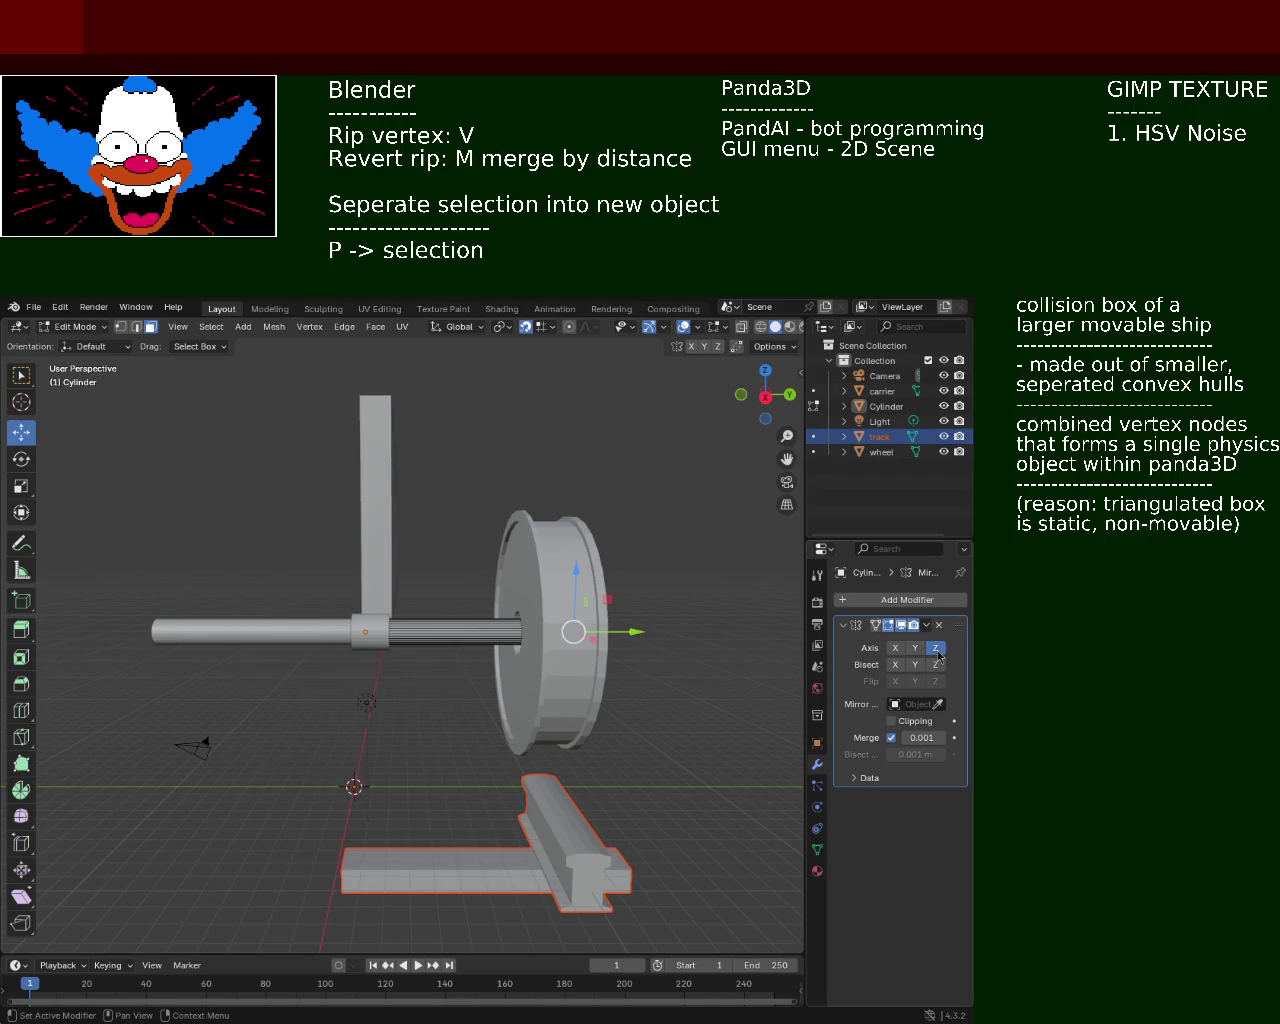
pyautogui.click(936, 649)
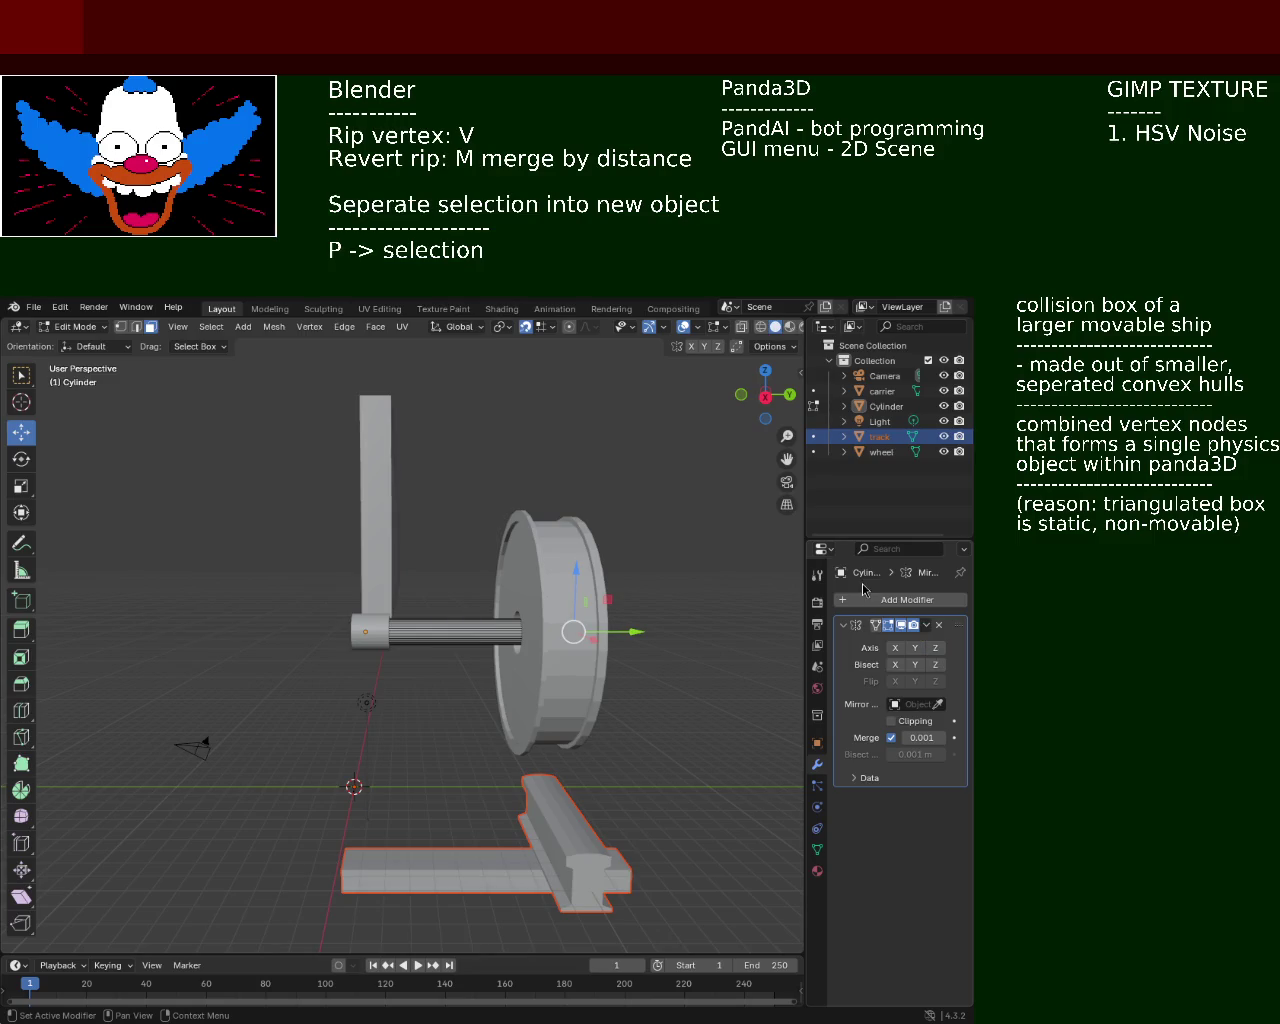
pyautogui.moveTo(805, 592)
pyautogui.mouseDown()
pyautogui.moveTo(710, 594)
pyautogui.moveTo(731, 600)
pyautogui.mouseUp()
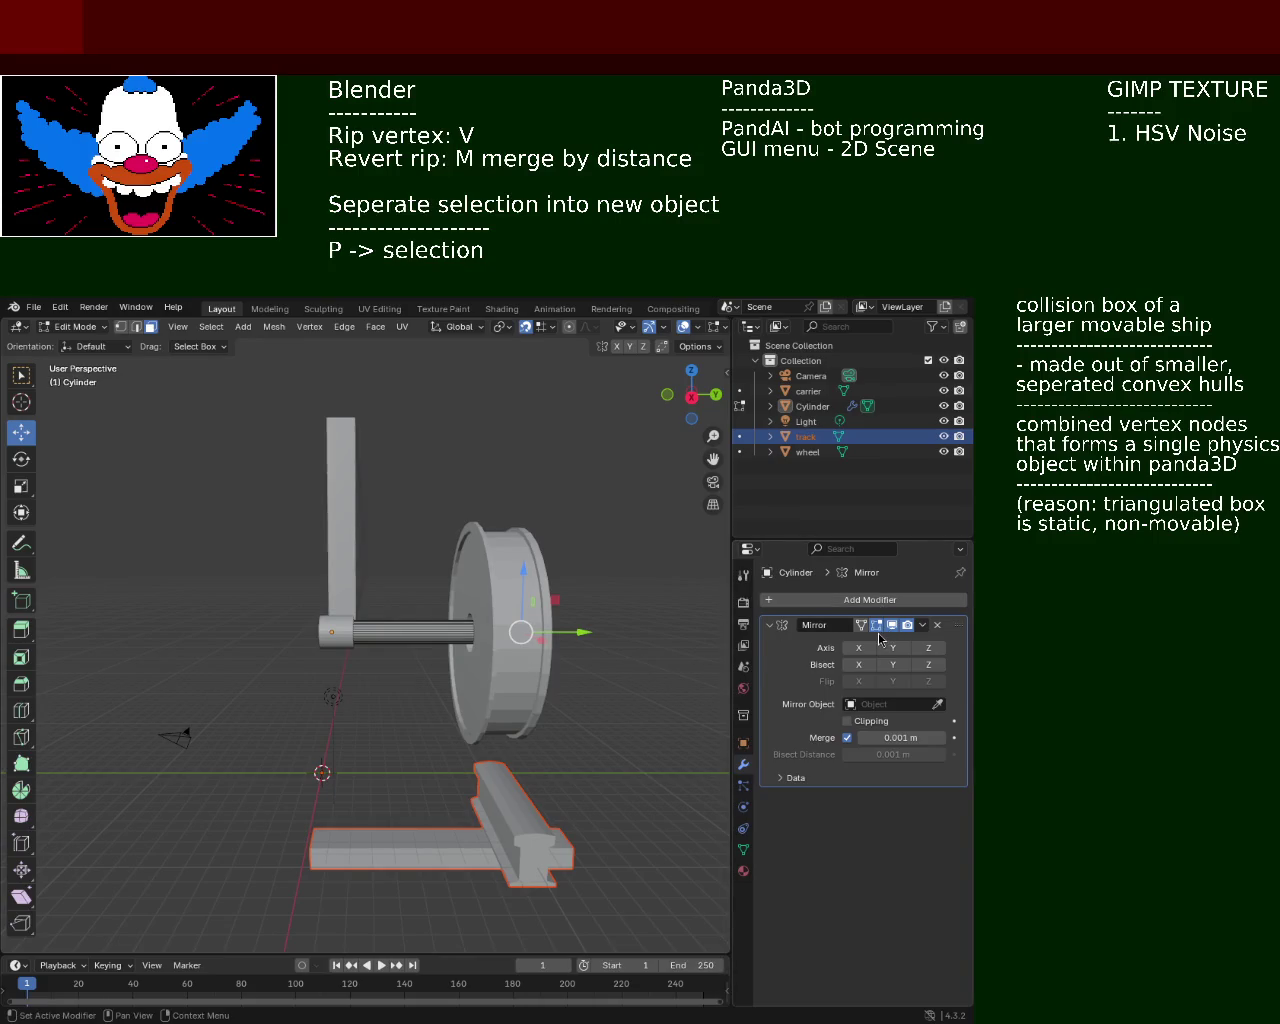
pyautogui.click(928, 648)
pyautogui.moveTo(520, 660)
pyautogui.mouseDown(button='middle')
pyautogui.moveTo(321, 691)
pyautogui.moveTo(291, 674)
pyautogui.moveTo(272, 700)
pyautogui.moveTo(286, 723)
pyautogui.moveTo(188, 681)
pyautogui.moveTo(271, 677)
pyautogui.moveTo(300, 690)
pyautogui.mouseUp(button='middle')
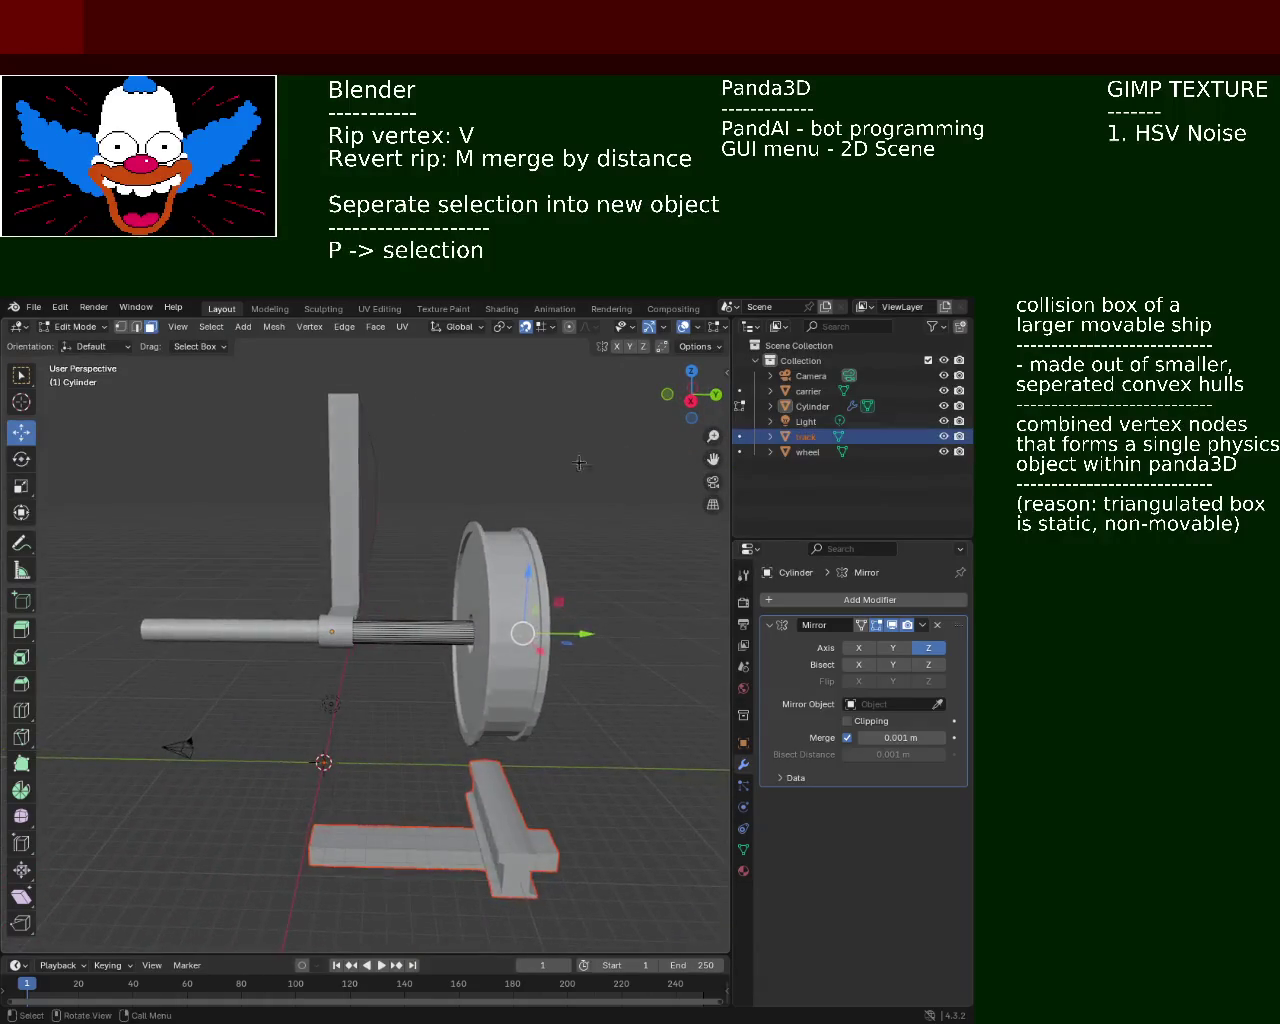
# Return to Object Mode with the Cylinder selected
pyautogui.click(808, 452)
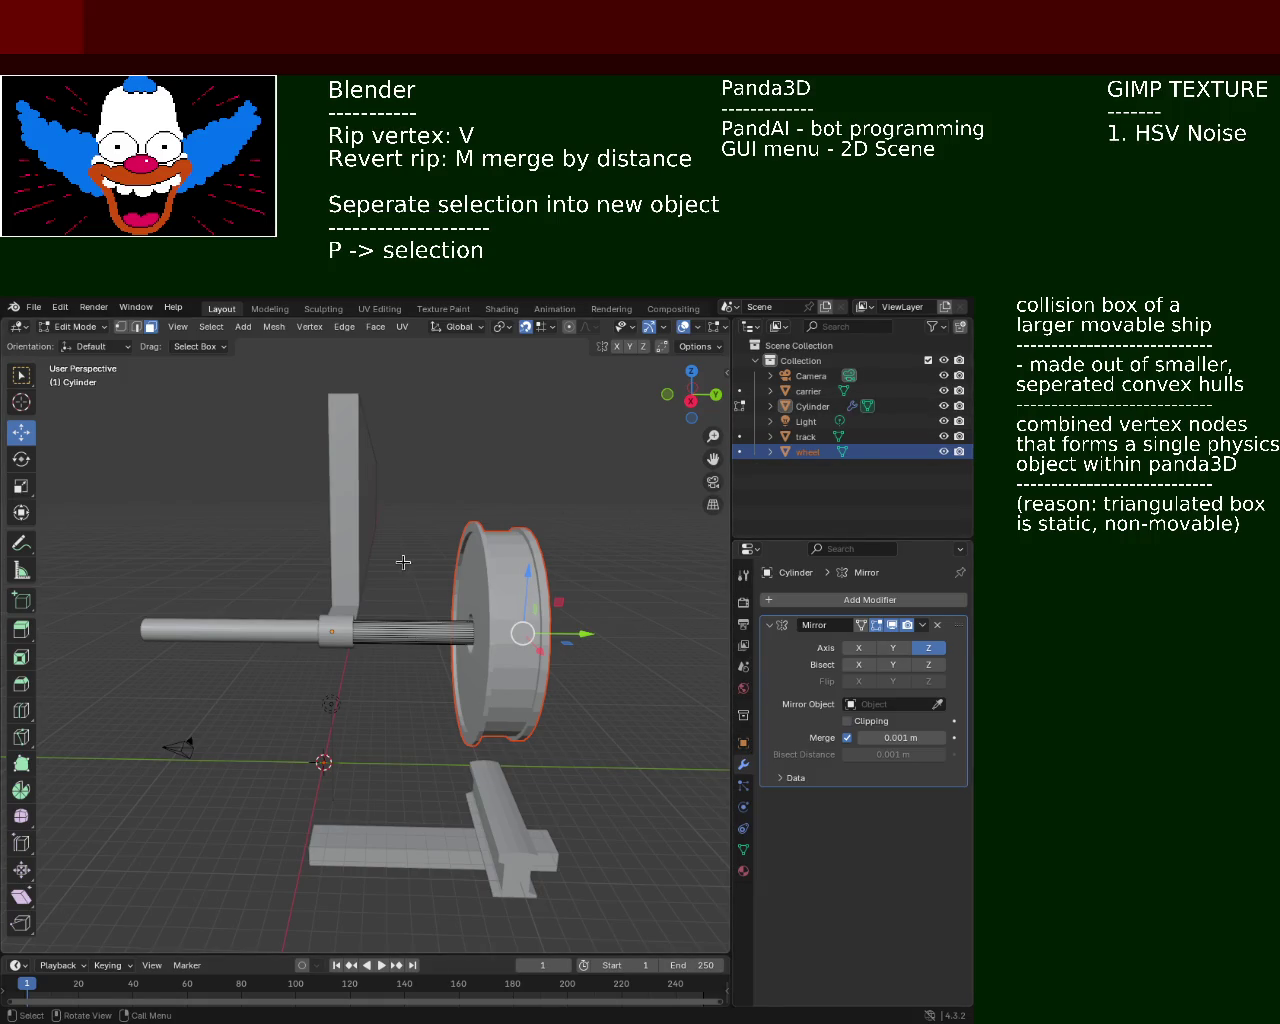
pyautogui.press('Tab')
pyautogui.click(812, 406)
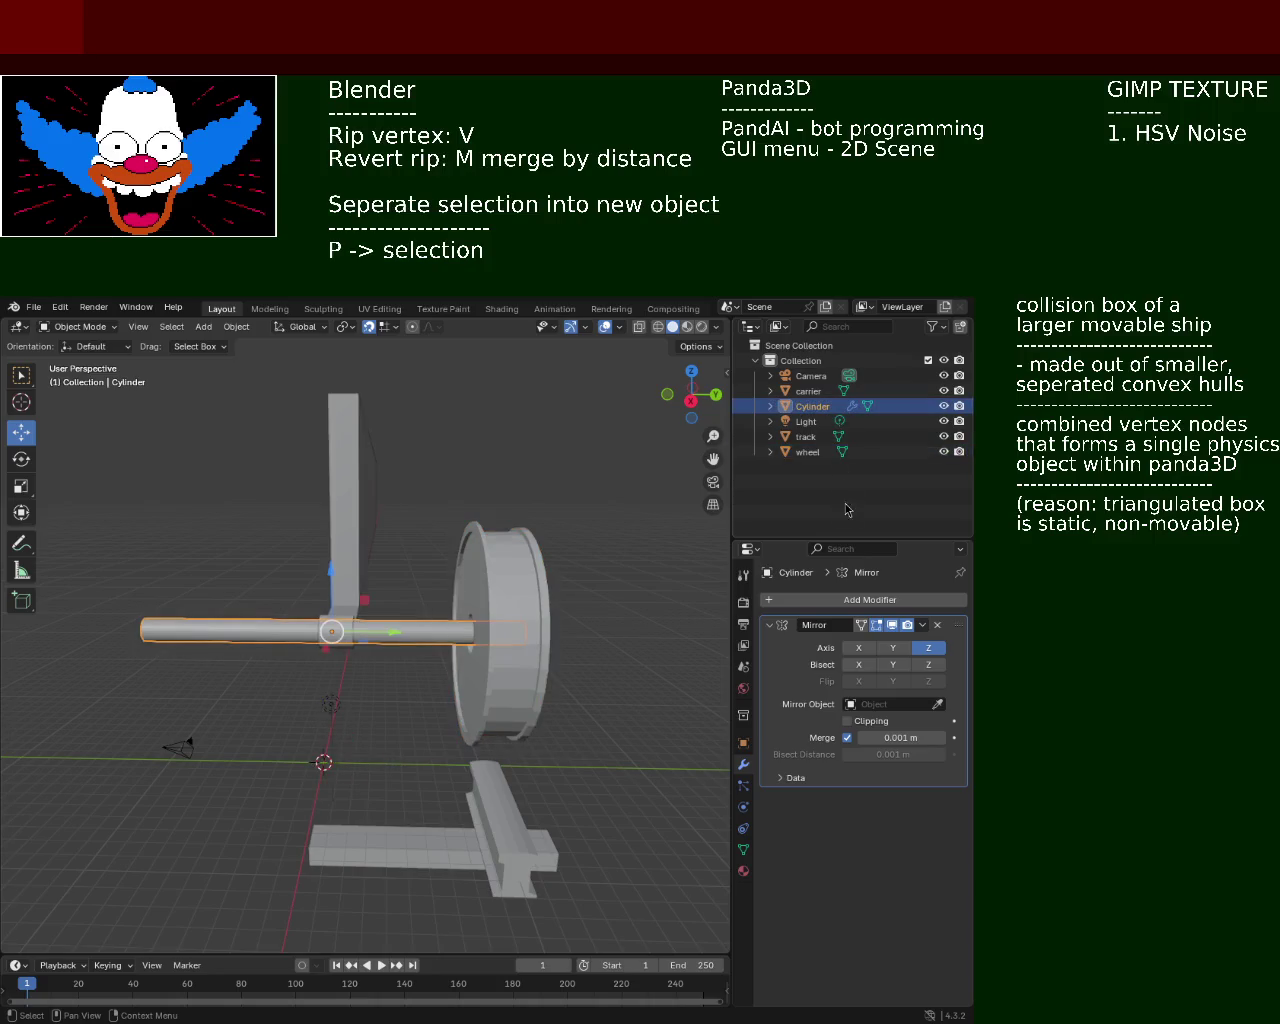
# Select the wheel and add a Mirror modifier with only the Y axis enabled
pyautogui.click(808, 452)
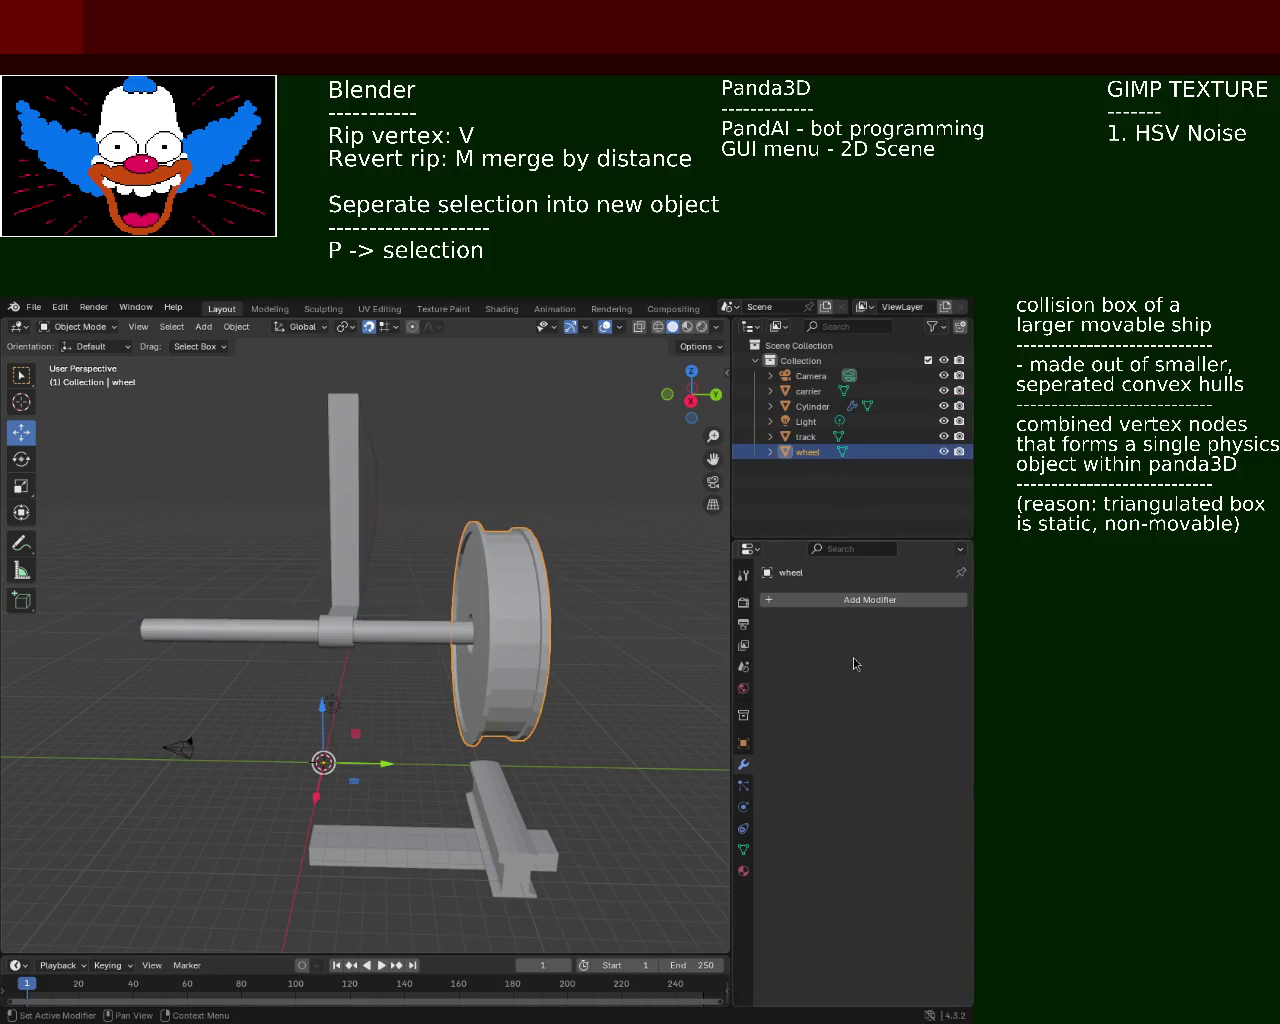
pyautogui.click(858, 600)
pyautogui.click(855, 602)
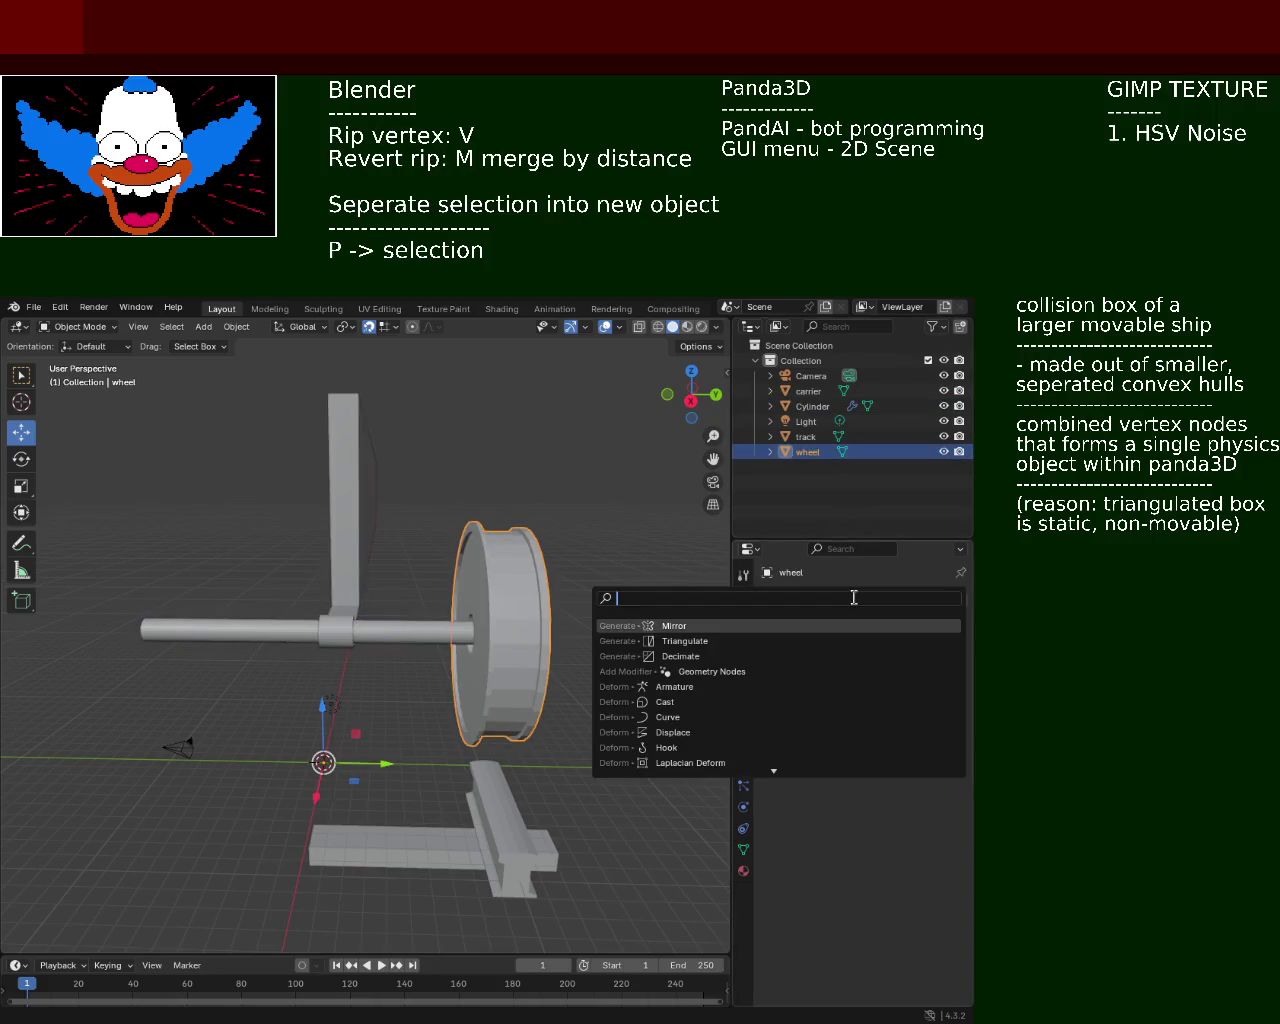
pyautogui.click(712, 625)
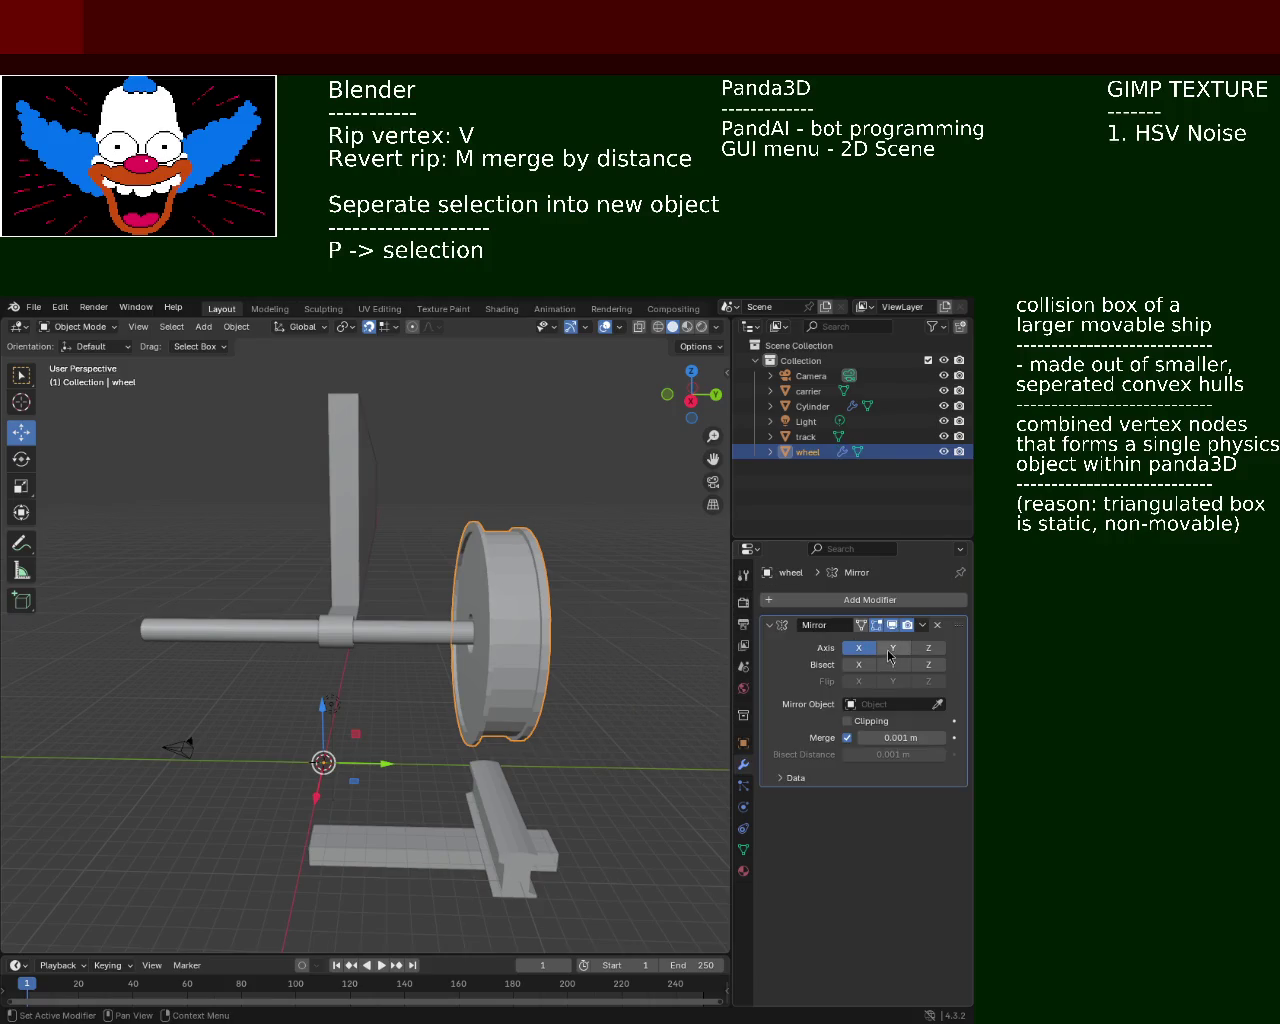
pyautogui.click(891, 648)
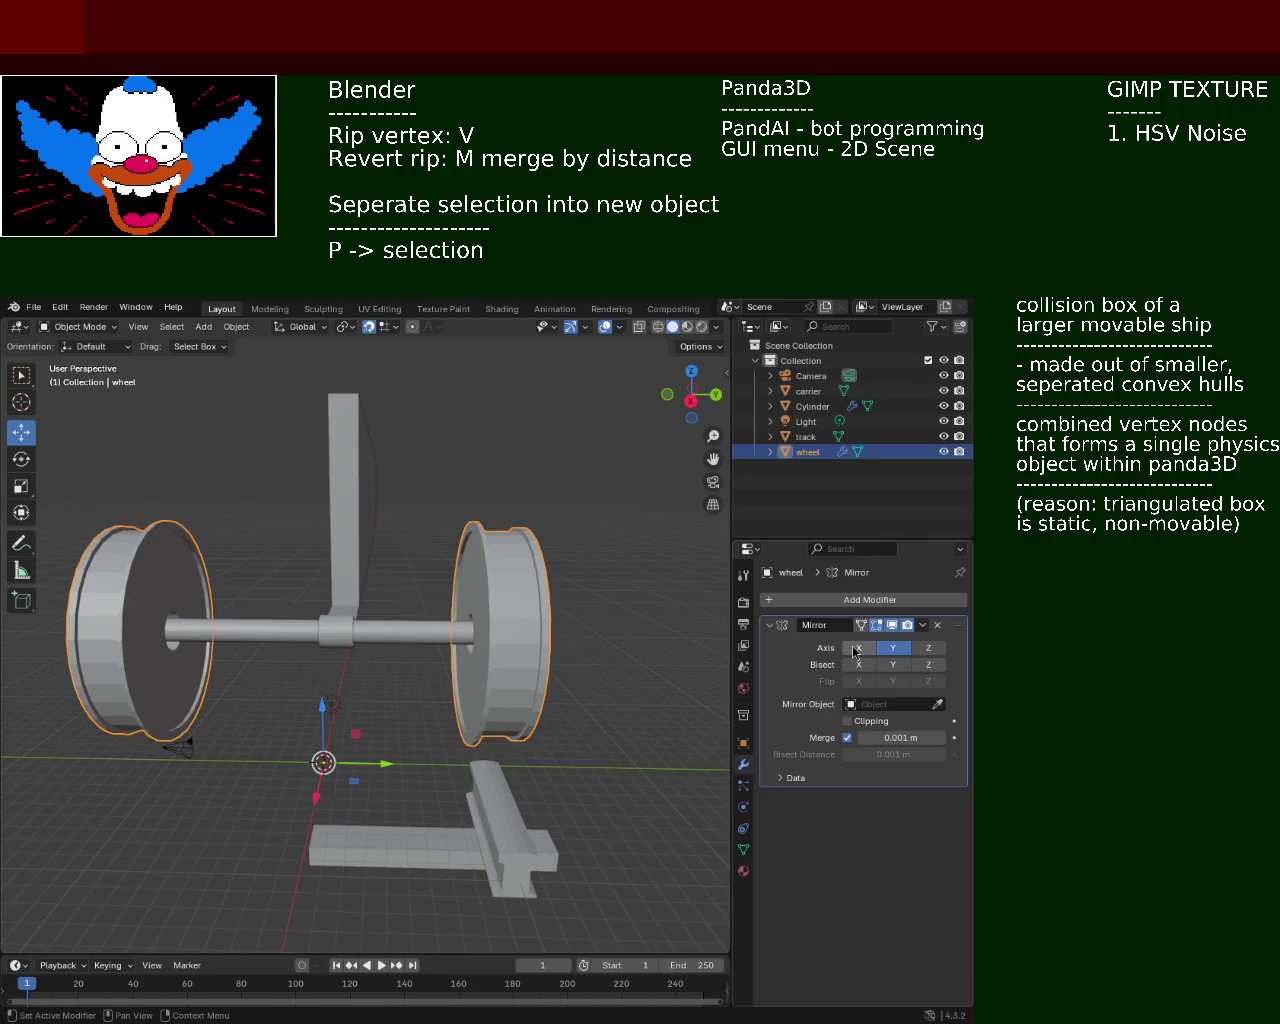
pyautogui.click(925, 648)
pyautogui.click(922, 650)
pyautogui.click(893, 650)
pyautogui.click(893, 650)
pyautogui.moveTo(470, 670)
pyautogui.mouseDown(button='middle')
pyautogui.moveTo(452, 678)
pyautogui.moveTo(590, 720)
pyautogui.moveTo(429, 580)
pyautogui.moveTo(452, 596)
pyautogui.mouseUp(button='middle')
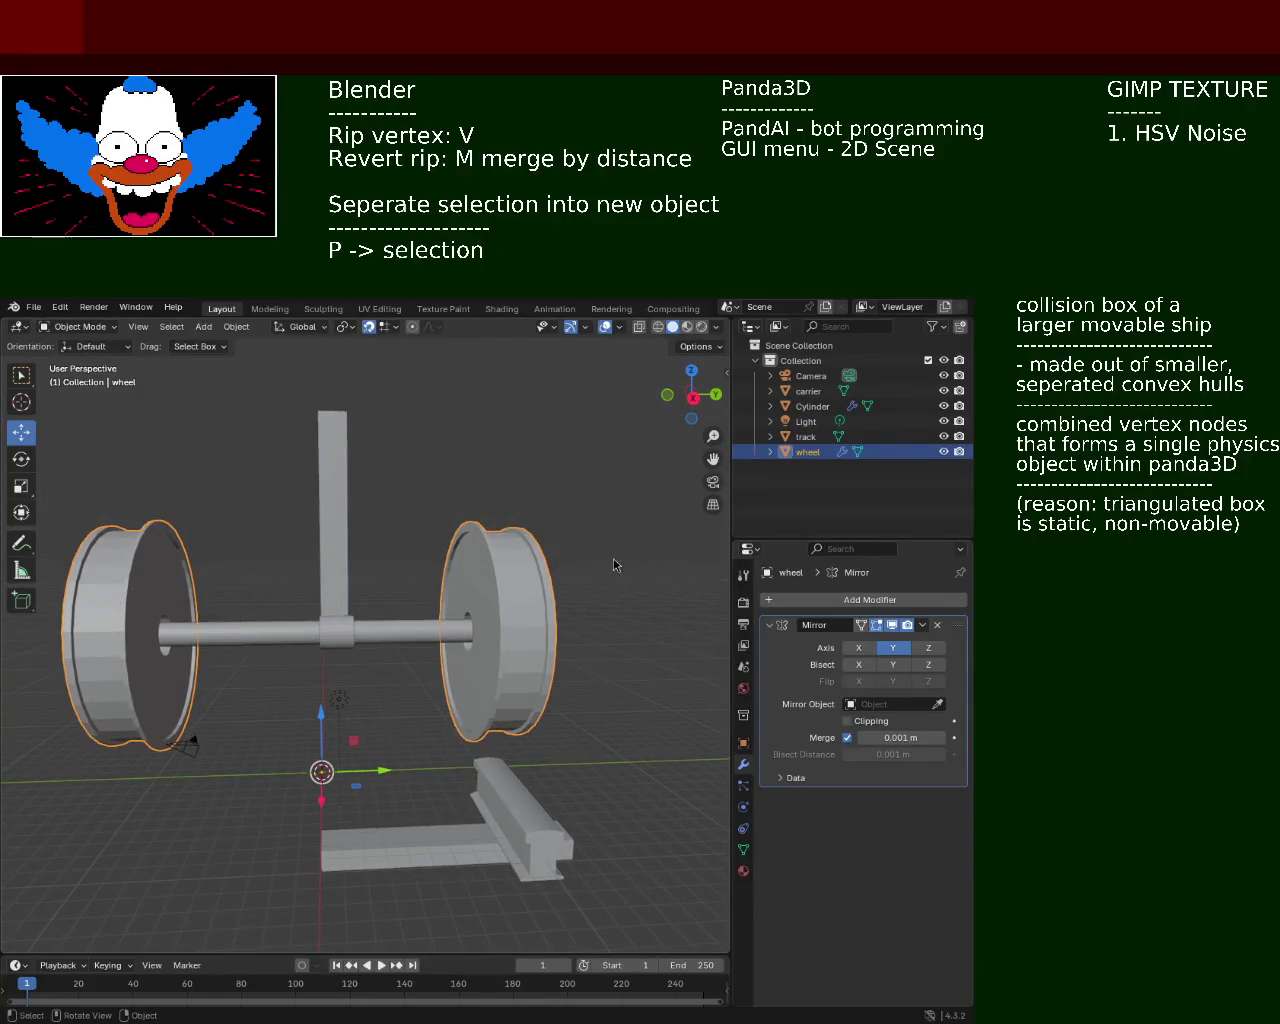
pyautogui.click(808, 440)
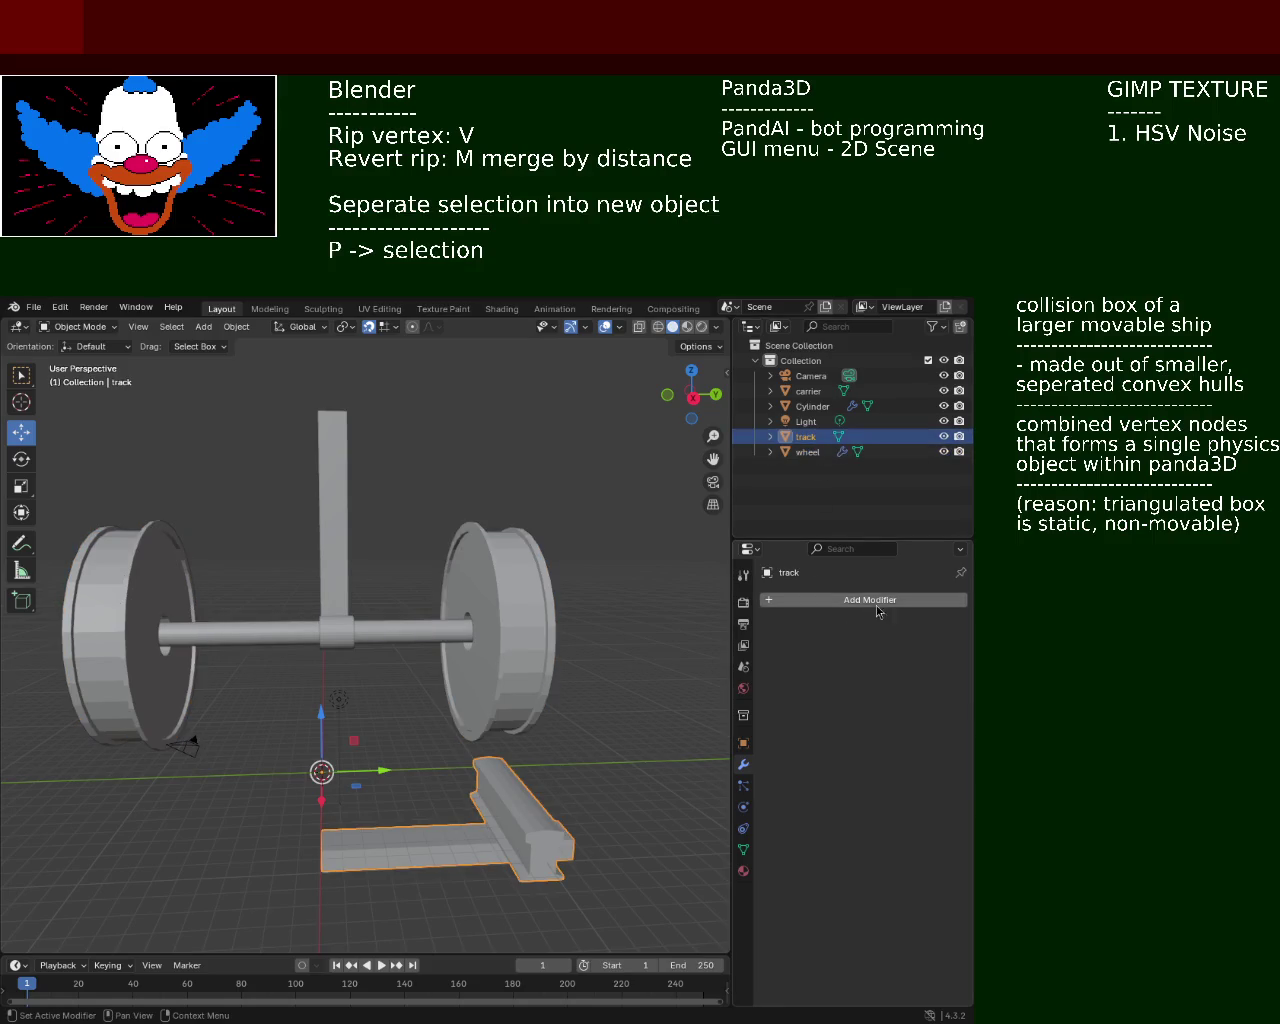
# Add a Mirror modifier to the track that mirrors across Y instead of X
pyautogui.click(840, 601)
pyautogui.click(837, 600)
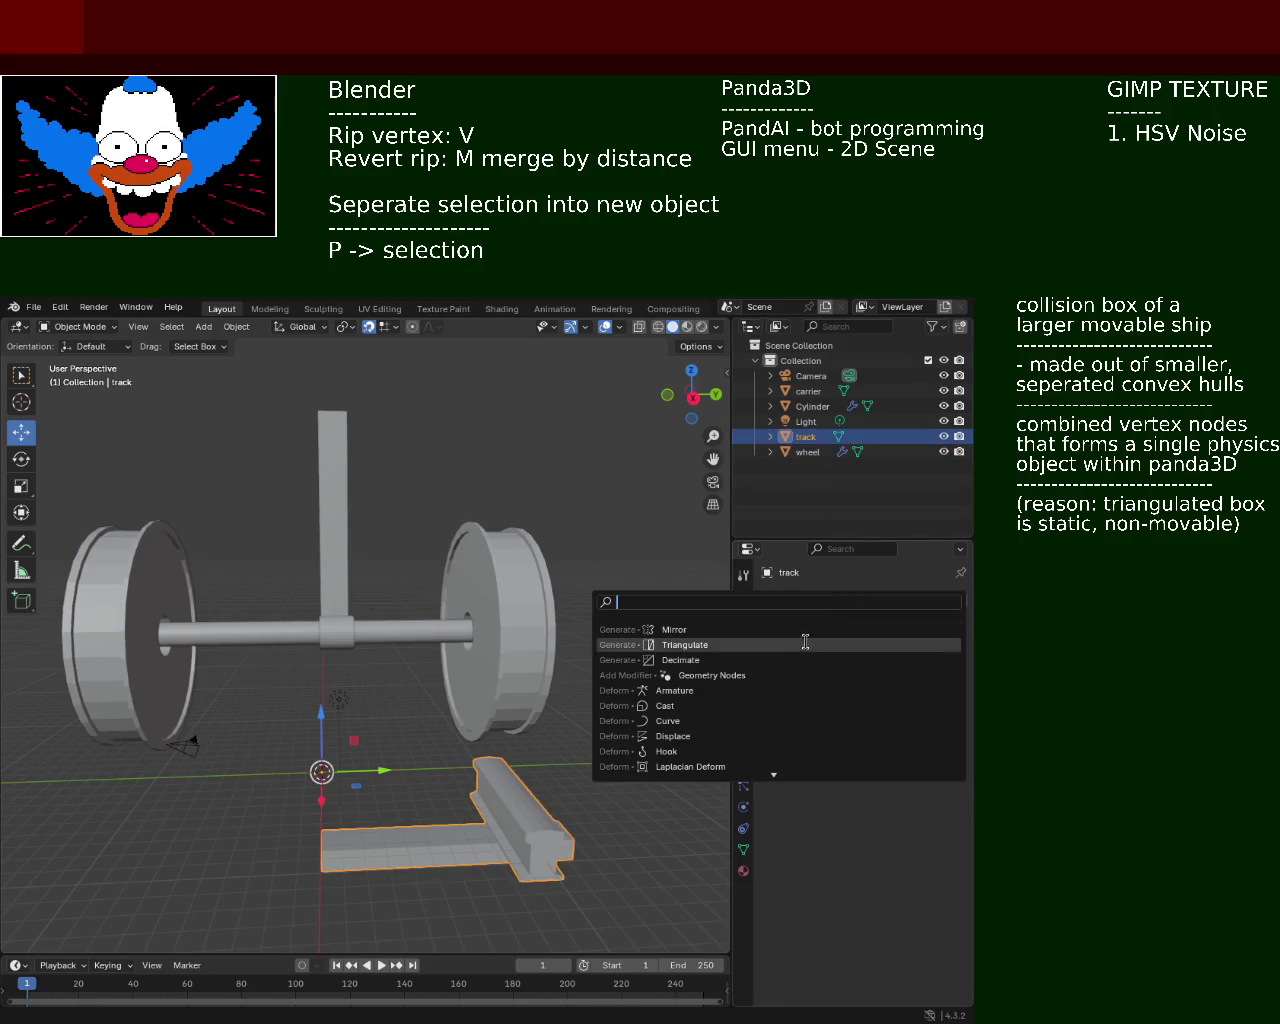
pyautogui.click(703, 628)
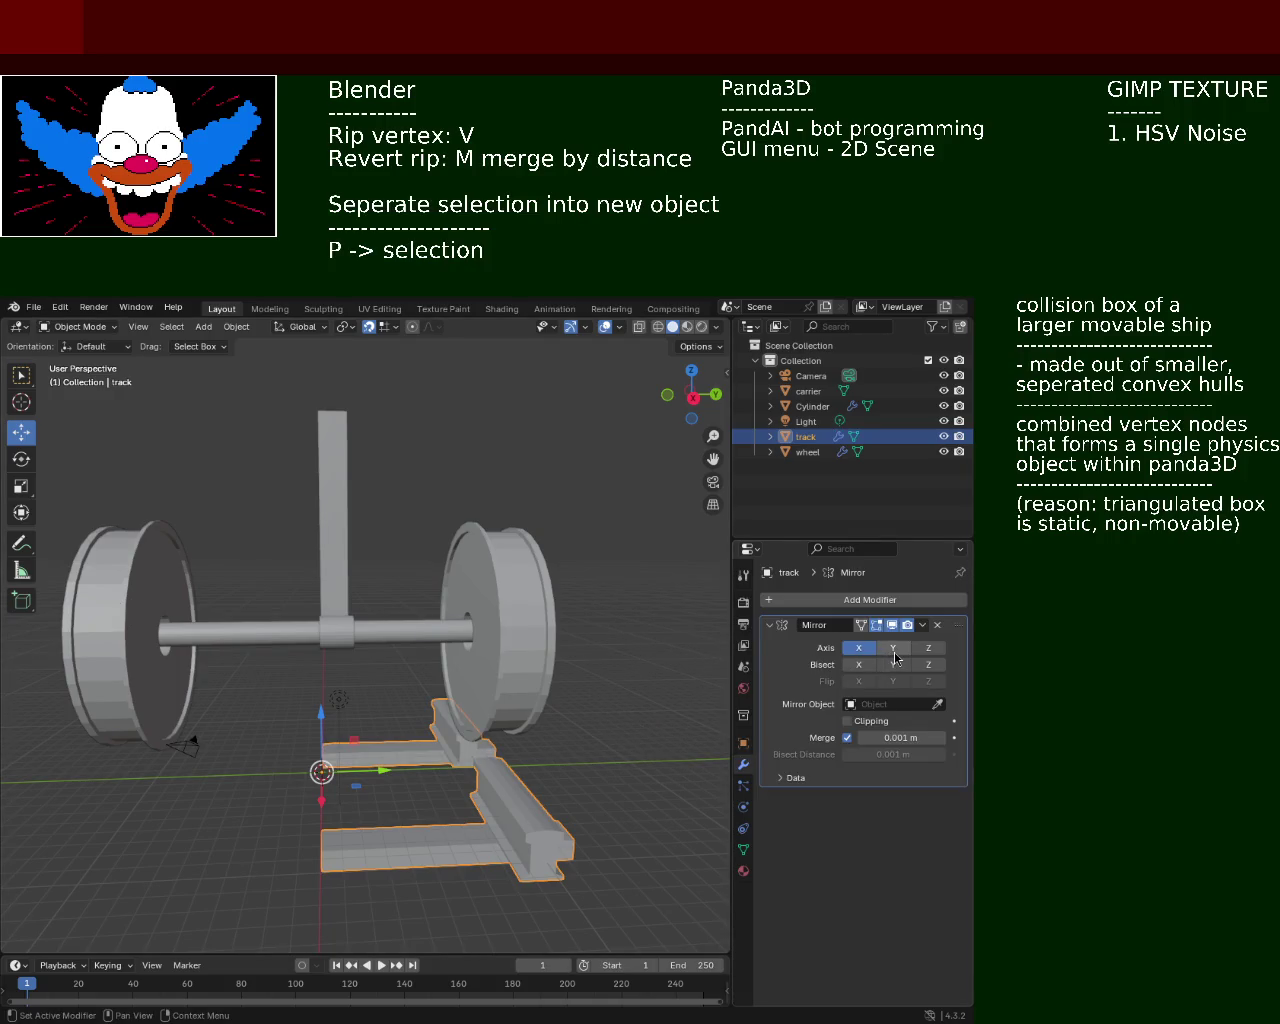
pyautogui.click(893, 648)
pyautogui.click(858, 650)
# Select the axle Cylinder and switch off its Mirror Z axis
pyautogui.moveTo(564, 634)
pyautogui.mouseDown(button='middle')
pyautogui.moveTo(530, 656)
pyautogui.moveTo(414, 641)
pyautogui.moveTo(404, 591)
pyautogui.moveTo(408, 605)
pyautogui.mouseUp(button='middle')
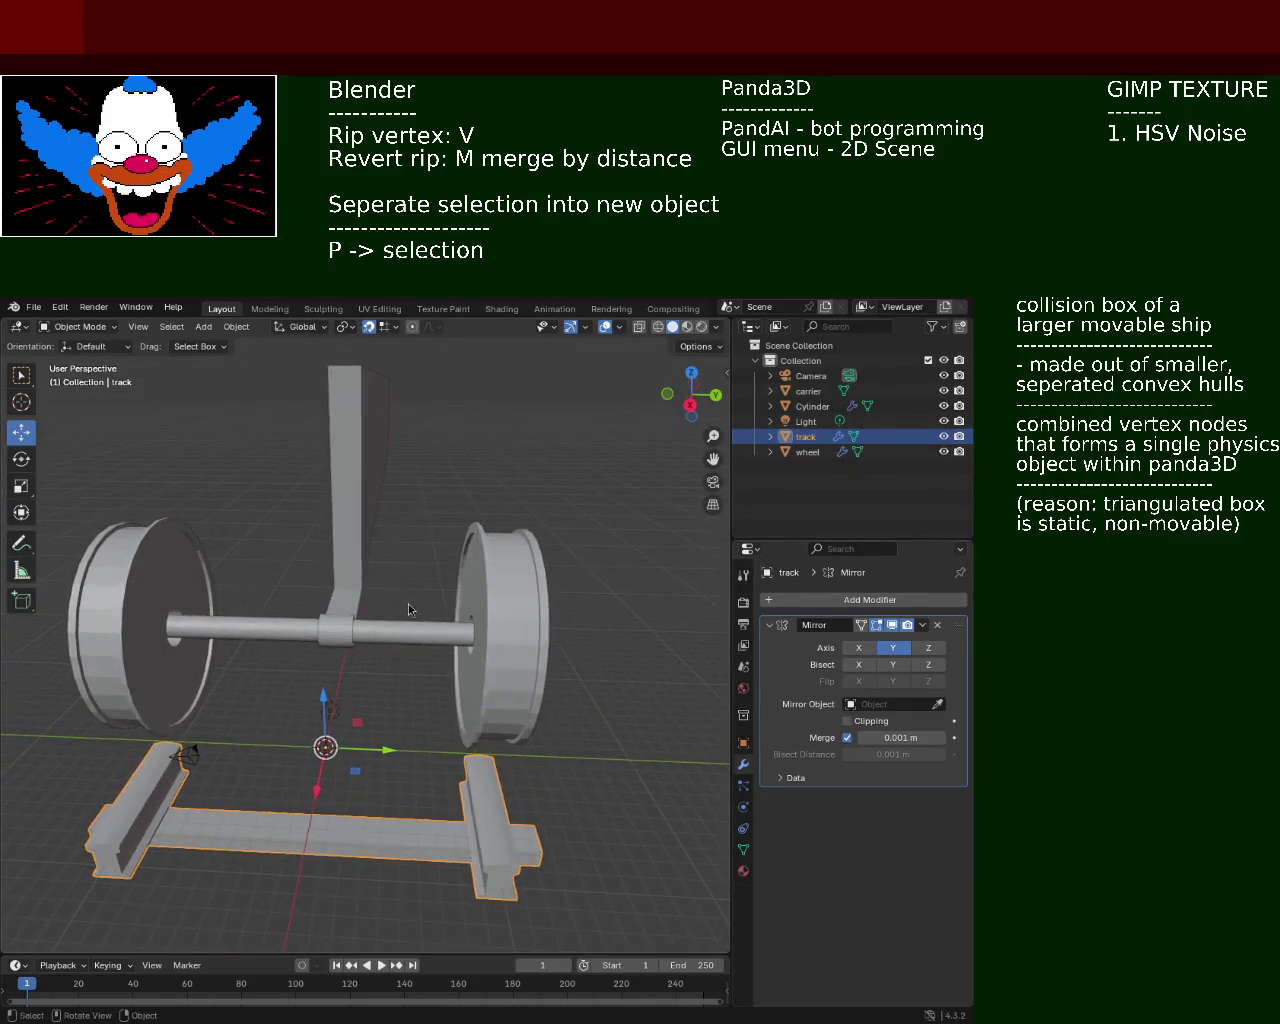
pyautogui.click(812, 406)
pyautogui.click(930, 648)
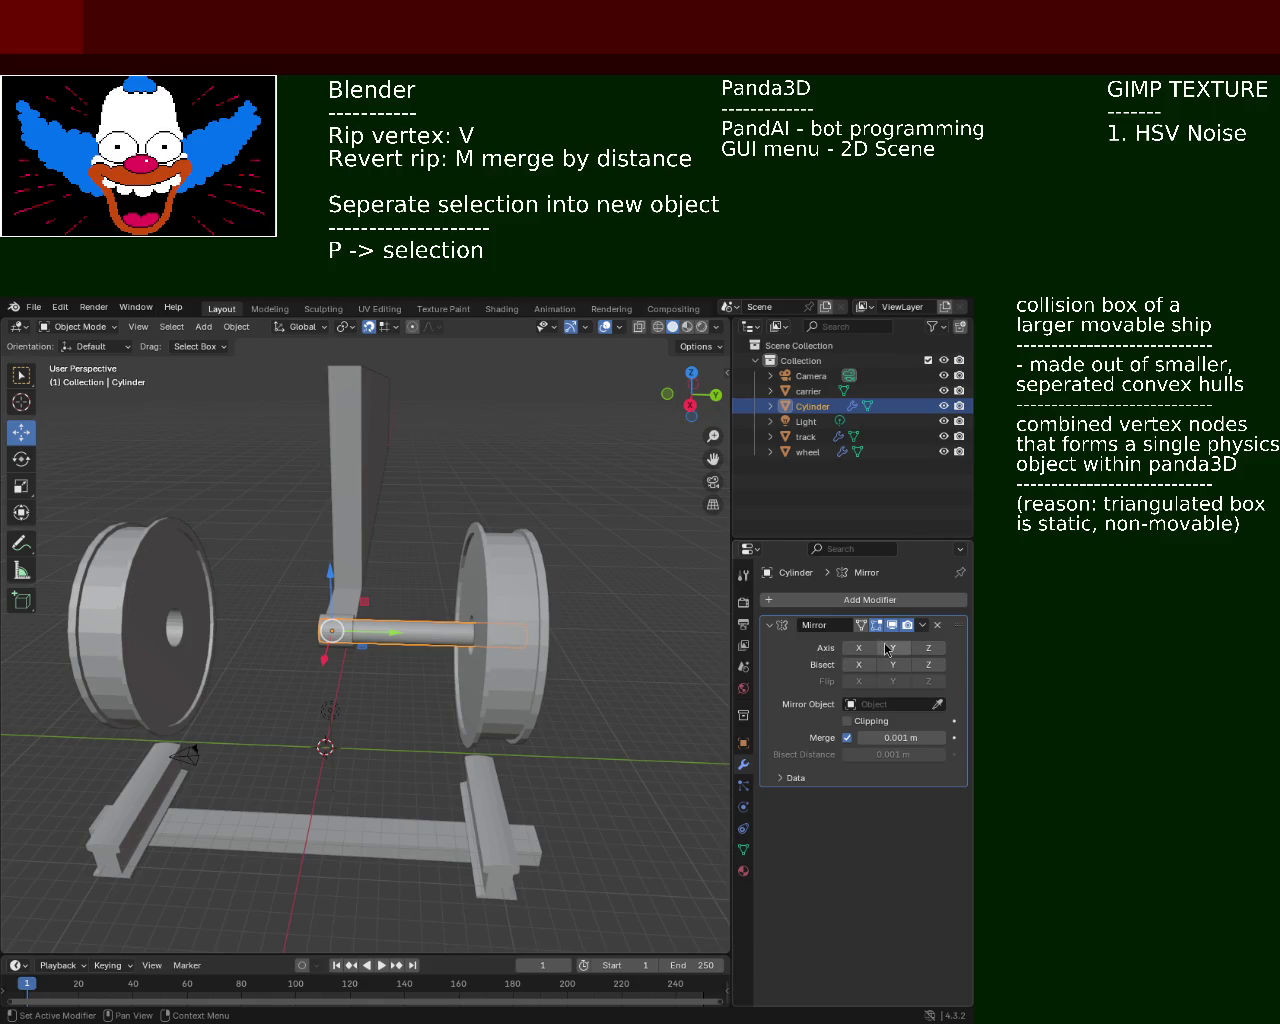
# Leave the axle's Mirror set to X and Y with Z off, then enter Edit Mode
pyautogui.click(888, 661)
pyautogui.click(887, 655)
pyautogui.click(924, 650)
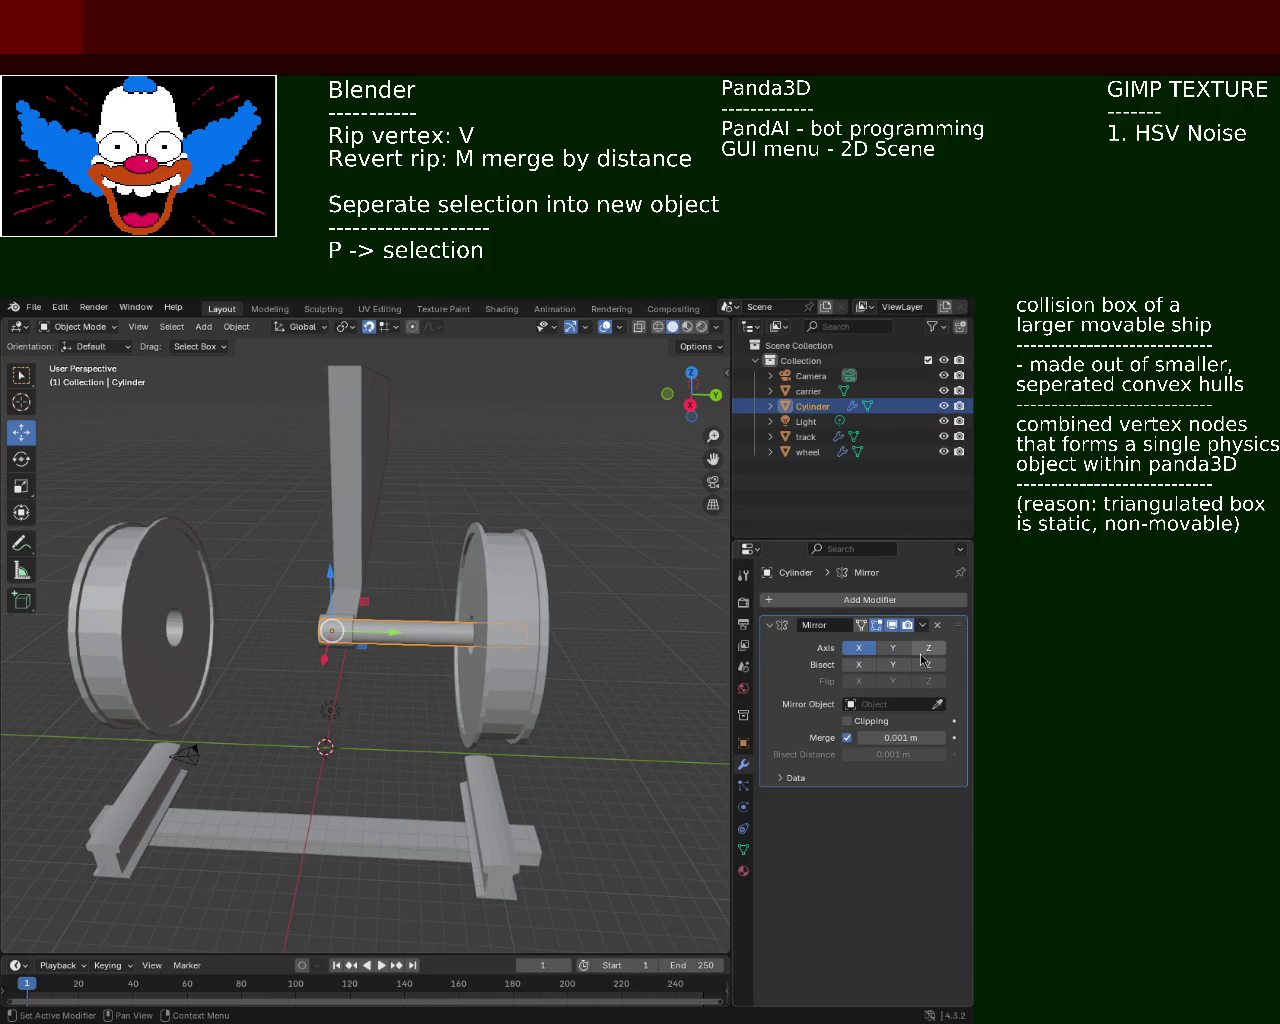
pyautogui.click(857, 651)
pyautogui.moveTo(420, 550)
pyautogui.mouseDown(button='middle')
pyautogui.moveTo(338, 601)
pyautogui.moveTo(270, 684)
pyautogui.moveTo(473, 676)
pyautogui.moveTo(532, 646)
pyautogui.moveTo(521, 637)
pyautogui.moveTo(497, 688)
pyautogui.moveTo(528, 684)
pyautogui.mouseUp(button='middle')
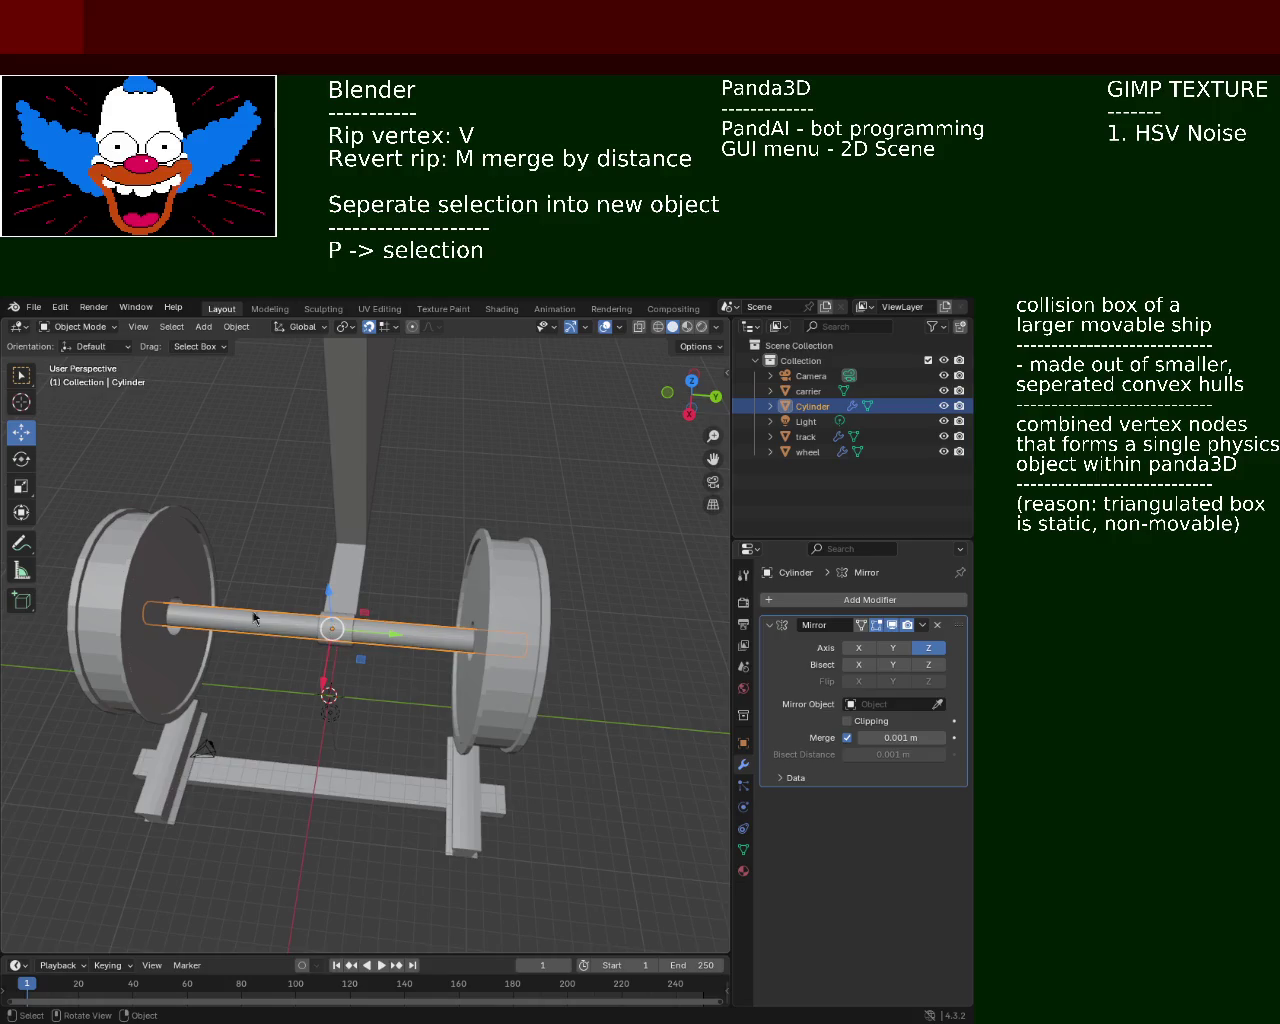
pyautogui.moveTo(285, 645)
pyautogui.mouseDown(button='middle')
pyautogui.moveTo(455, 561)
pyautogui.moveTo(457, 606)
pyautogui.moveTo(371, 846)
pyautogui.moveTo(286, 586)
pyautogui.moveTo(260, 575)
pyautogui.moveTo(309, 588)
pyautogui.moveTo(263, 552)
pyautogui.moveTo(312, 544)
pyautogui.moveTo(336, 615)
pyautogui.mouseUp(button='middle')
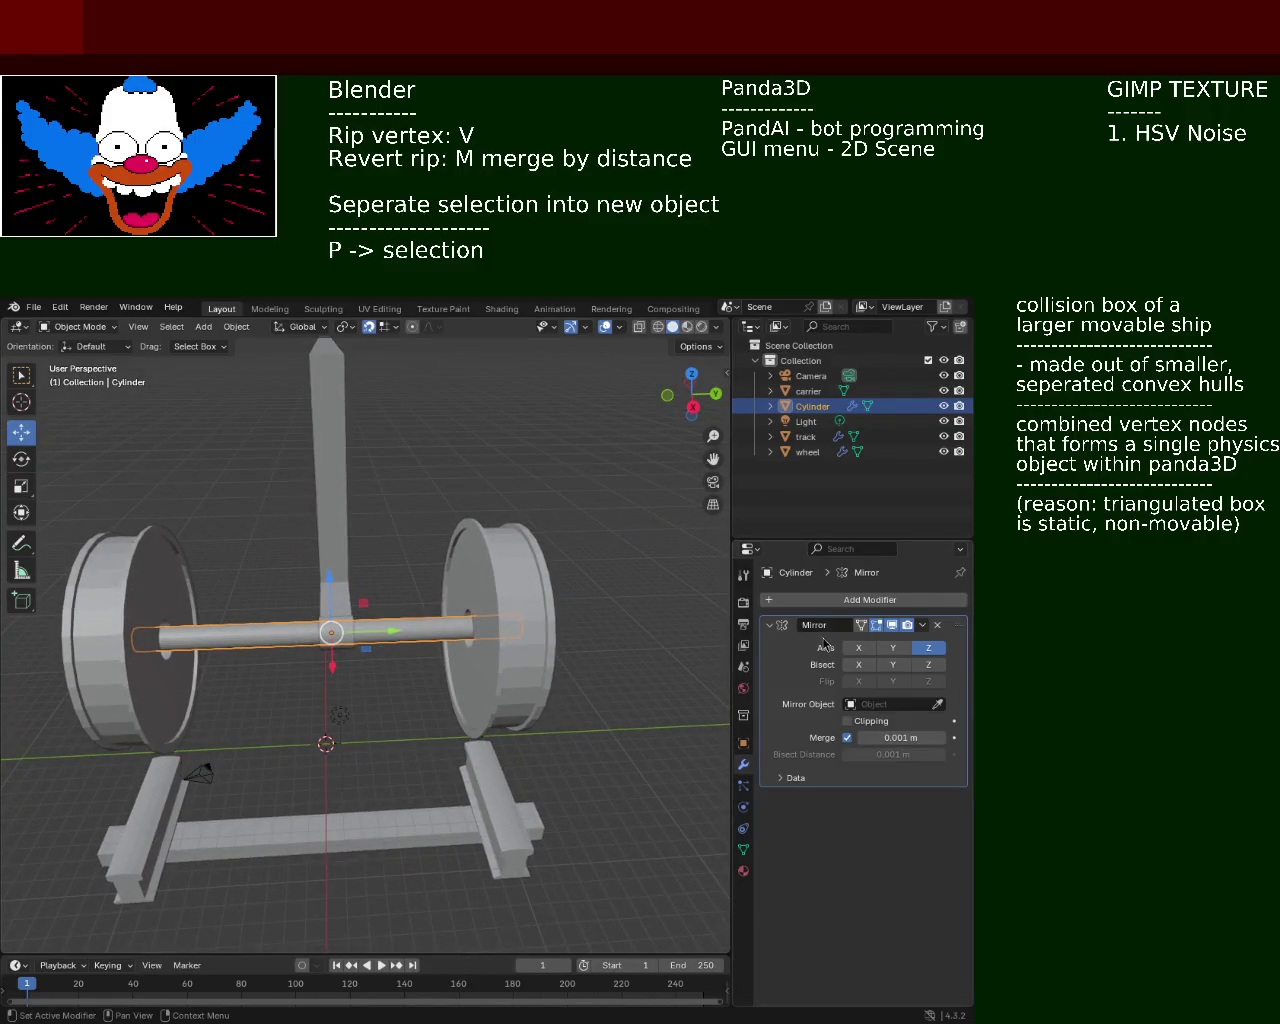
pyautogui.click(916, 650)
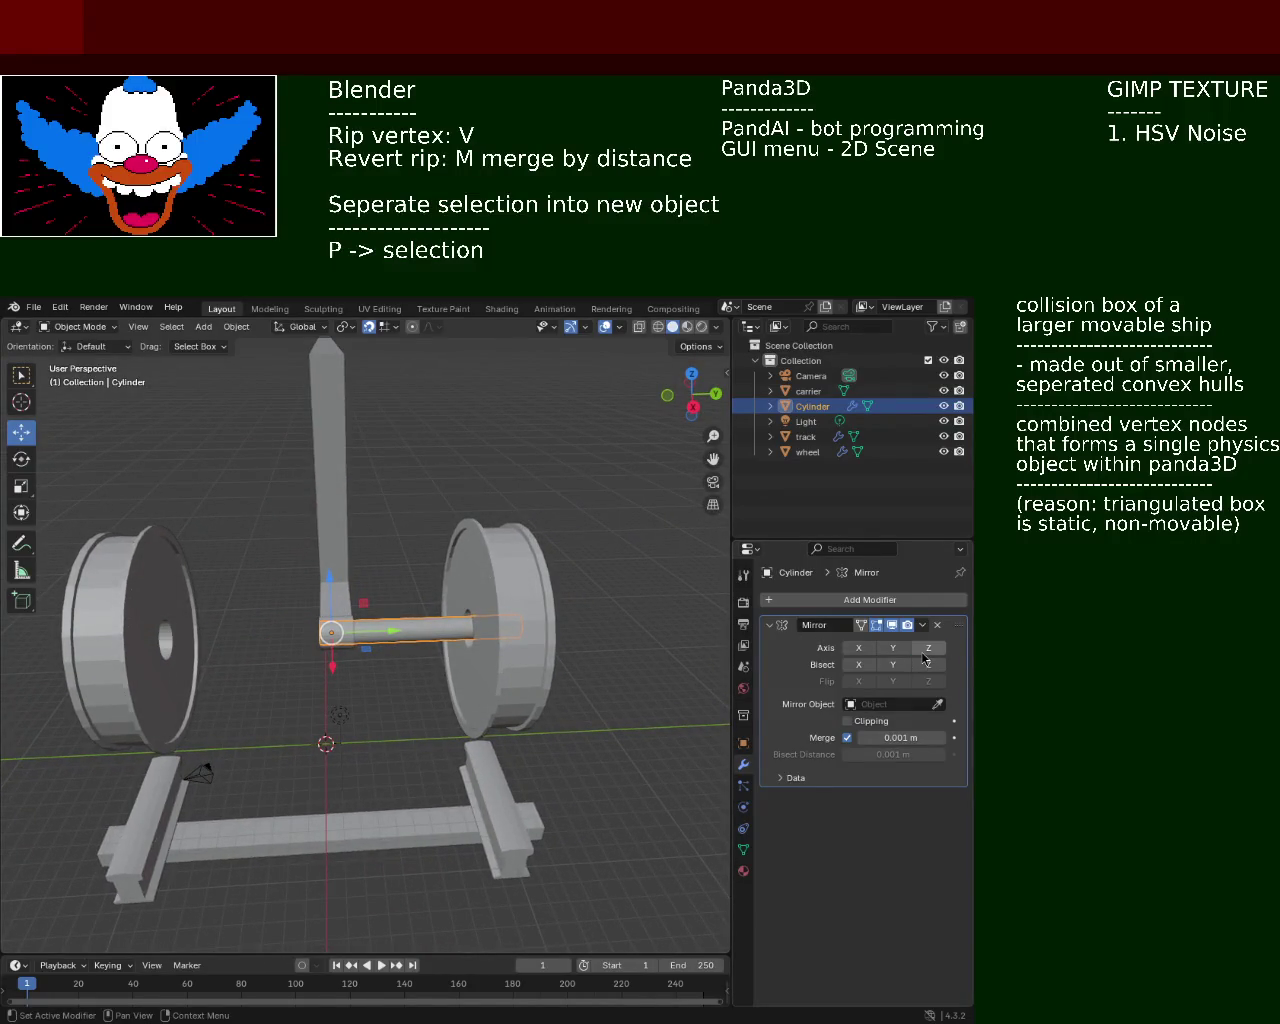
pyautogui.moveTo(894, 650); pyautogui.dragTo(858, 648)
pyautogui.press('Tab')
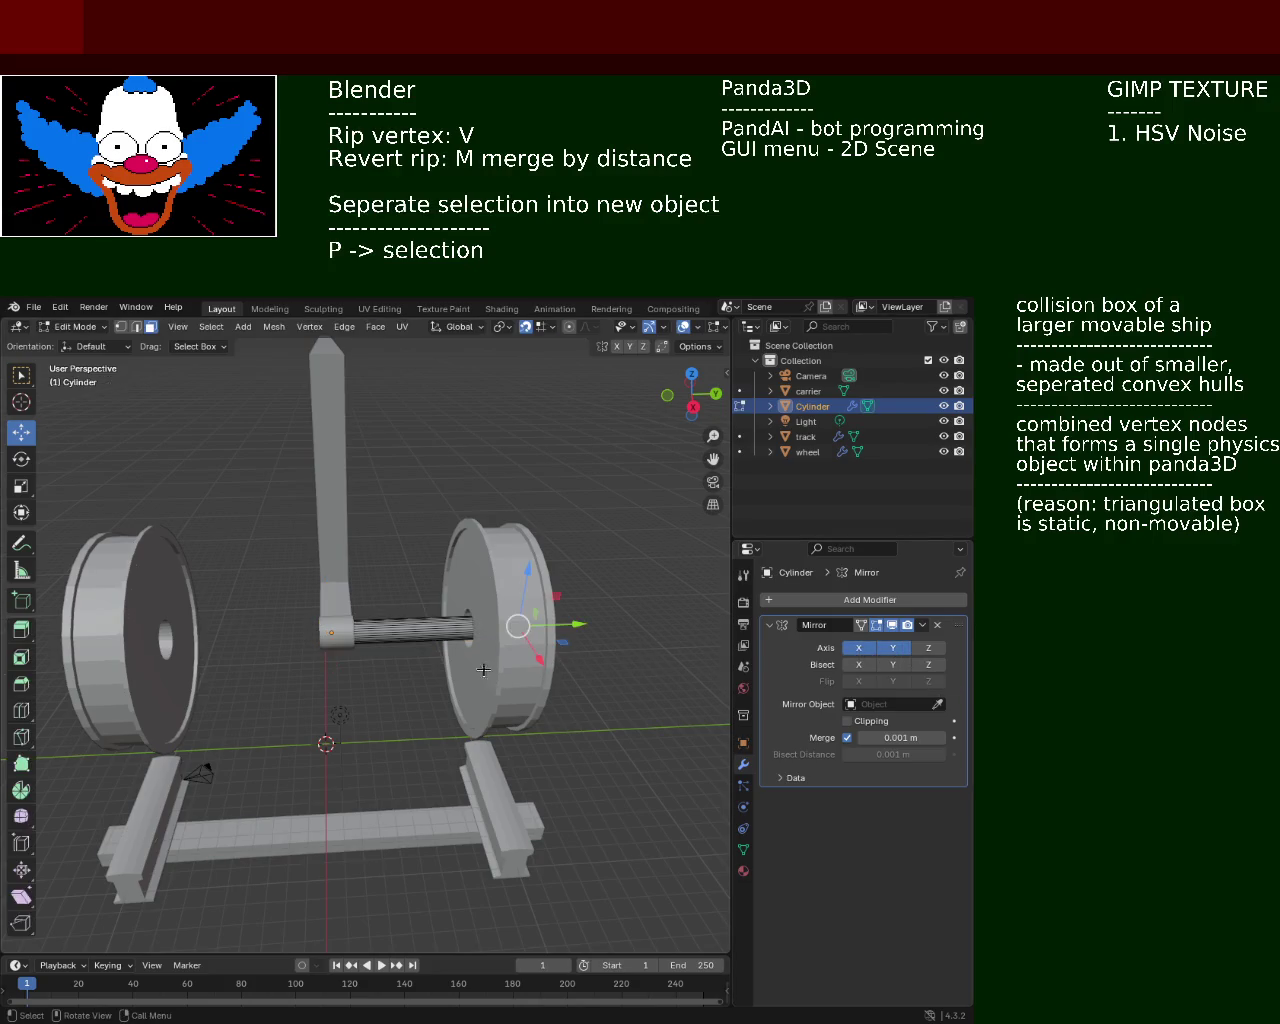
# Slide the axle vertices along Y and switch its Mirror modifier to the Z axis
pyautogui.moveTo(567, 622); pyautogui.dragTo(250, 651)
pyautogui.moveTo(858, 648); pyautogui.dragTo(917, 655)
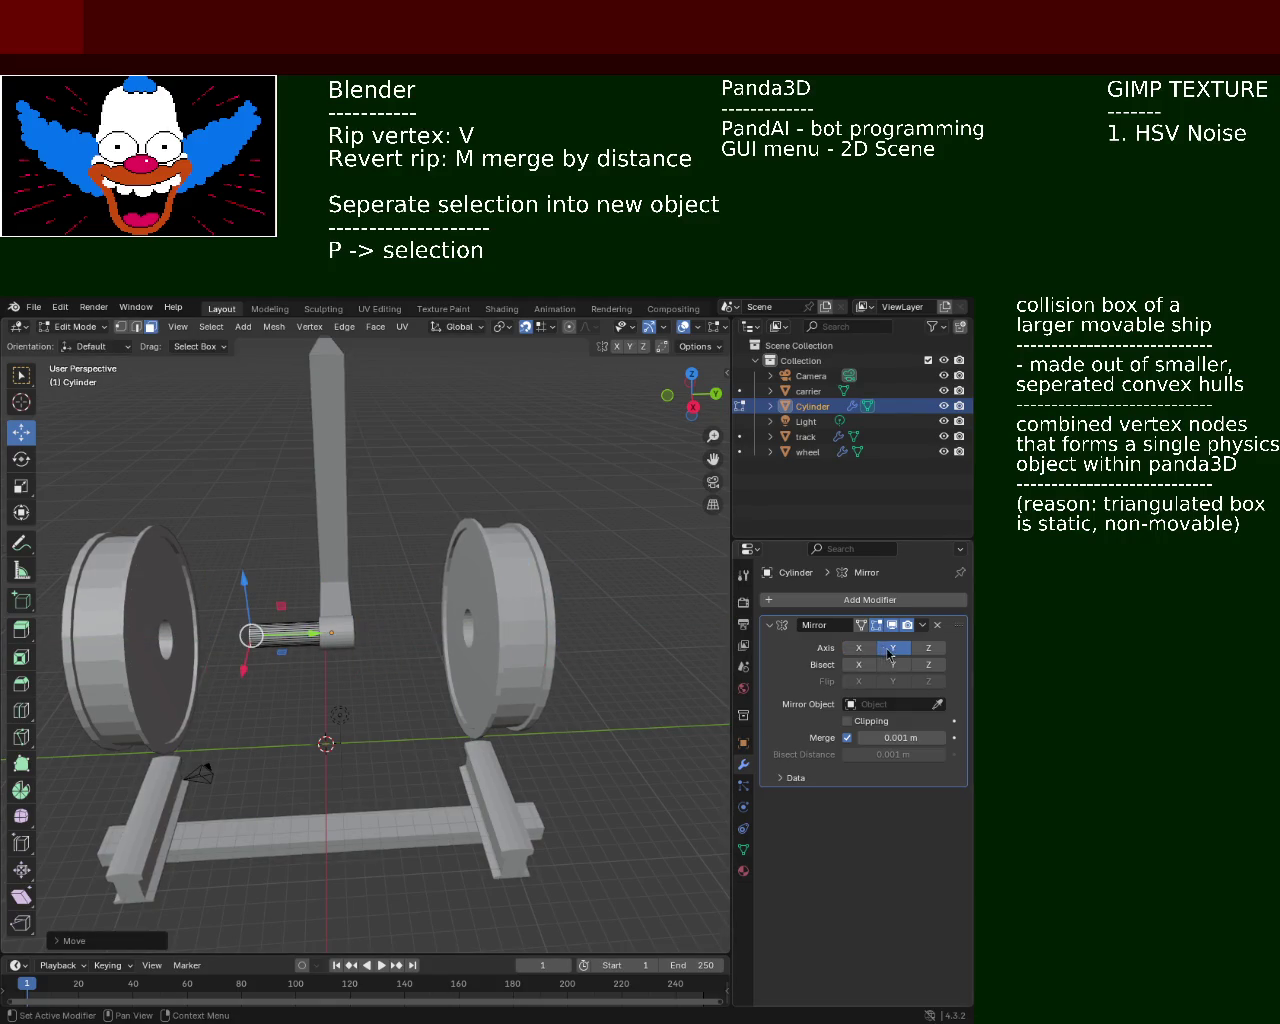
pyautogui.click(936, 650)
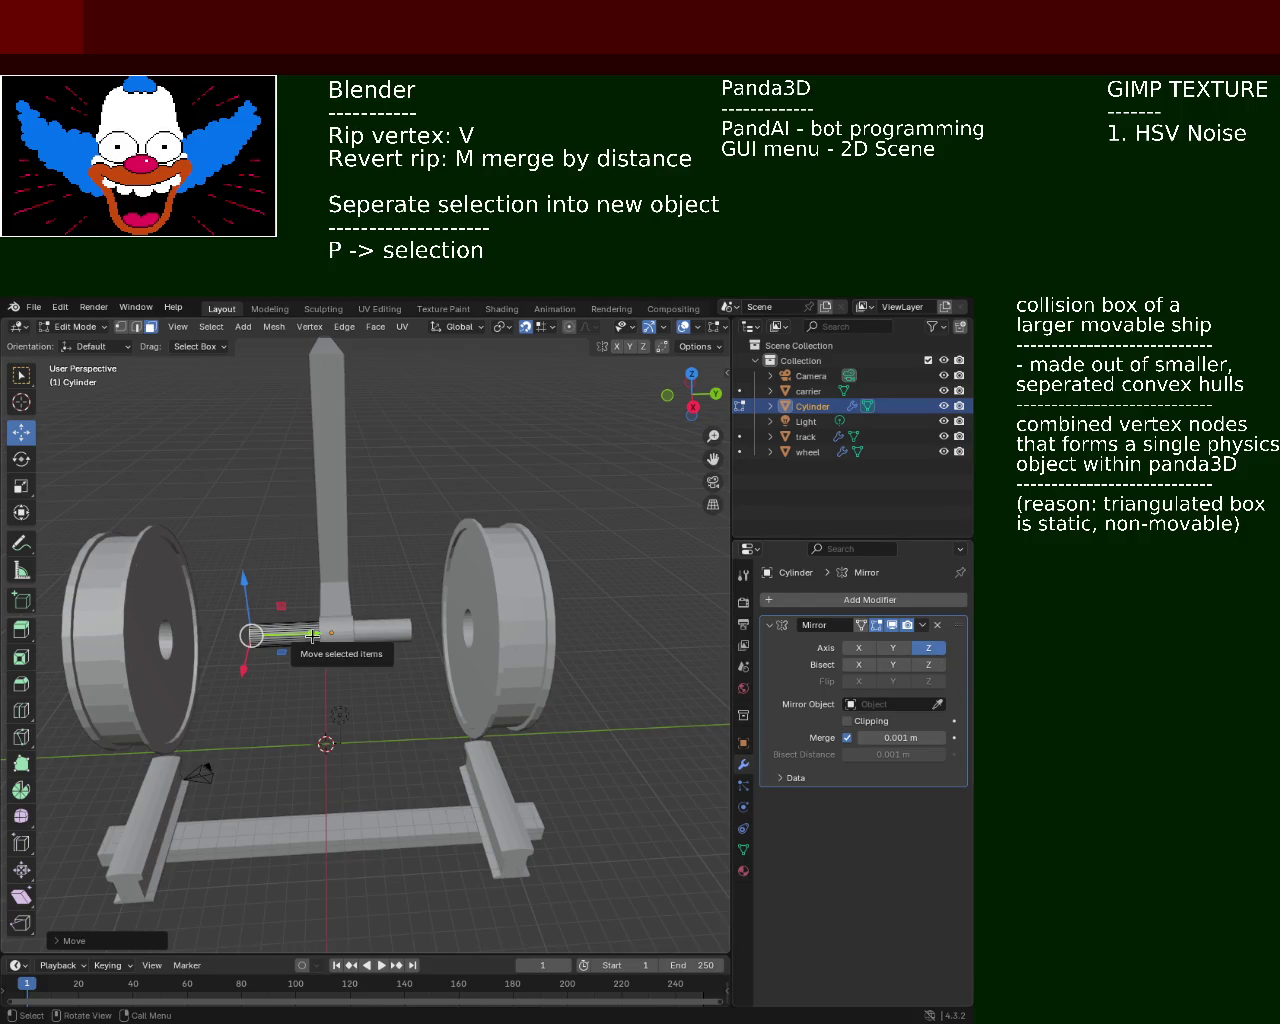
pyautogui.moveTo(312, 635)
pyautogui.mouseDown()
pyautogui.moveTo(437, 636)
pyautogui.moveTo(297, 637)
pyautogui.mouseUp()
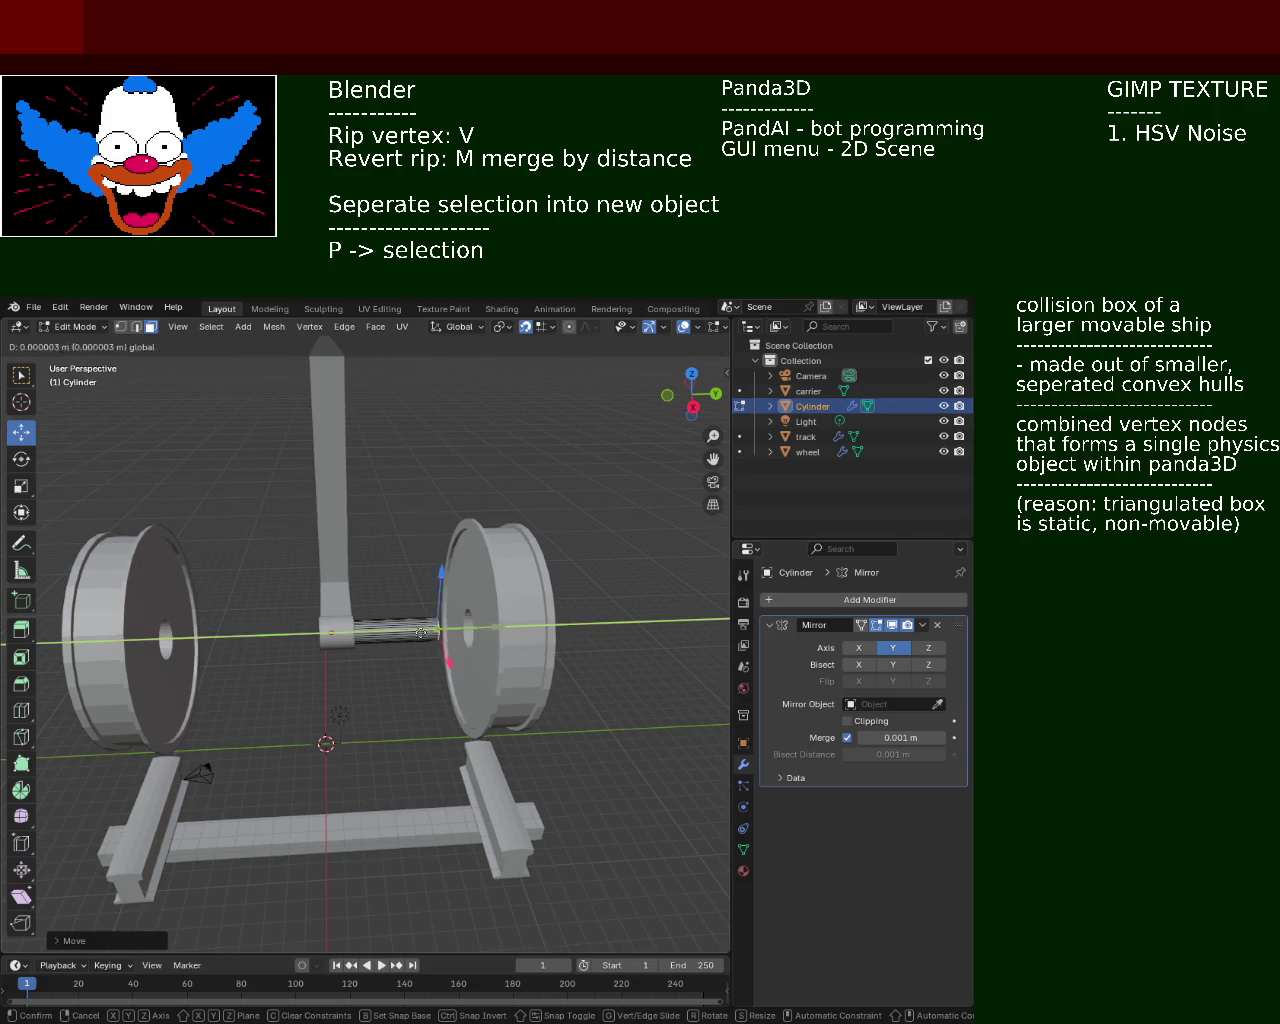
pyautogui.press('z')
pyautogui.moveTo(297, 637)
pyautogui.mouseDown()
pyautogui.moveTo(268, 580)
pyautogui.moveTo(316, 574)
pyautogui.mouseUp()
pyautogui.press('Escape')
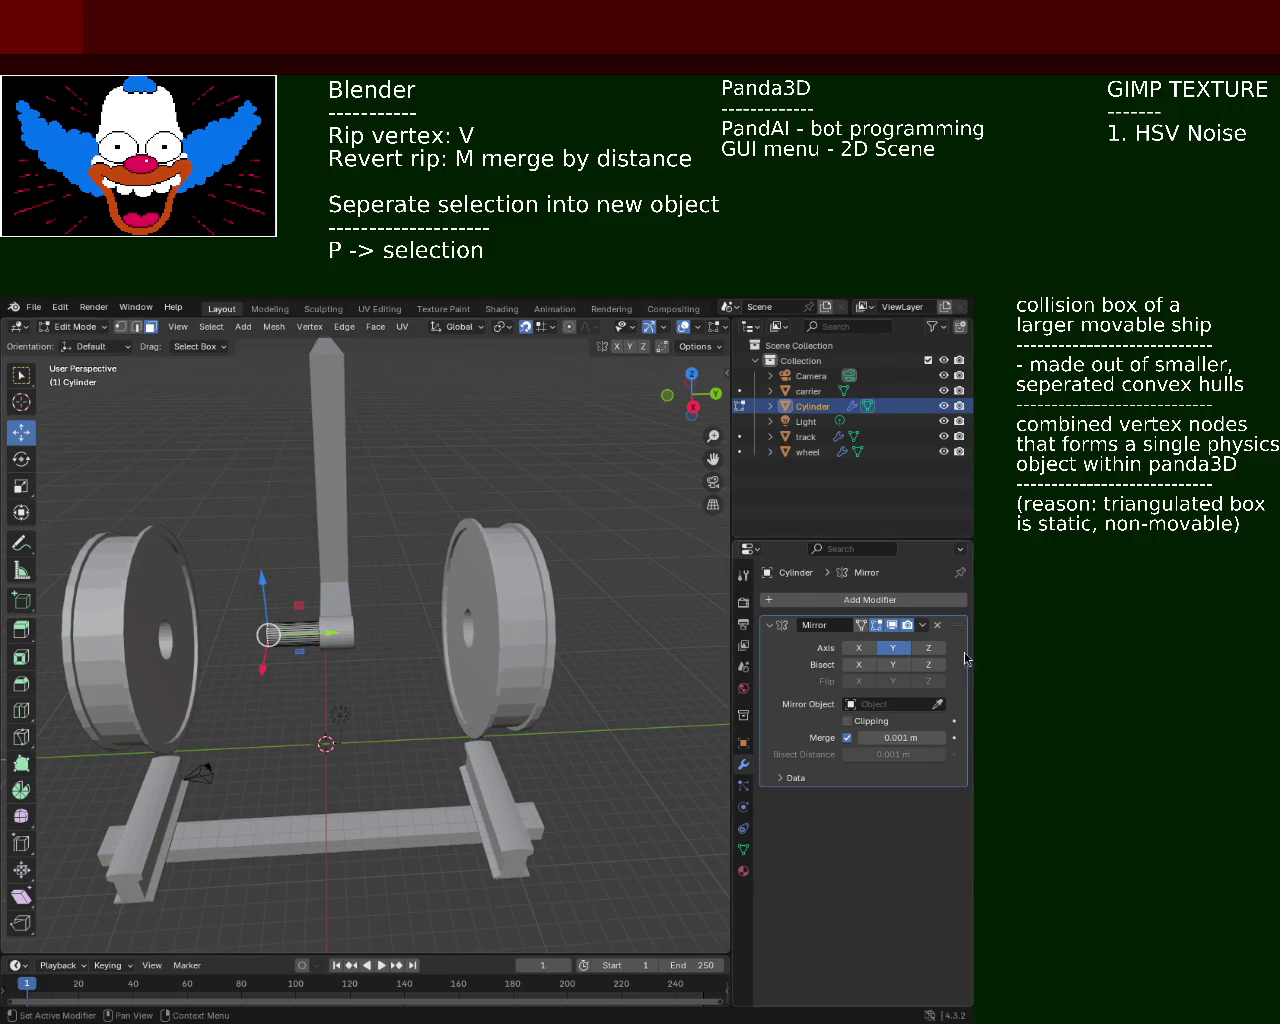
pyautogui.click(928, 647)
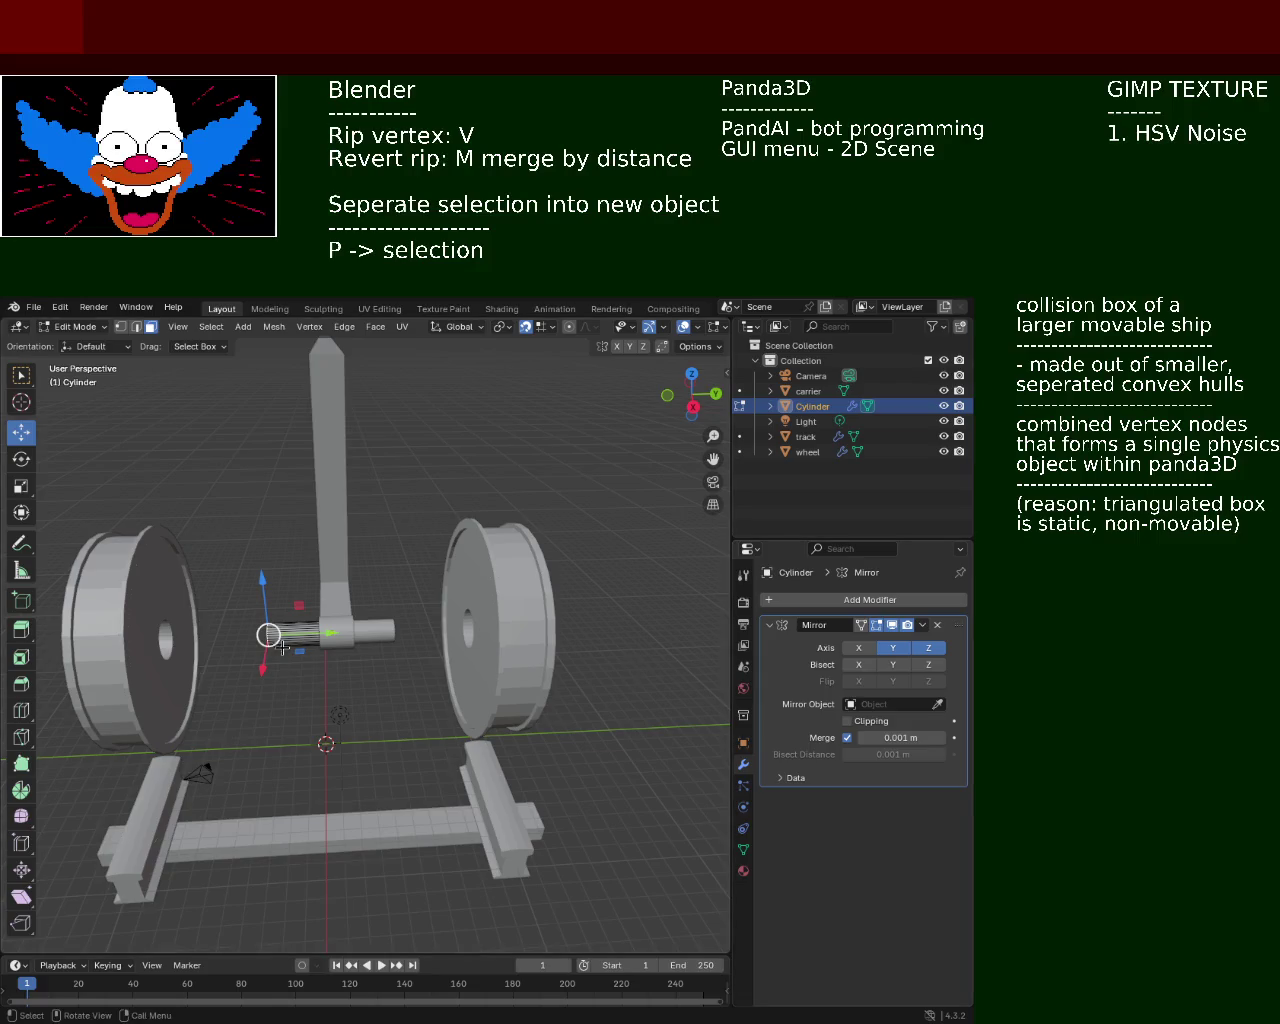
# Undo the stray axle vertex stretches, return to Object Mode, and zoom in on the axle
pyautogui.moveTo(318, 634); pyautogui.dragTo(65, 668)
pyautogui.moveTo(65, 668)
pyautogui.mouseDown(button='middle')
pyautogui.moveTo(299, 637)
pyautogui.moveTo(409, 575)
pyautogui.moveTo(550, 559)
pyautogui.moveTo(497, 620)
pyautogui.moveTo(533, 605)
pyautogui.moveTo(499, 620)
pyautogui.mouseUp(button='middle')
pyautogui.scroll(-4, 409, 575)
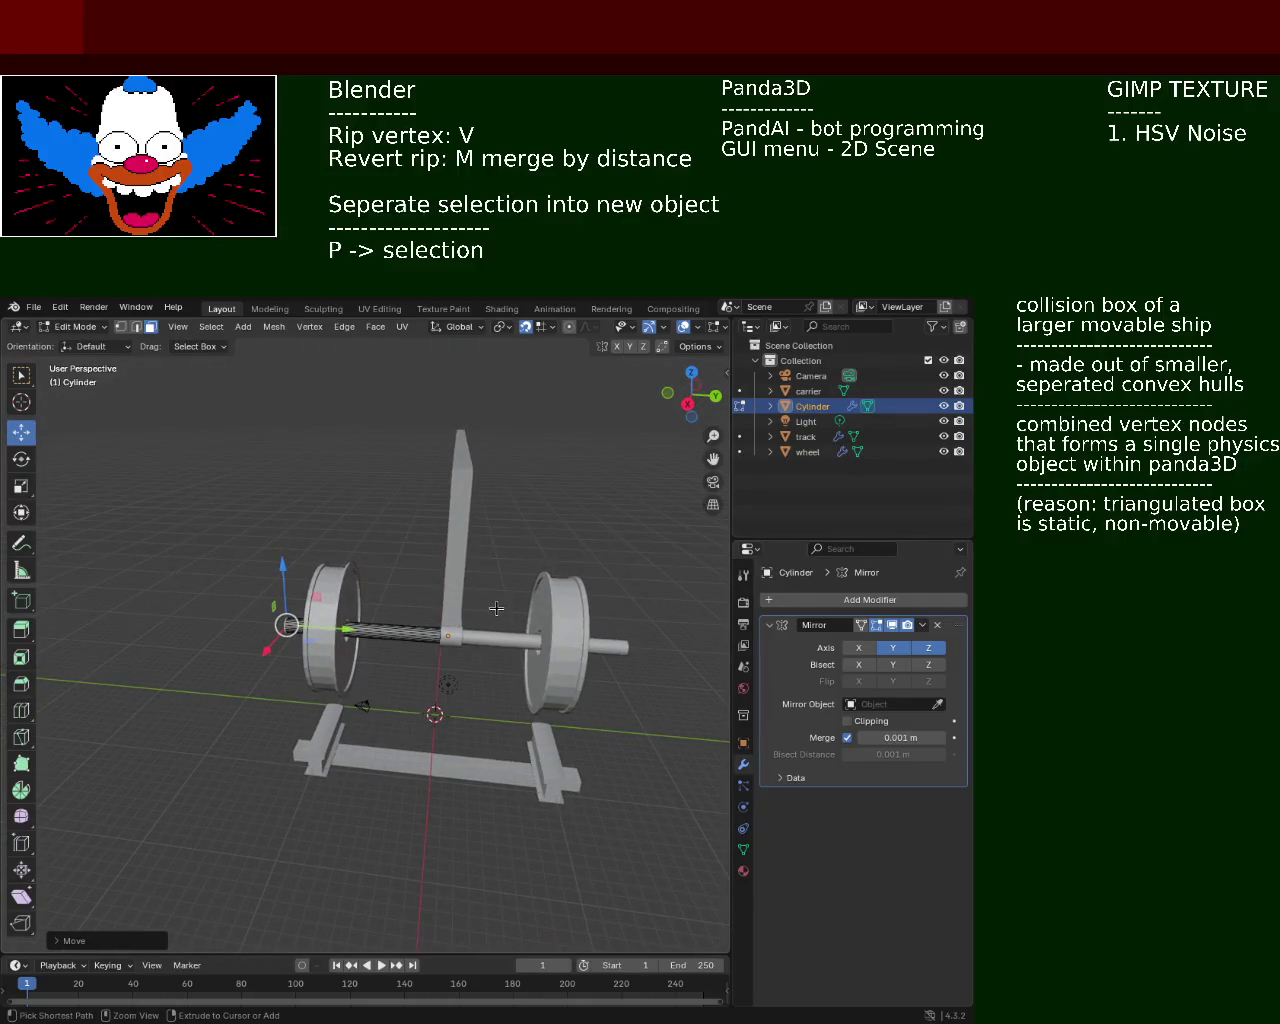
pyautogui.hotkey('ctrl', 'z')
pyautogui.hotkey('ctrl', 'z')
pyautogui.hotkey('ctrl', 'z')
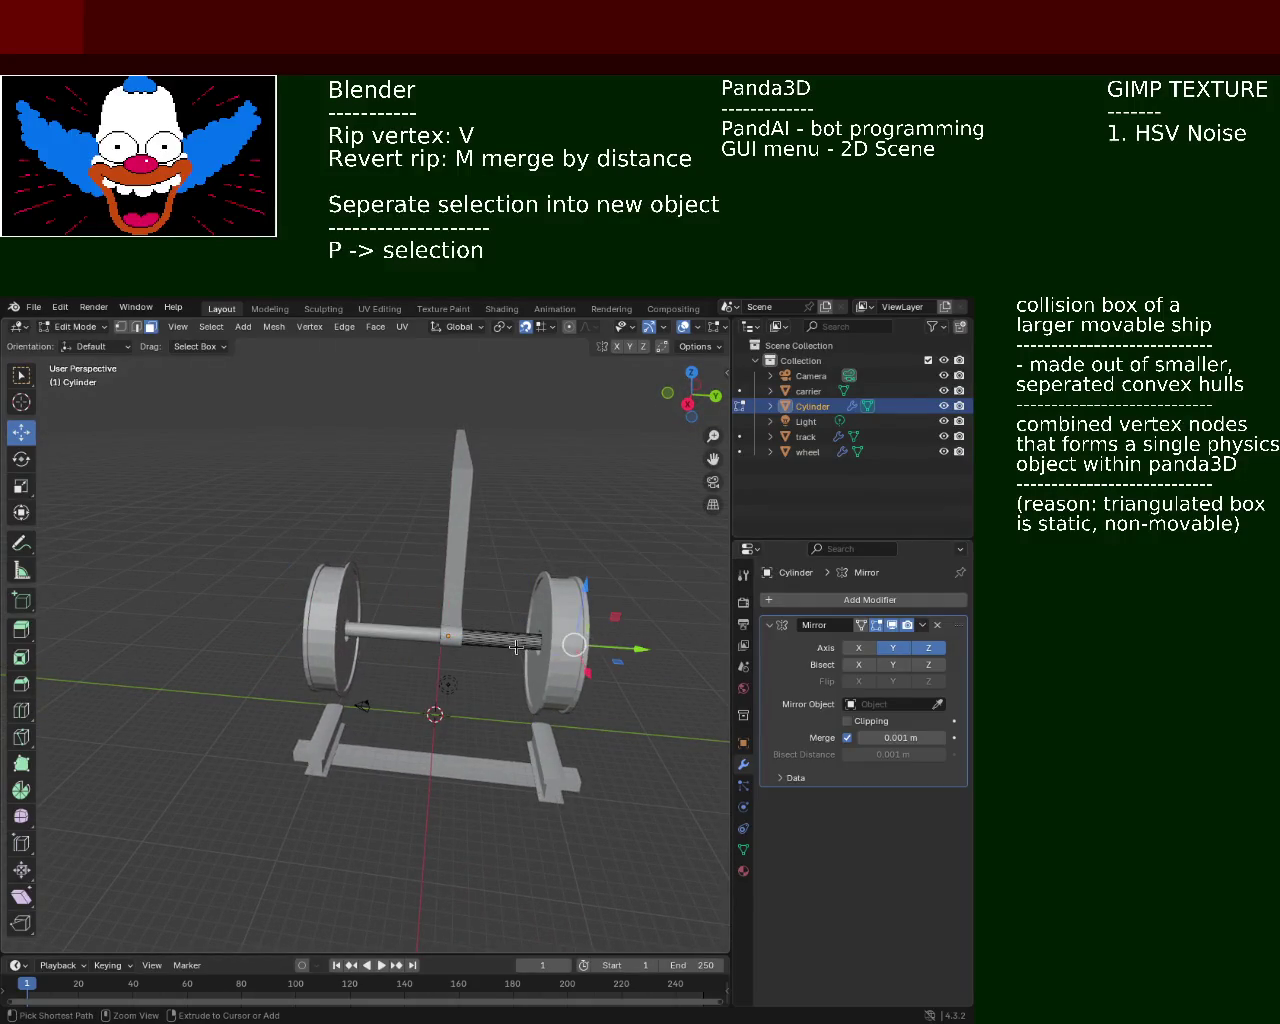
pyautogui.hotkey('ctrl', 'z')
pyautogui.hotkey('ctrl', 'z')
pyautogui.hotkey('ctrl', 'z')
pyautogui.hotkey('ctrl', 'z')
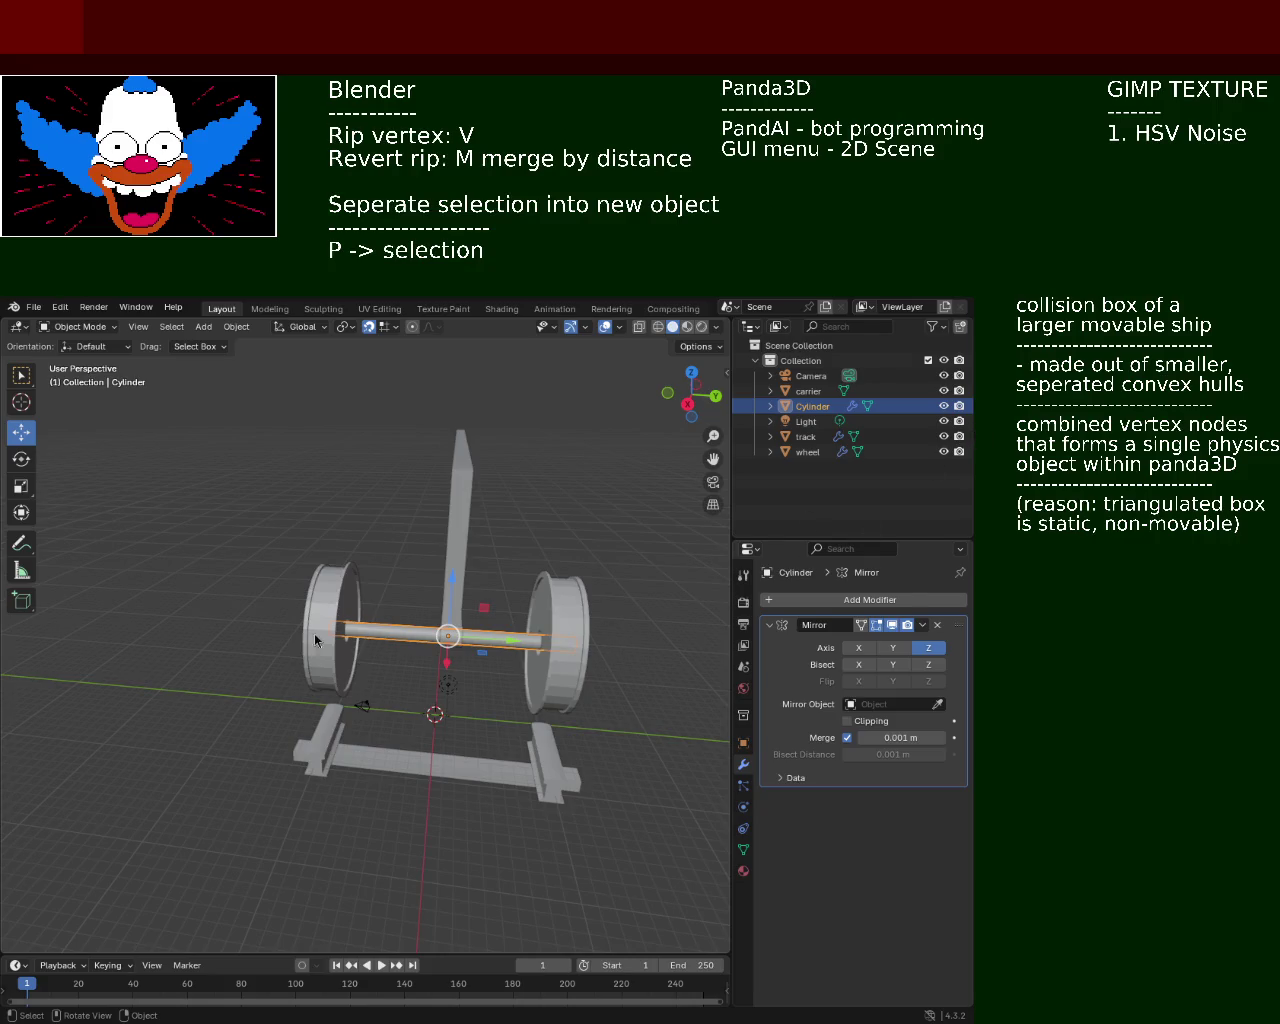
pyautogui.moveTo(315, 640)
pyautogui.keyDown('ctrl'); pyautogui.mouseDown(button='middle')
pyautogui.moveTo(446, 530)
pyautogui.moveTo(440, 540)
pyautogui.mouseUp(button='middle'); pyautogui.keyUp('ctrl')
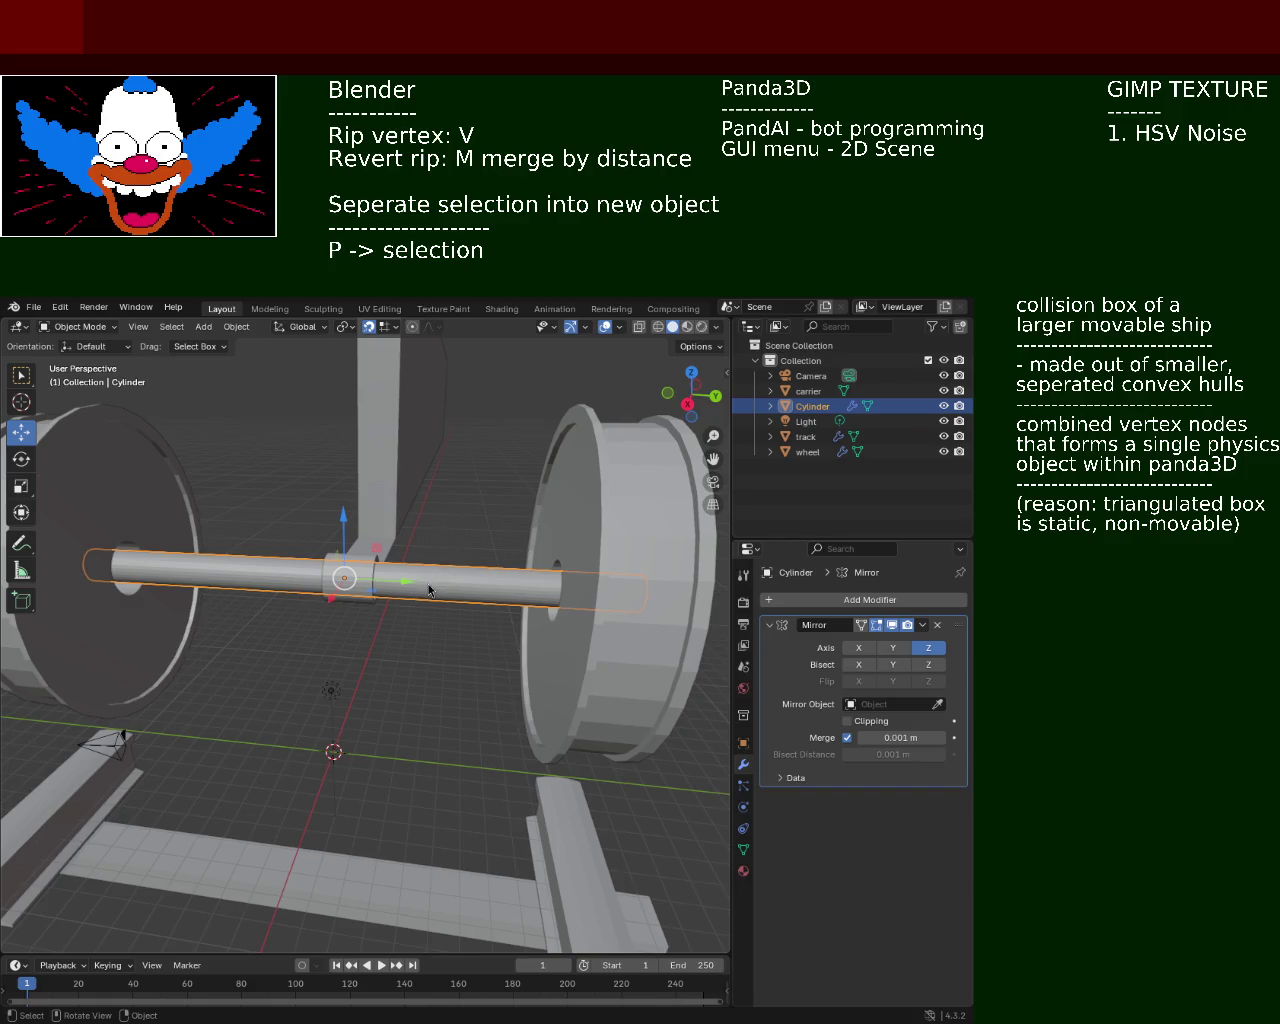
pyautogui.moveTo(428, 600)
pyautogui.mouseDown(button='middle')
pyautogui.moveTo(451, 602)
pyautogui.moveTo(425, 614)
pyautogui.mouseUp(button='middle')
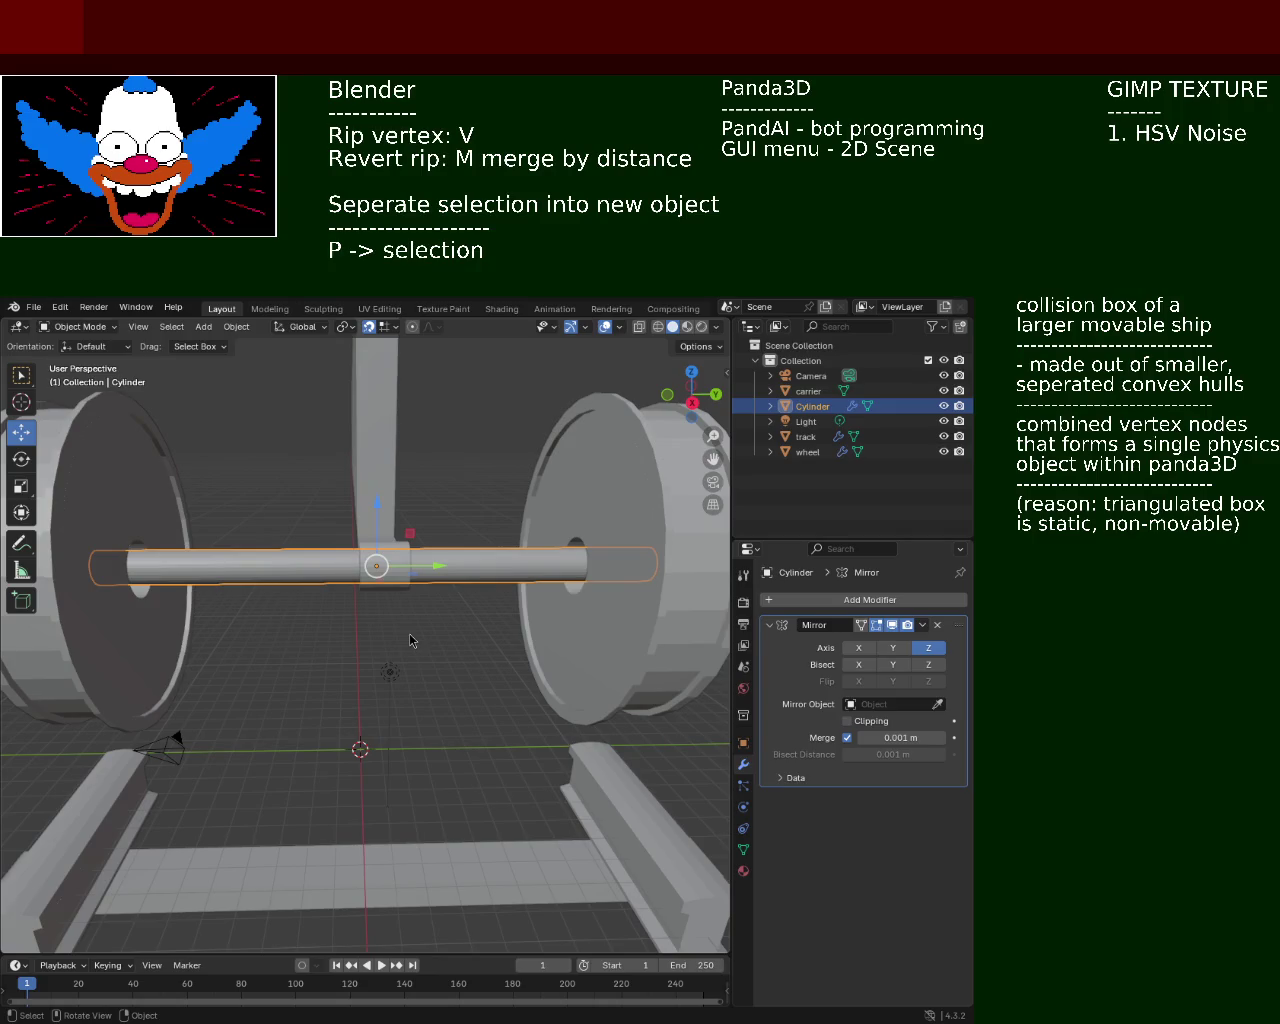
# Undo the Mirror modifiers to get back to a single unmirrored rail, wheel and axle
pyautogui.hotkey('ctrl', 'z')
pyautogui.hotkey('ctrl', 'z')
pyautogui.hotkey('ctrl', 'z')
pyautogui.hotkey('ctrl', 'z')
pyautogui.hotkey('ctrl', 'z')
pyautogui.hotkey('ctrl', 'z')
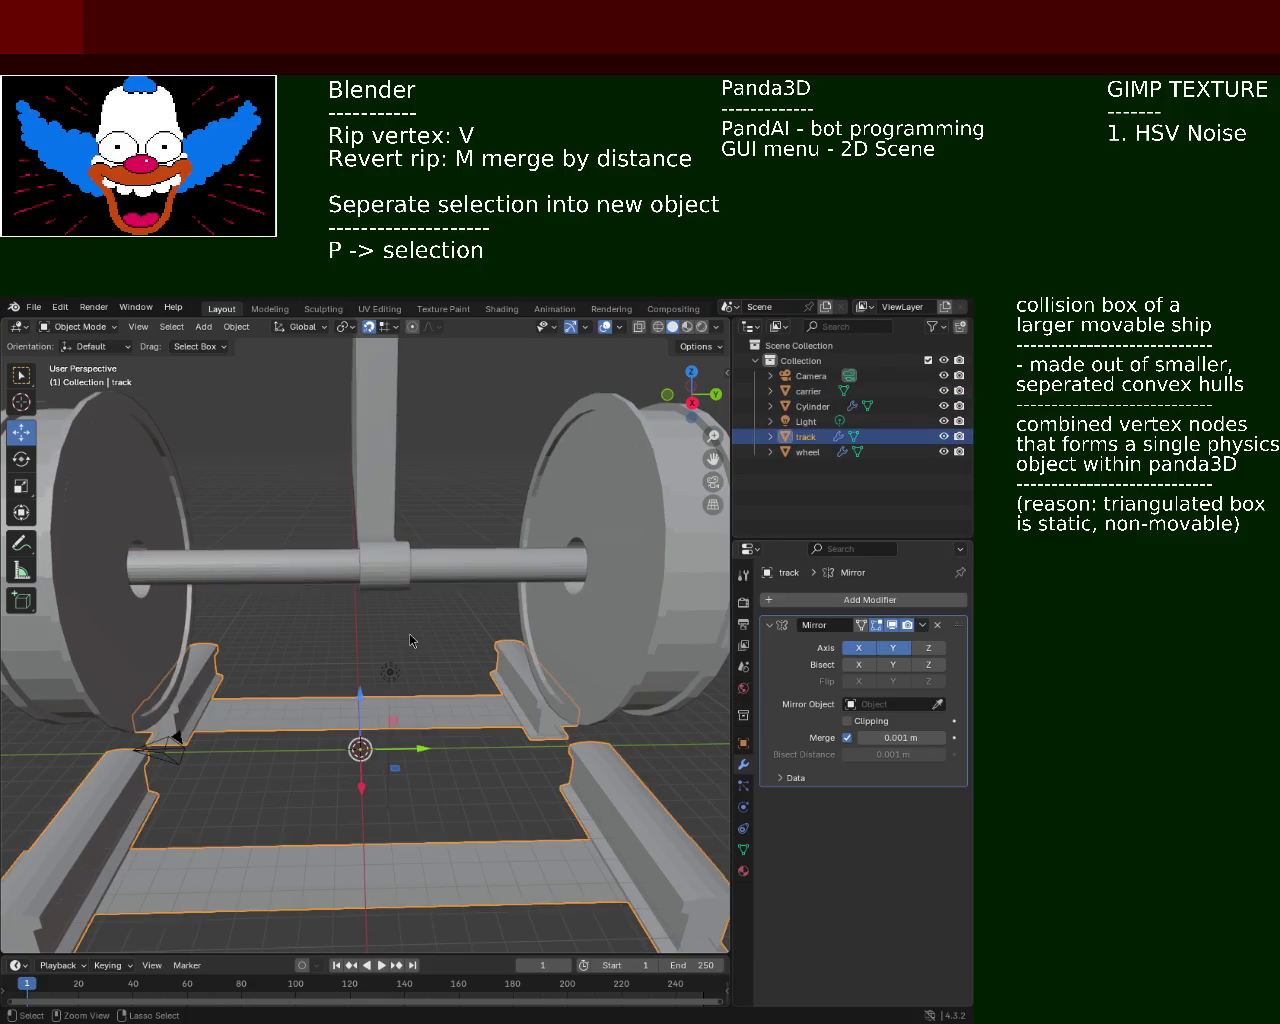
pyautogui.hotkey('ctrl', 'z')
pyautogui.hotkey('ctrl', 'z')
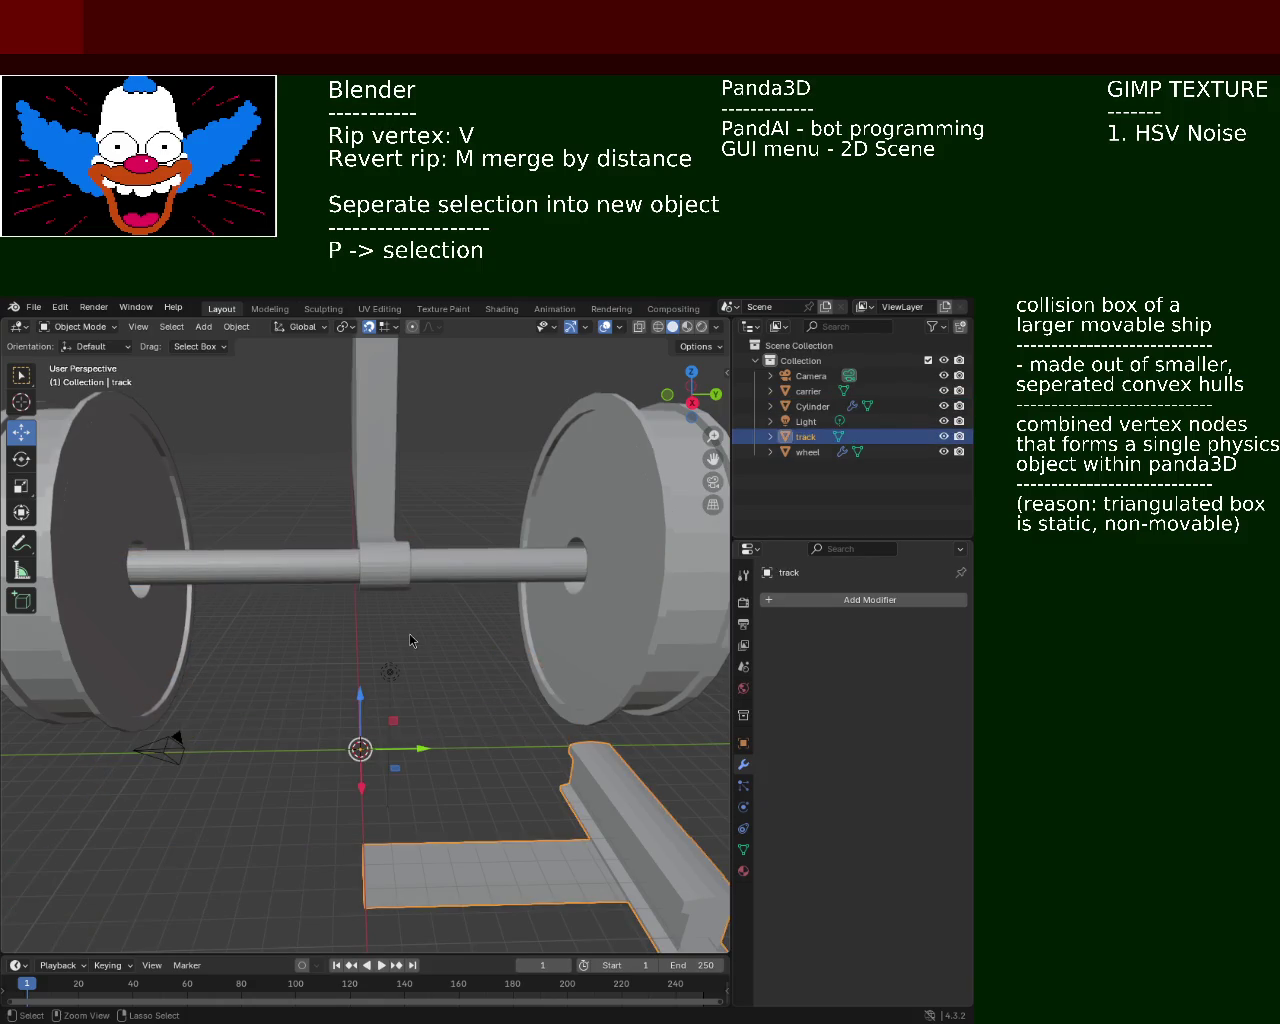
pyautogui.hotkey('ctrl', 'z')
pyautogui.hotkey('ctrl', 'z')
pyautogui.hotkey('ctrl', 'z')
pyautogui.hotkey('ctrl', 'z')
pyautogui.hotkey('ctrl', 'z')
pyautogui.hotkey('ctrl', 'z')
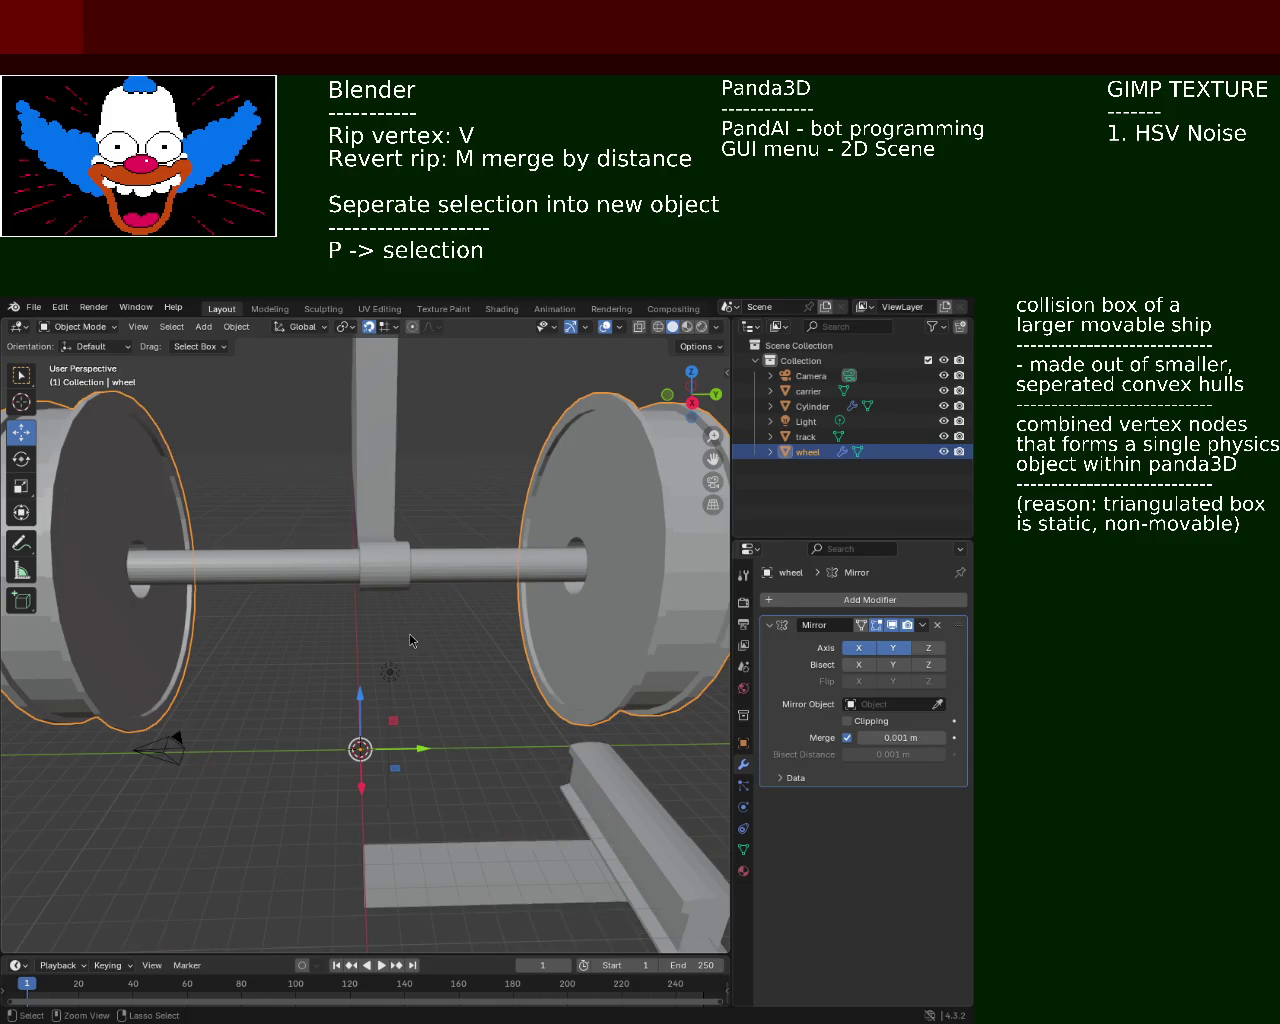
pyautogui.hotkey('ctrl', 'z')
pyautogui.hotkey('ctrl', 'z')
pyautogui.hotkey('ctrl', 'z')
pyautogui.hotkey('ctrl', 'z')
pyautogui.hotkey('ctrl', 'z')
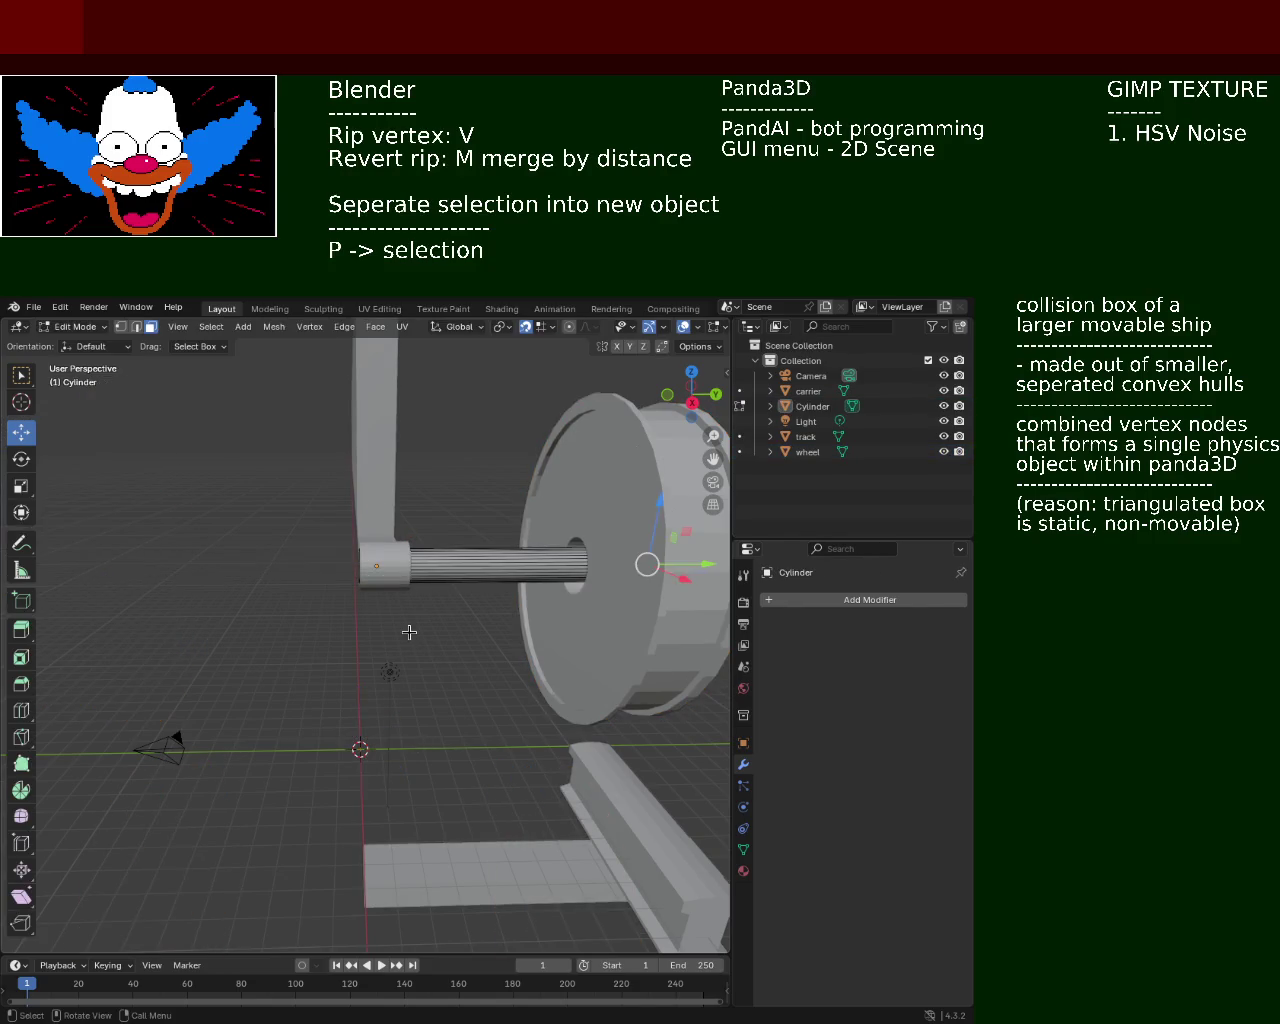
# Slide the axle shaft vertices left into the carrier arm as a short stub
pyautogui.moveTo(710, 566); pyautogui.dragTo(472, 567)
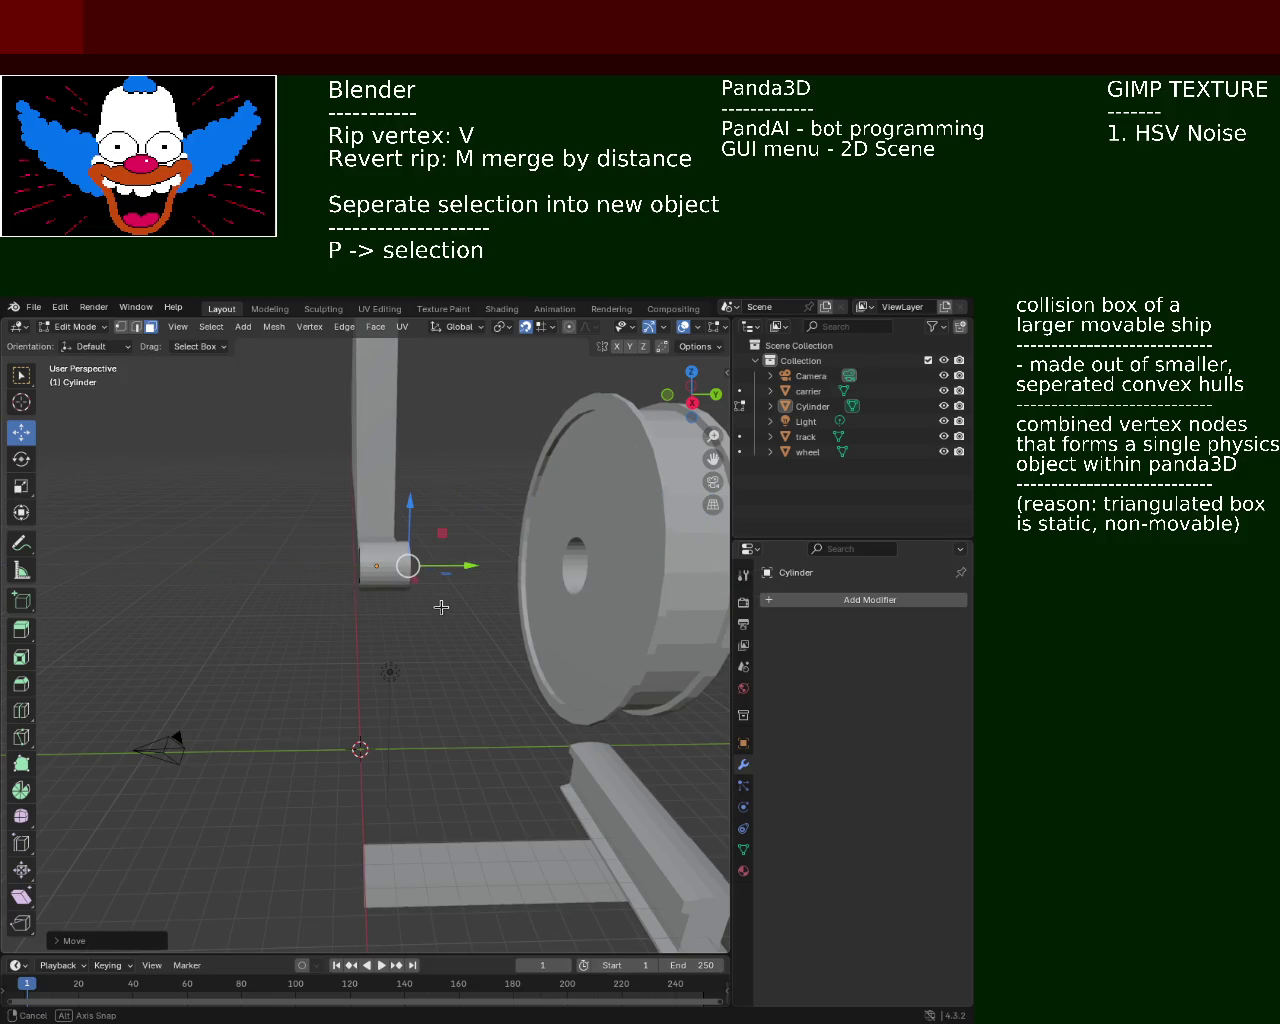
pyautogui.moveTo(443, 604); pyautogui.dragTo(419, 565, button='middle')
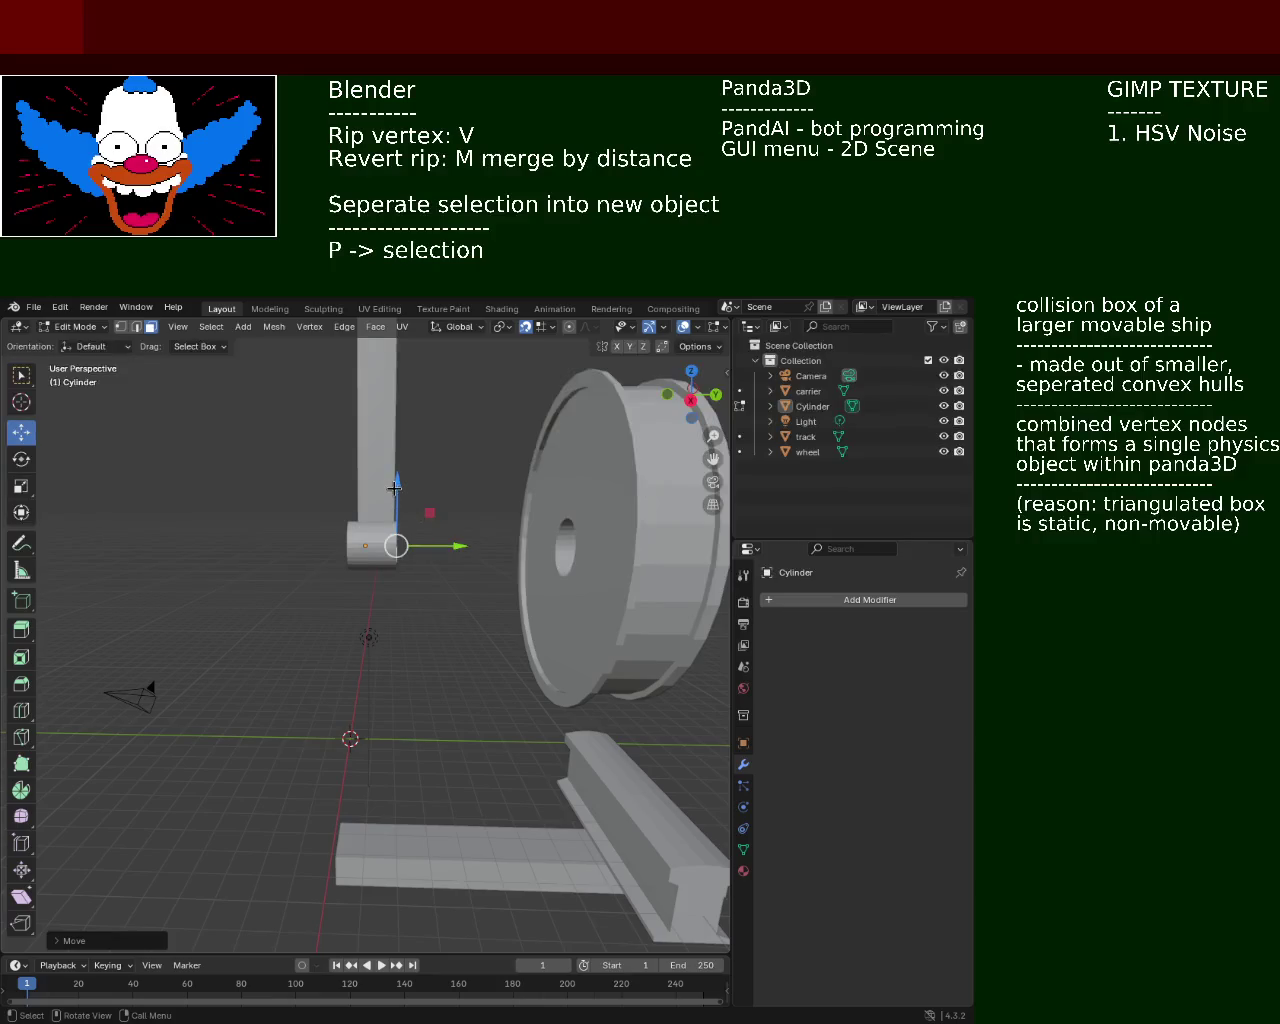
pyautogui.moveTo(395, 487); pyautogui.dragTo(395, 700)
pyautogui.press('Escape')
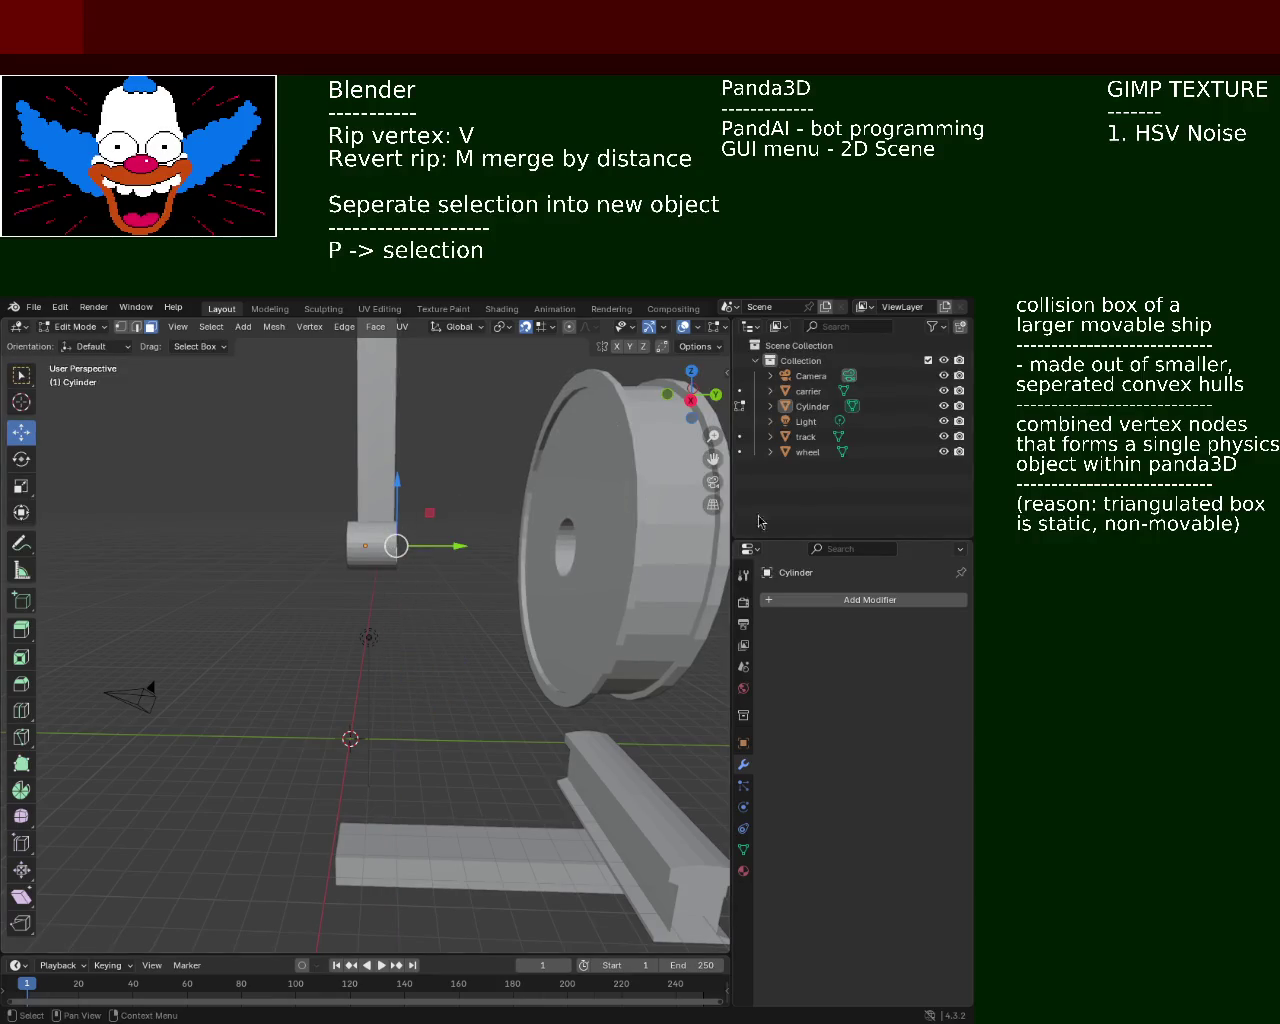
# Return to Object Mode, select the axle Cylinder and lower it near the grid origin
pyautogui.click(805, 436)
pyautogui.press('Tab')
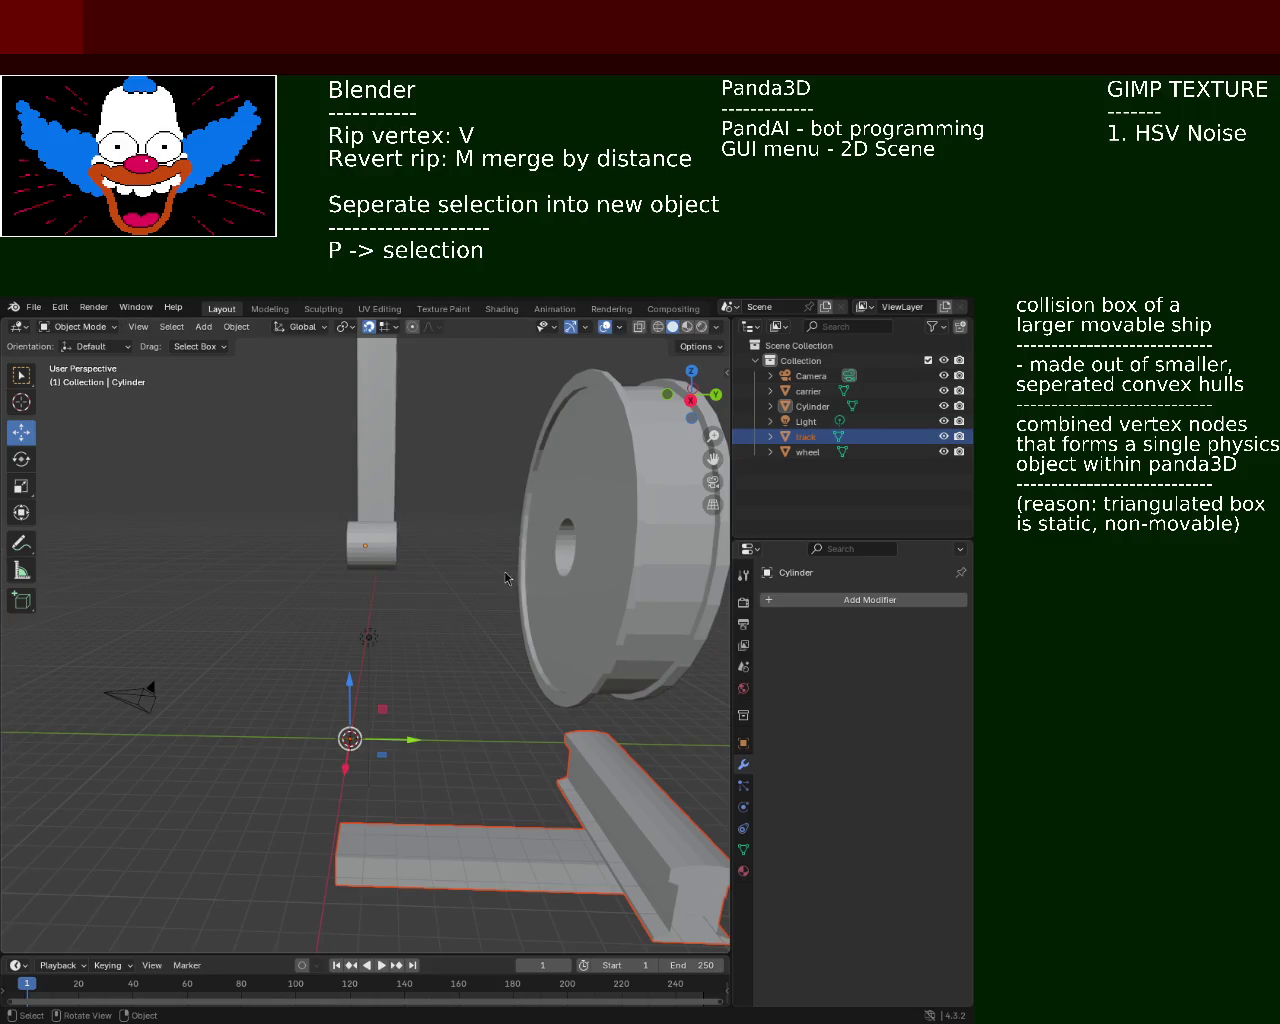
pyautogui.click(805, 421)
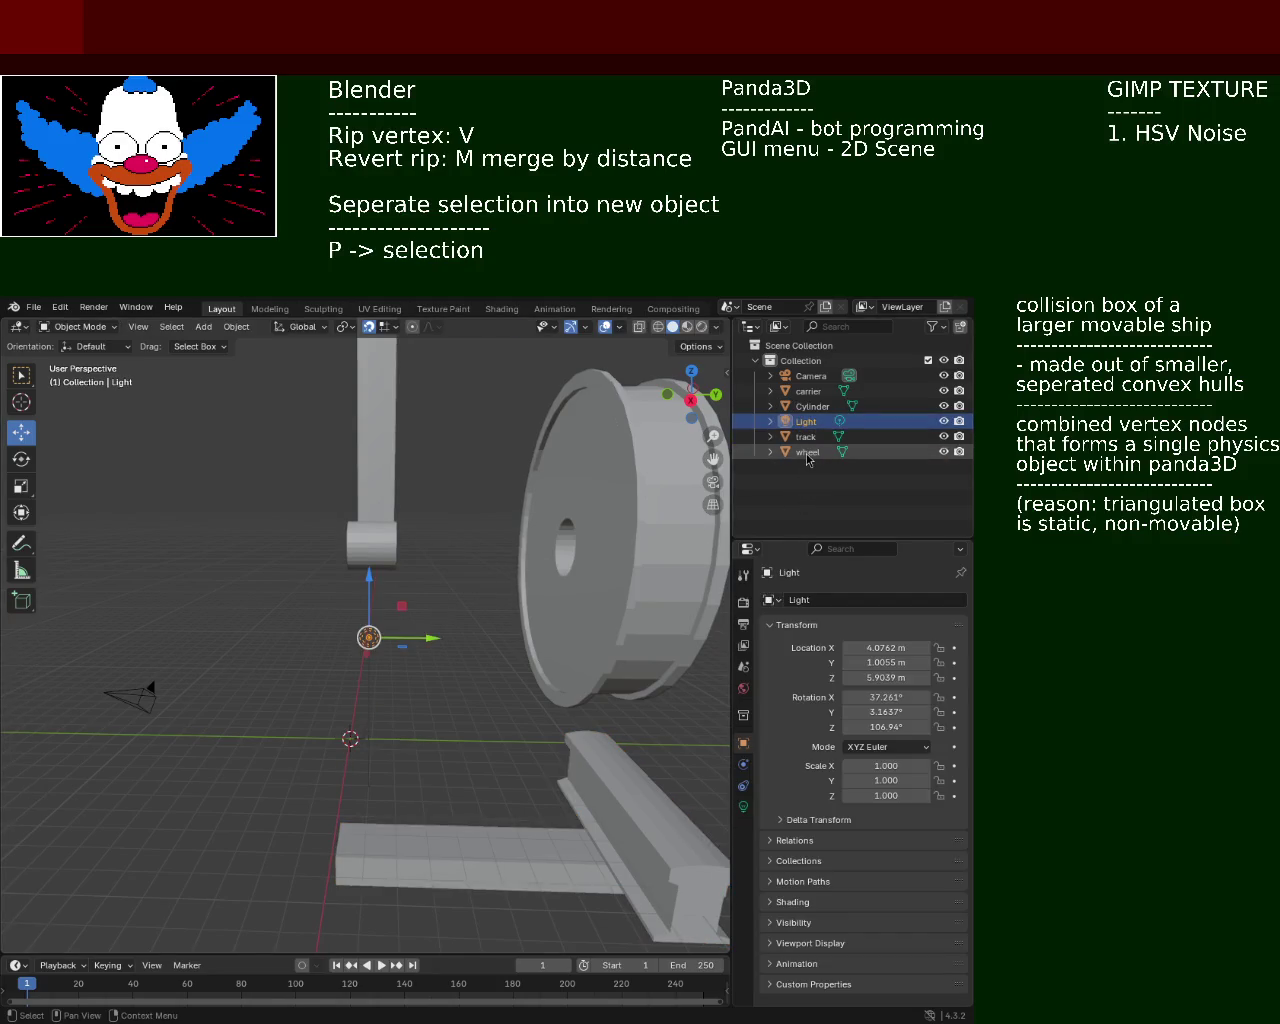
pyautogui.click(808, 452)
pyautogui.click(812, 406)
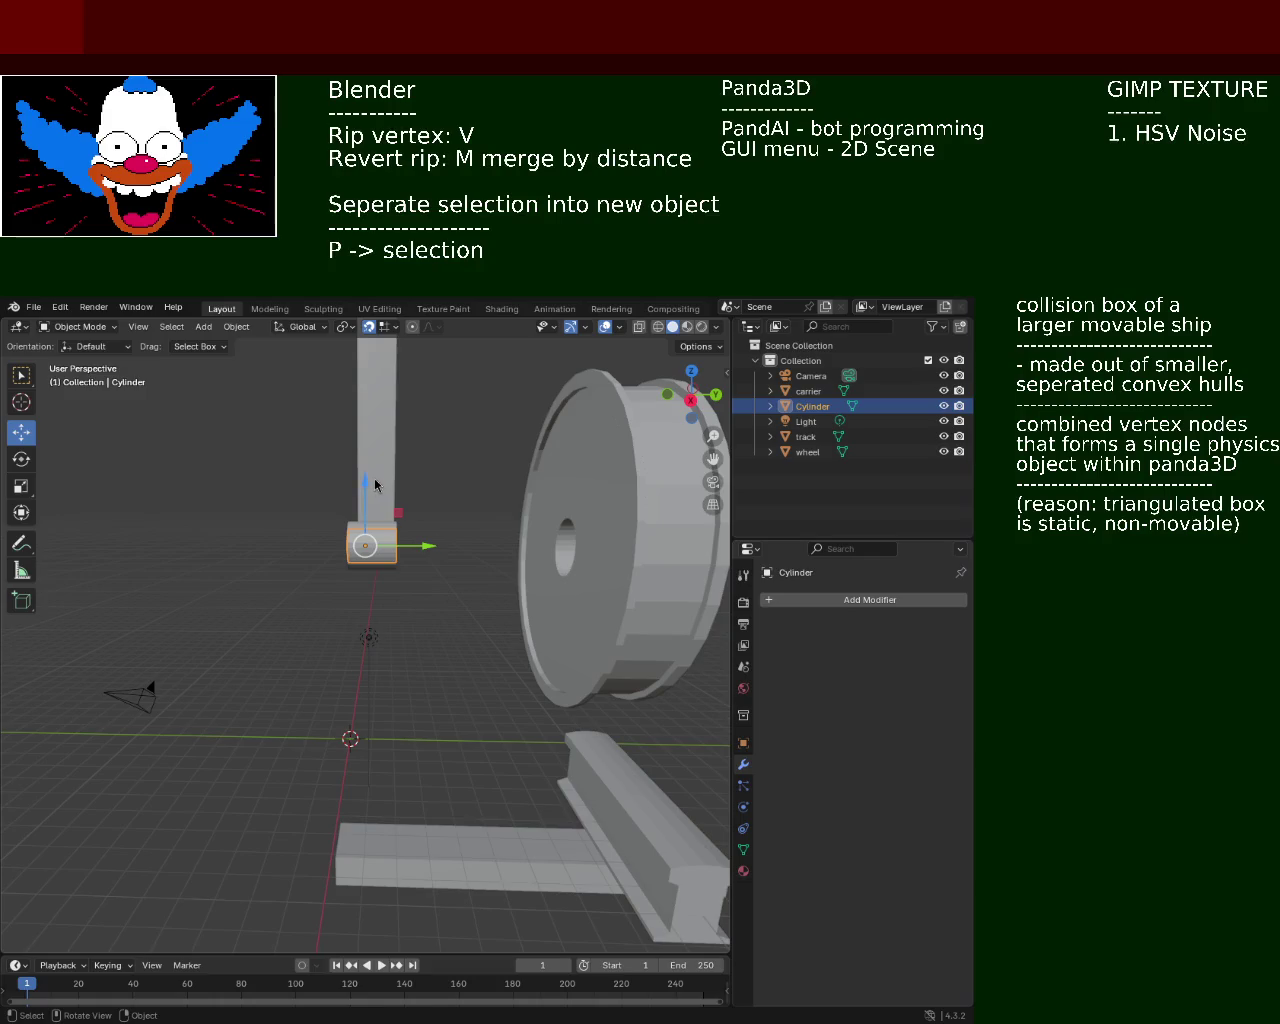
pyautogui.moveTo(372, 484); pyautogui.dragTo(363, 718)
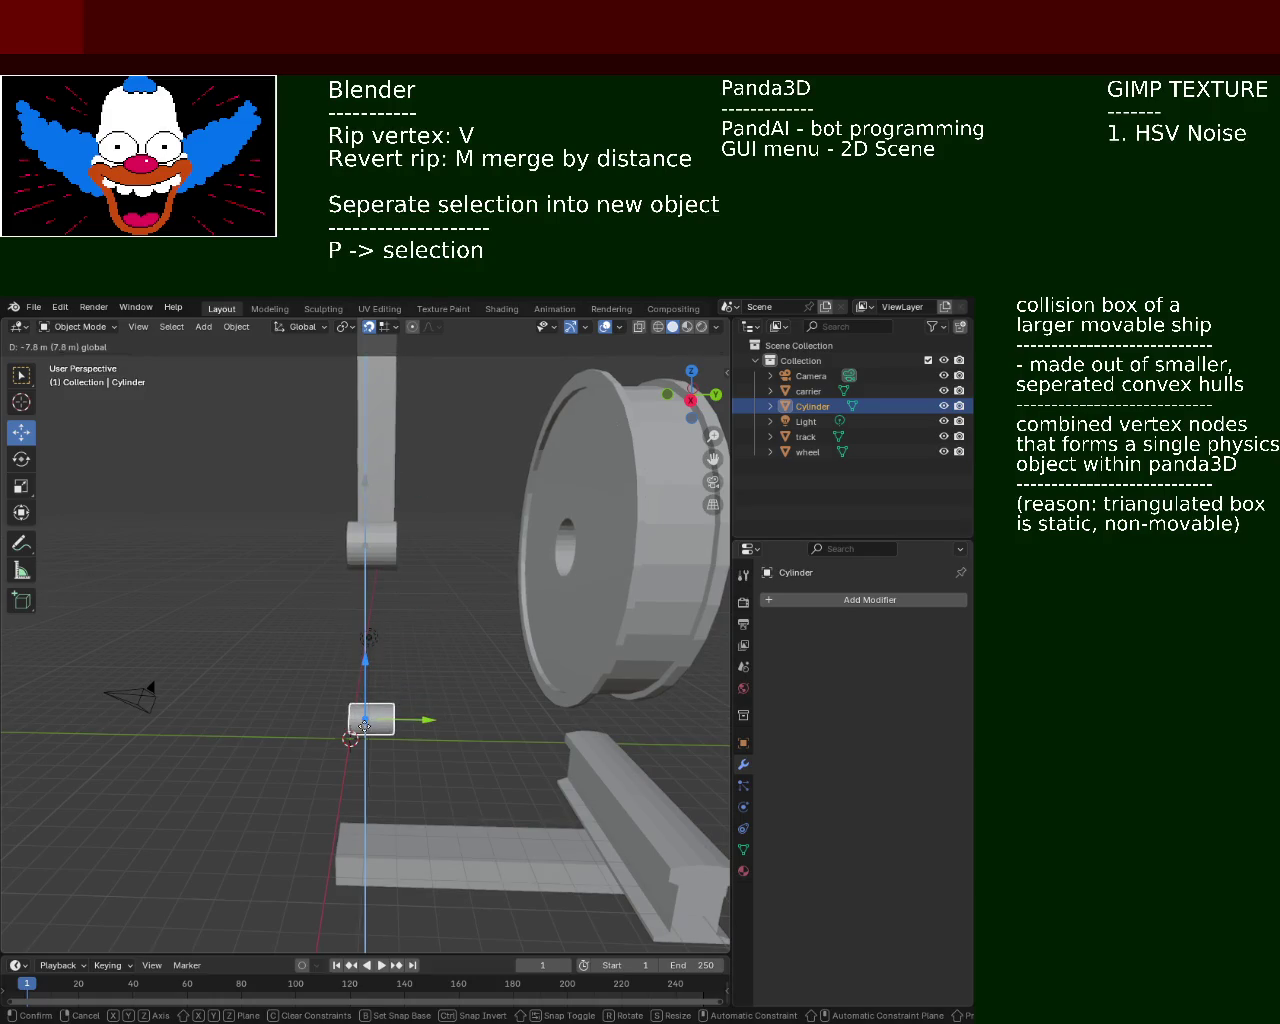
pyautogui.scroll(5, 365, 726)
pyautogui.moveTo(365, 726)
pyautogui.mouseDown(button='middle')
pyautogui.moveTo(408, 603)
pyautogui.moveTo(430, 650)
pyautogui.moveTo(527, 697)
pyautogui.moveTo(466, 680)
pyautogui.mouseUp(button='middle')
pyautogui.scroll(3, 430, 650)
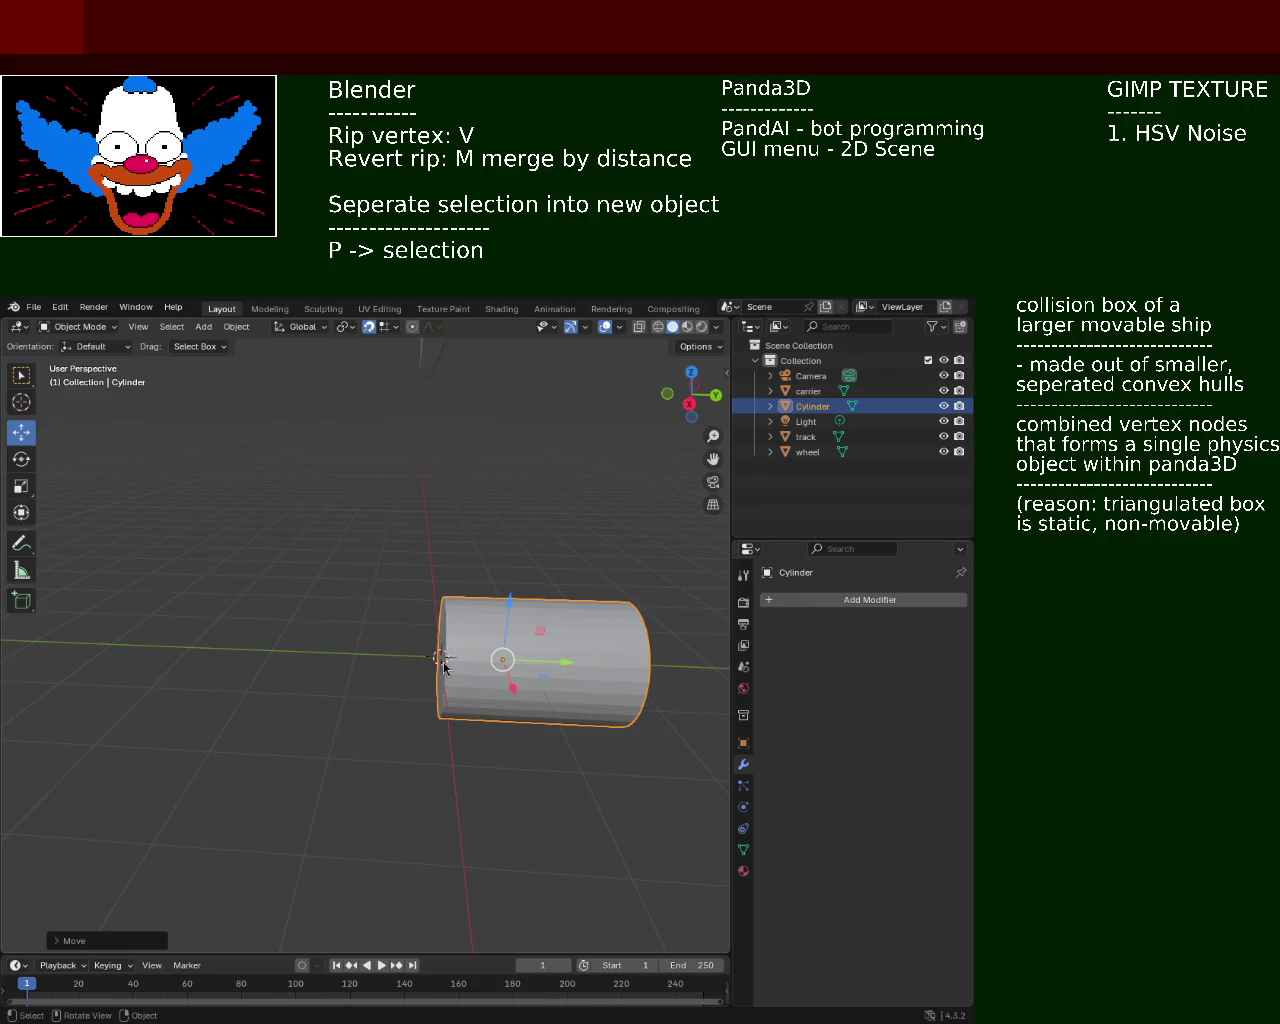
# Set the cylinder's origin to the 3D cursor and raise it along Z to the carrier arm
pyautogui.click(239, 330)
pyautogui.moveTo(262, 359)
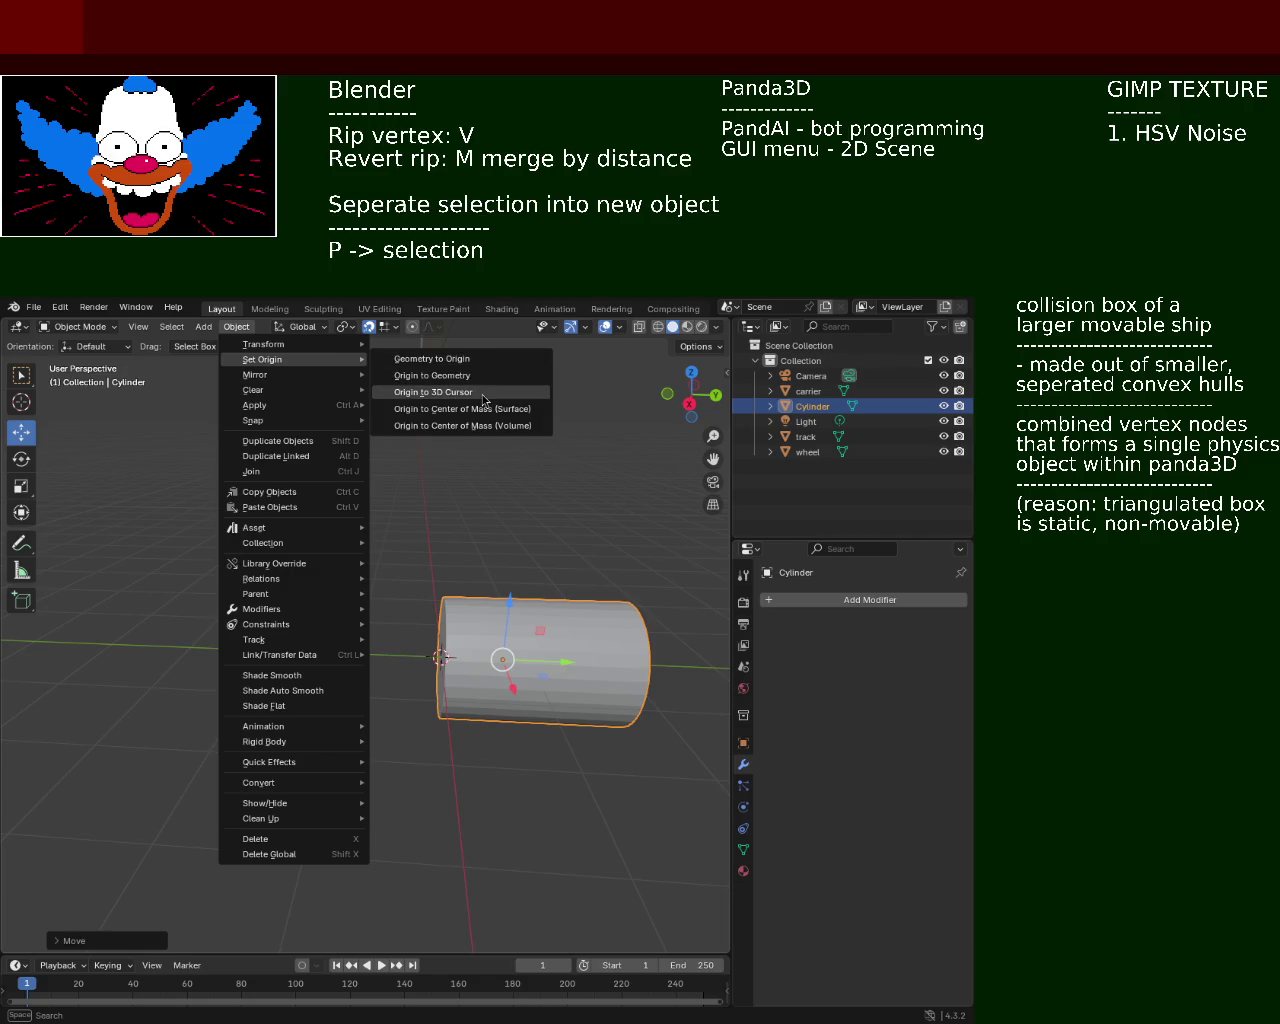
pyautogui.click(483, 392)
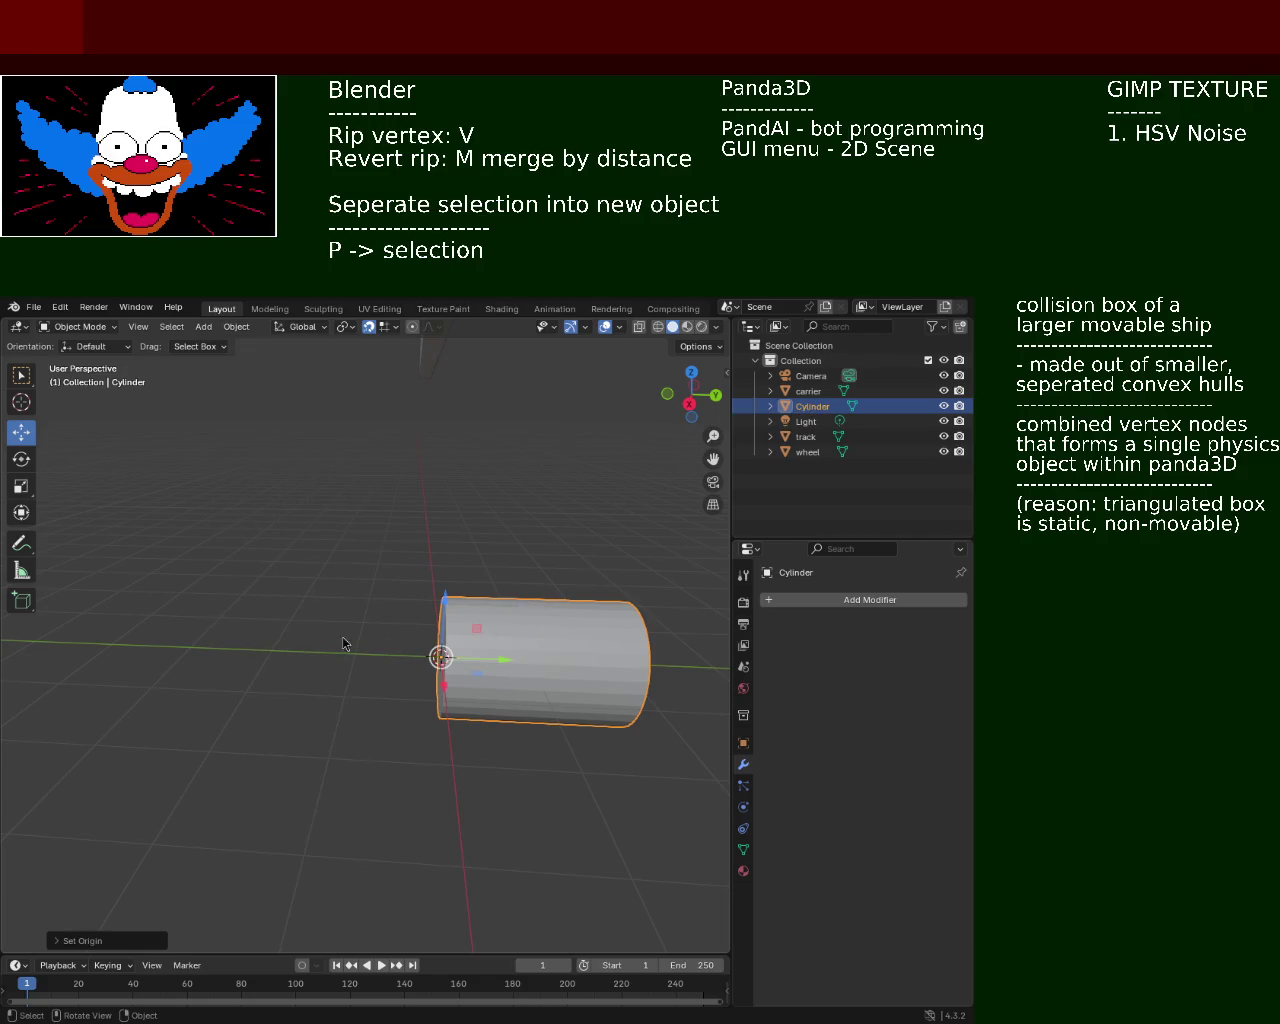
pyautogui.scroll(-4, 343, 643)
pyautogui.scroll(-1, 390, 655)
pyautogui.scroll(-1, 429, 663)
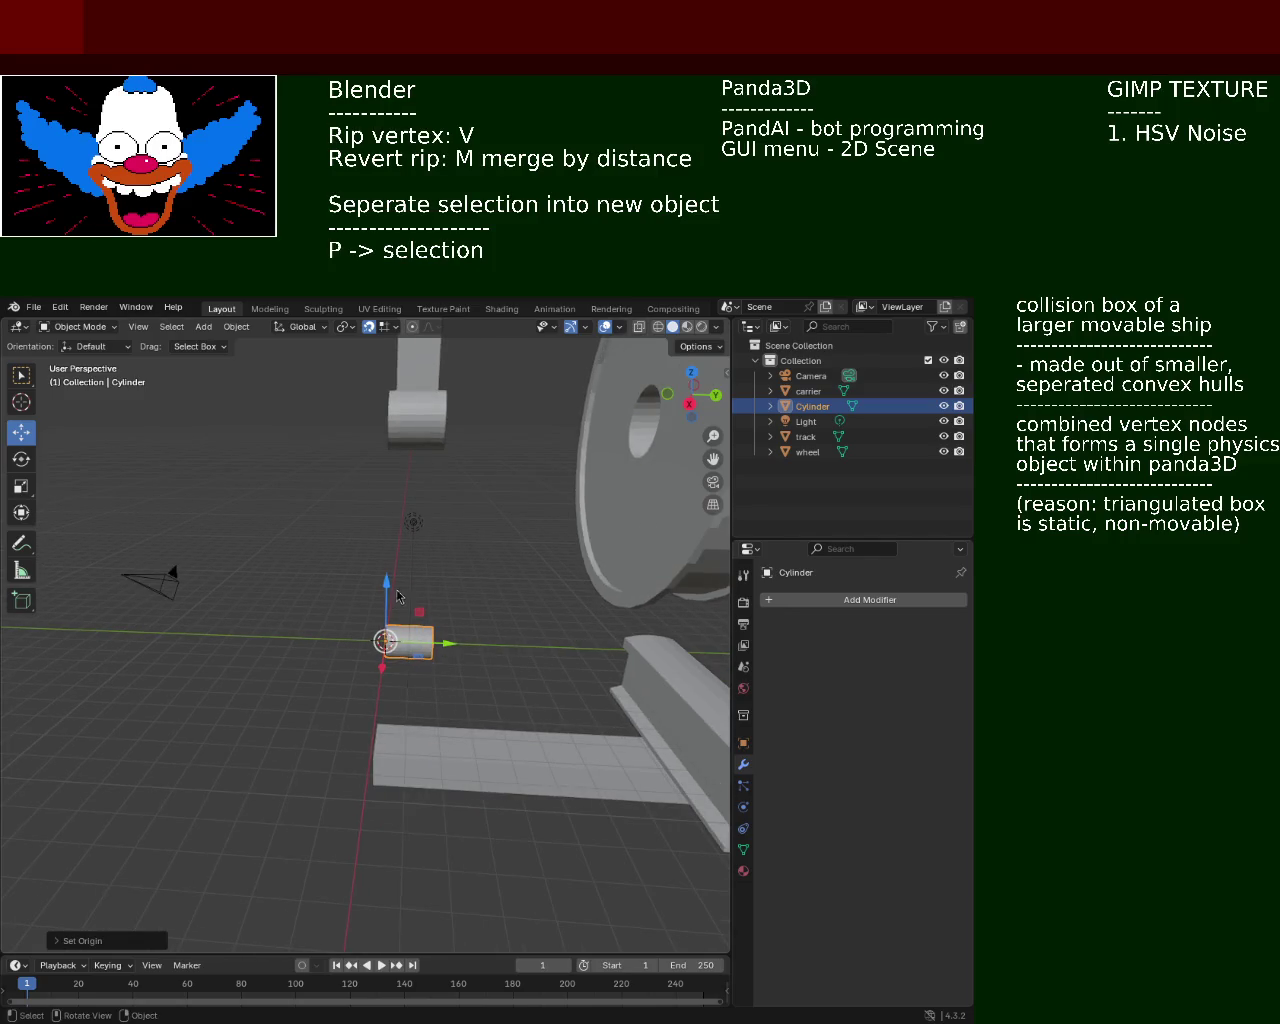
pyautogui.moveTo(397, 596); pyautogui.dragTo(321, 466)
pyautogui.moveTo(321, 466)
pyautogui.mouseDown(button='middle')
pyautogui.moveTo(260, 457)
pyautogui.moveTo(792, 538)
pyautogui.mouseUp(button='middle')
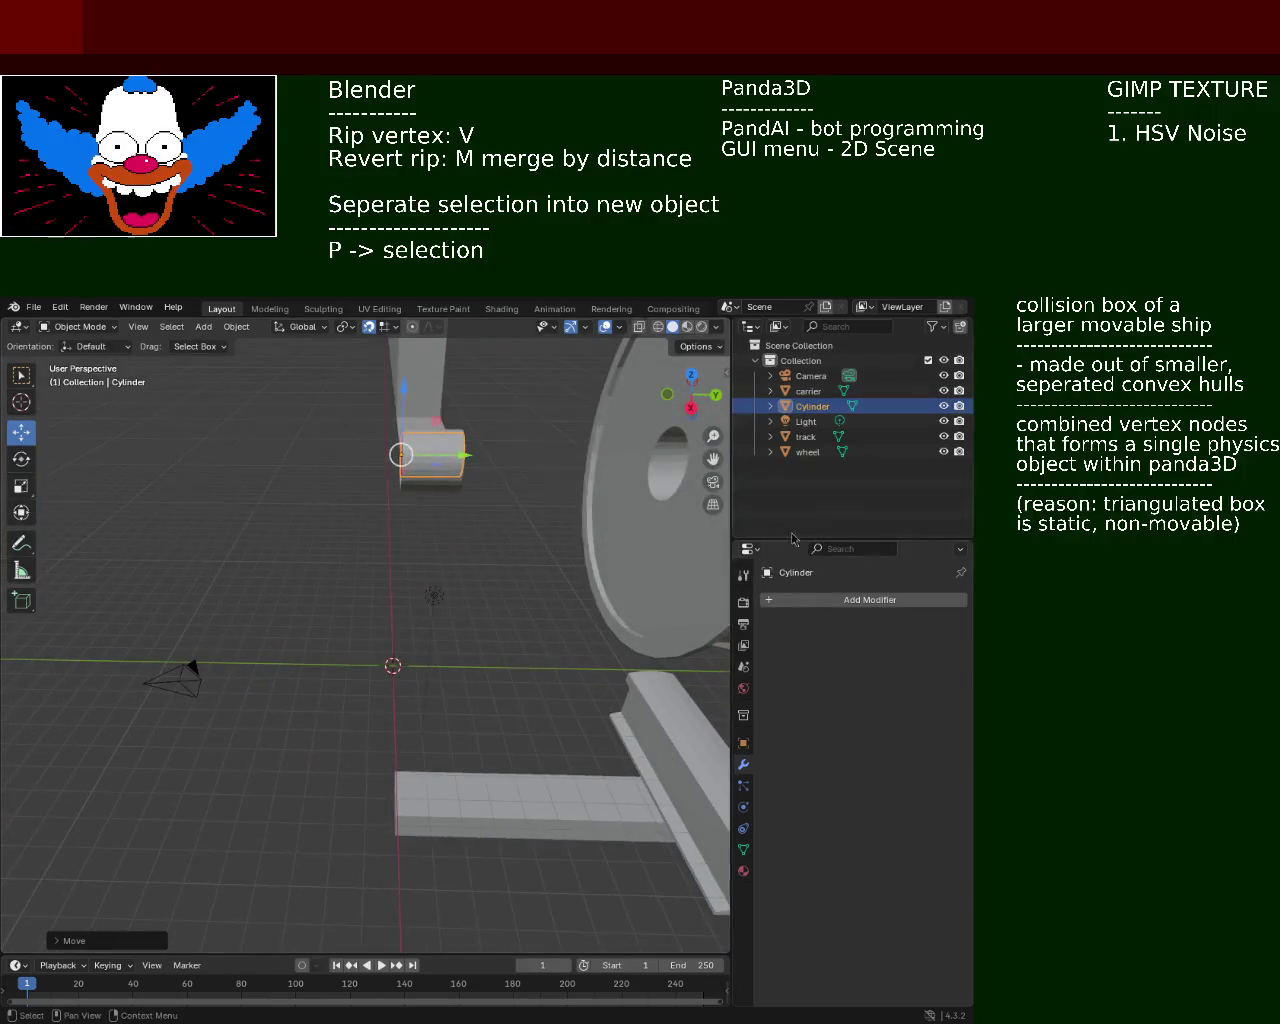
pyautogui.click(853, 600)
# Add a Mirror modifier to the cylinder with X and Y off and only Z enabled
pyautogui.click(851, 604)
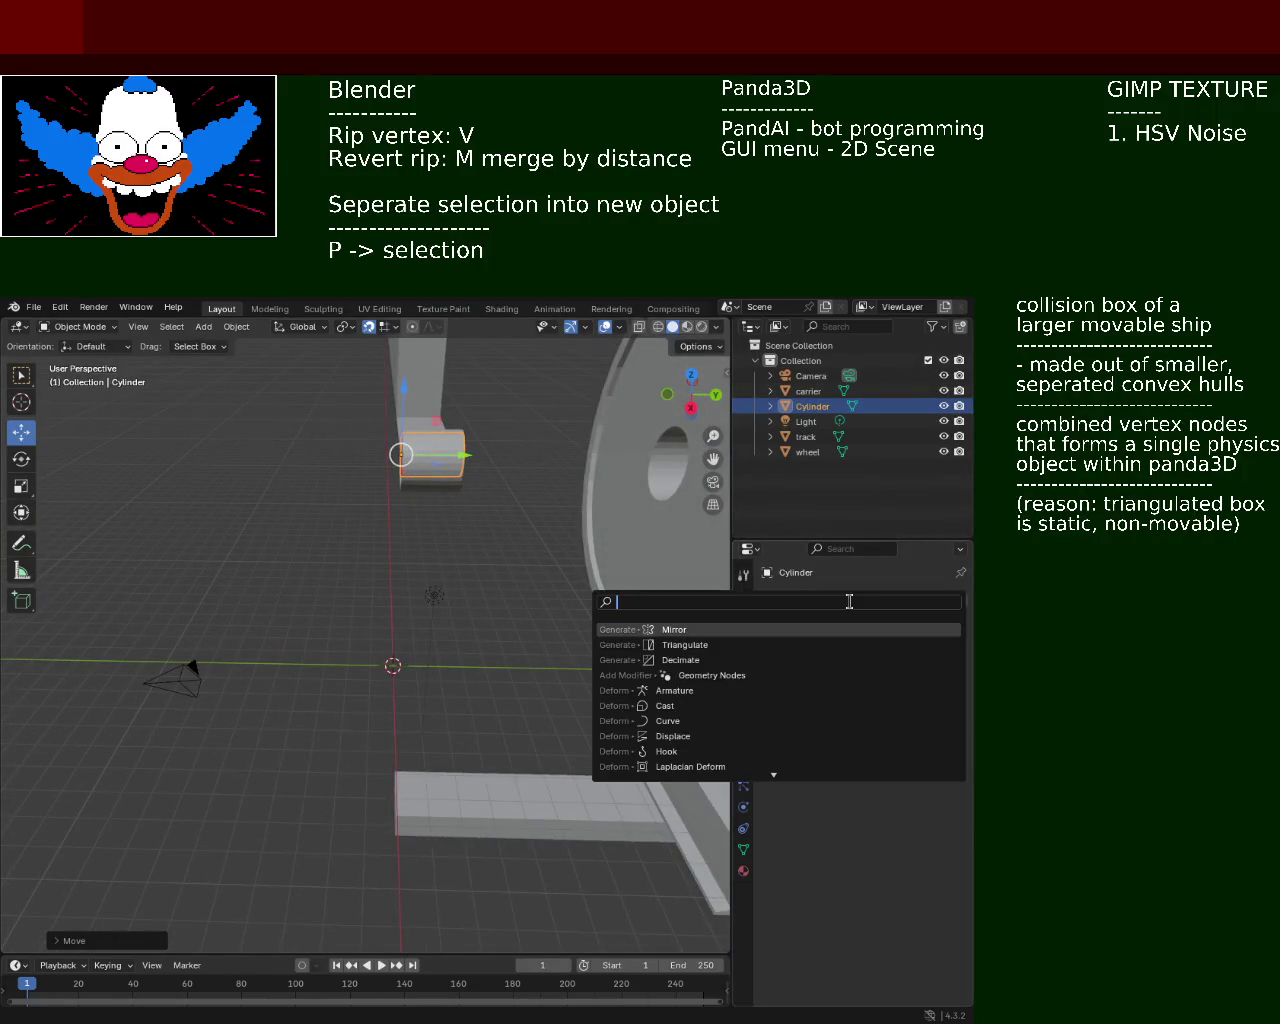
pyautogui.click(848, 628)
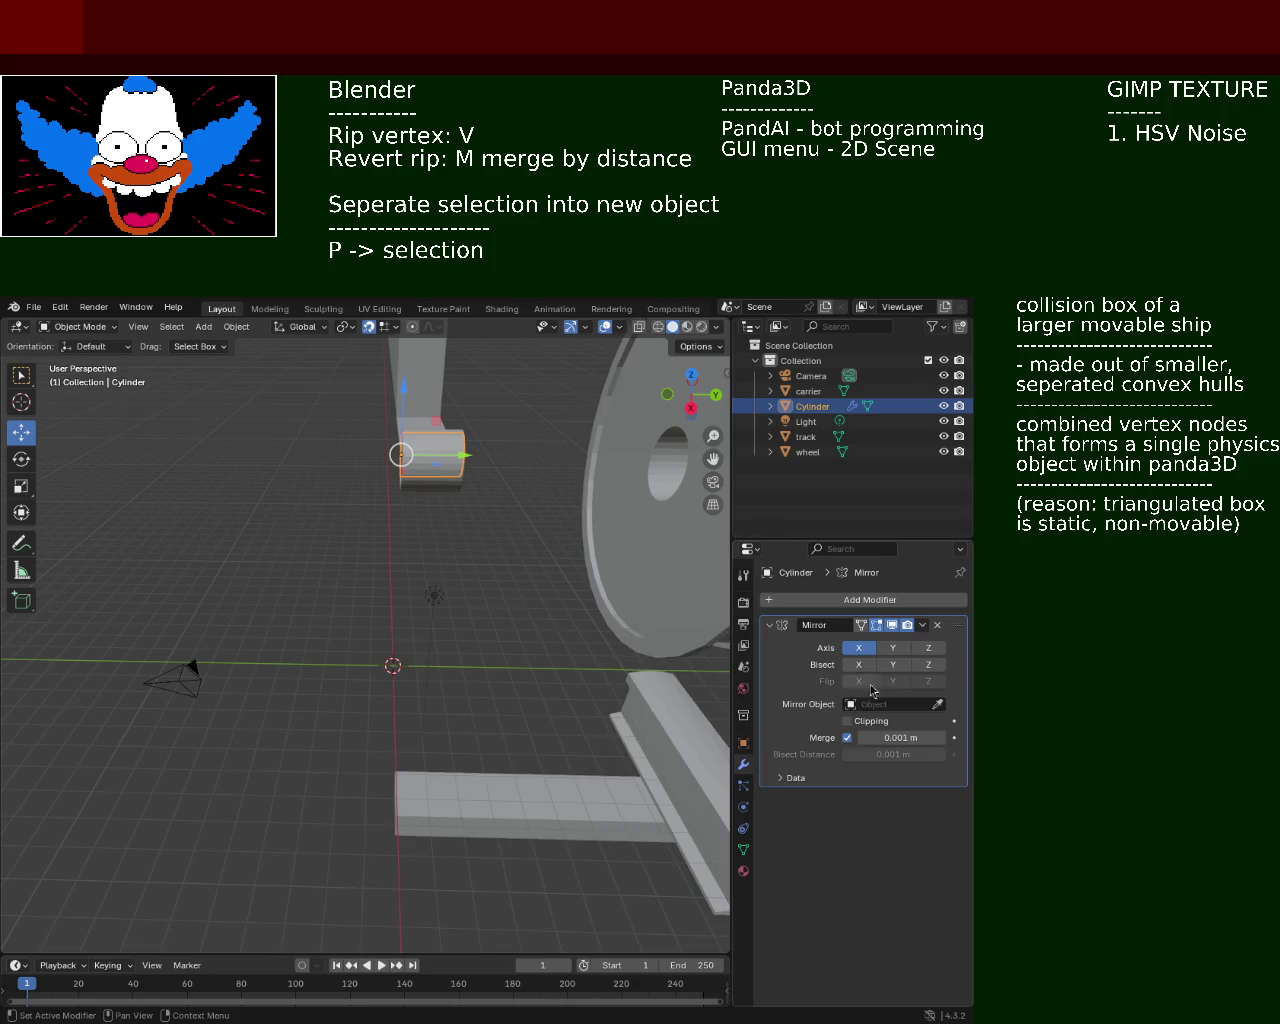
pyautogui.click(536, 479)
pyautogui.moveTo(535, 476); pyautogui.dragTo(465, 488, button='middle')
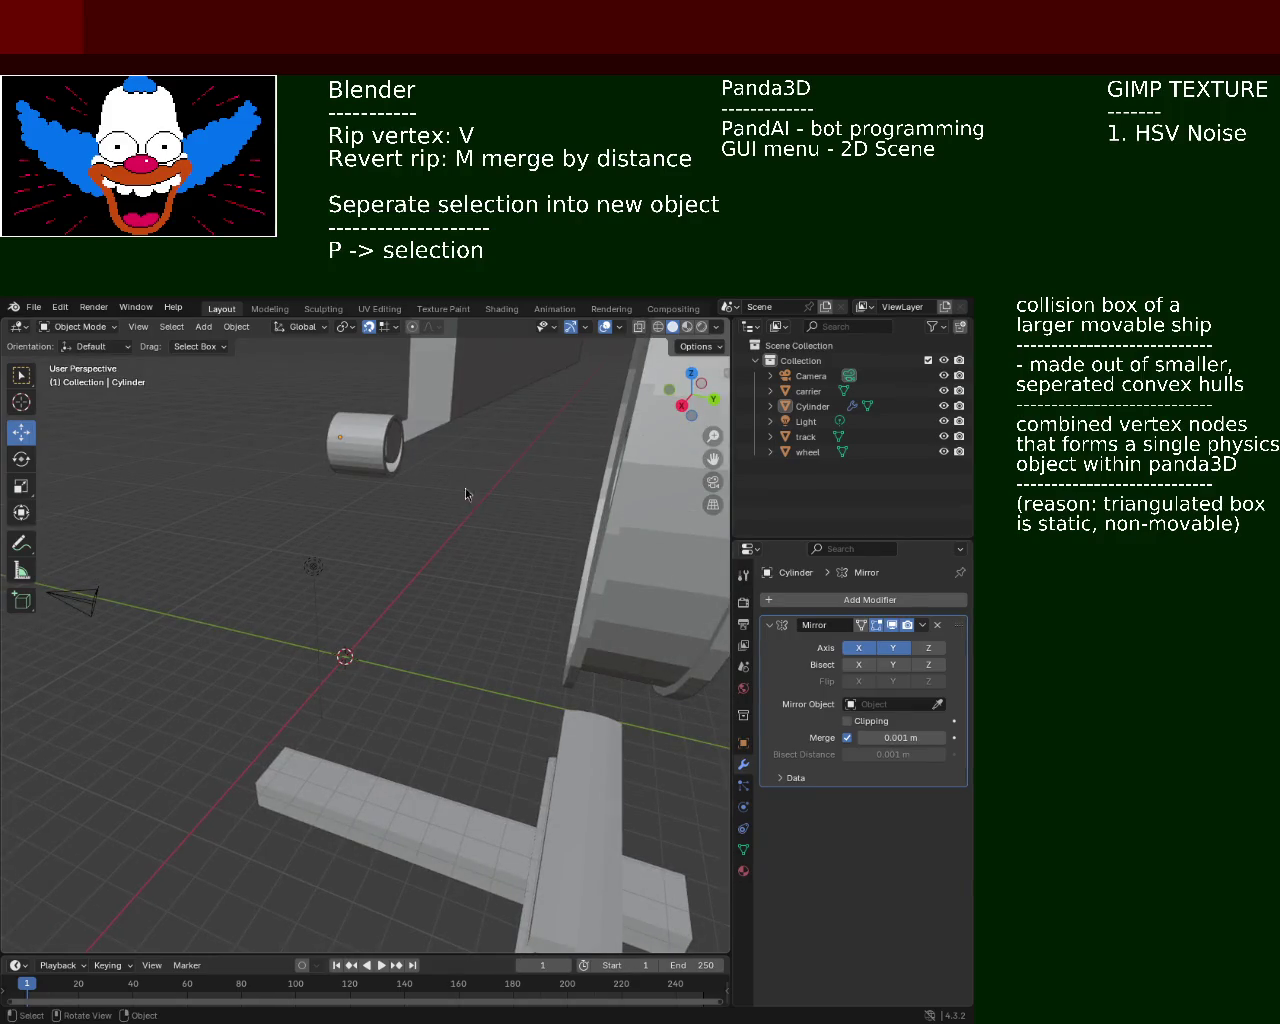
pyautogui.click(858, 648)
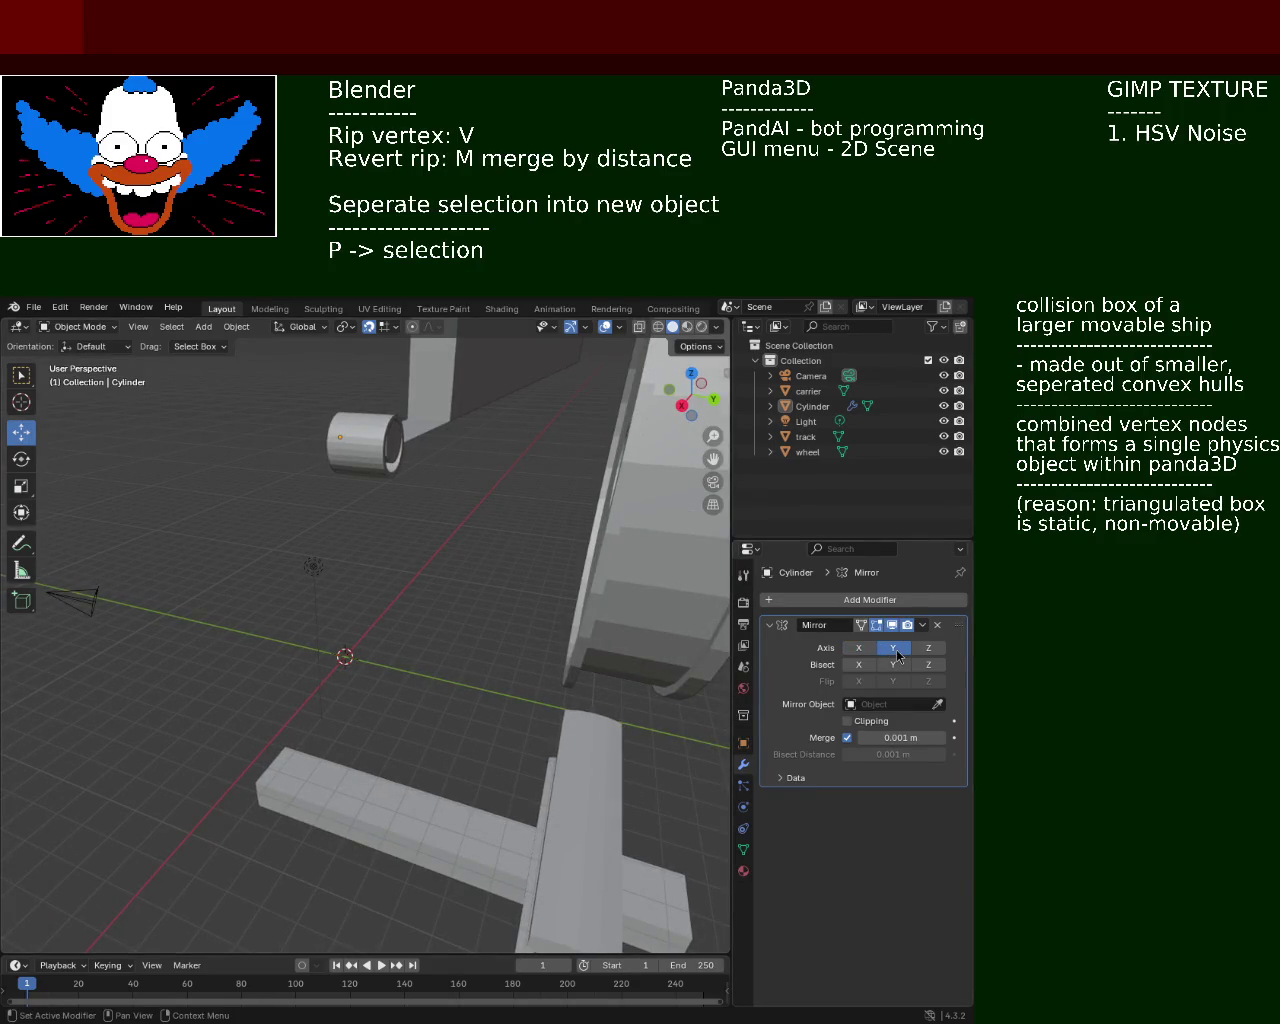
pyautogui.click(893, 648)
pyautogui.click(928, 648)
pyautogui.moveTo(470, 505)
pyautogui.mouseDown(button='middle')
pyautogui.moveTo(496, 497)
pyautogui.moveTo(372, 483)
pyautogui.moveTo(423, 502)
pyautogui.mouseUp(button='middle')
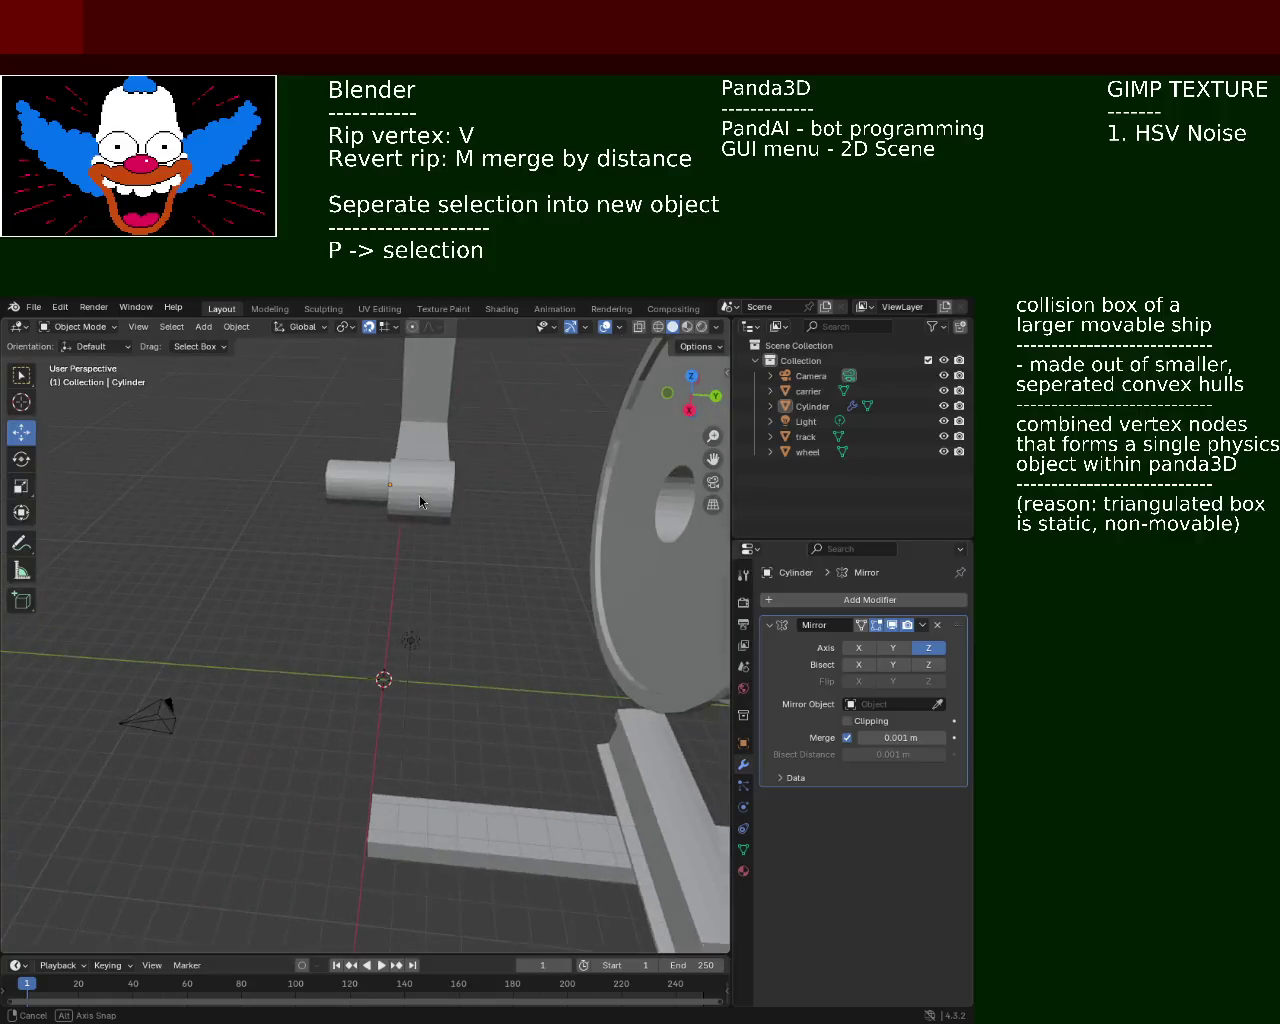
pyautogui.moveTo(423, 502); pyautogui.dragTo(423, 502, button='middle')
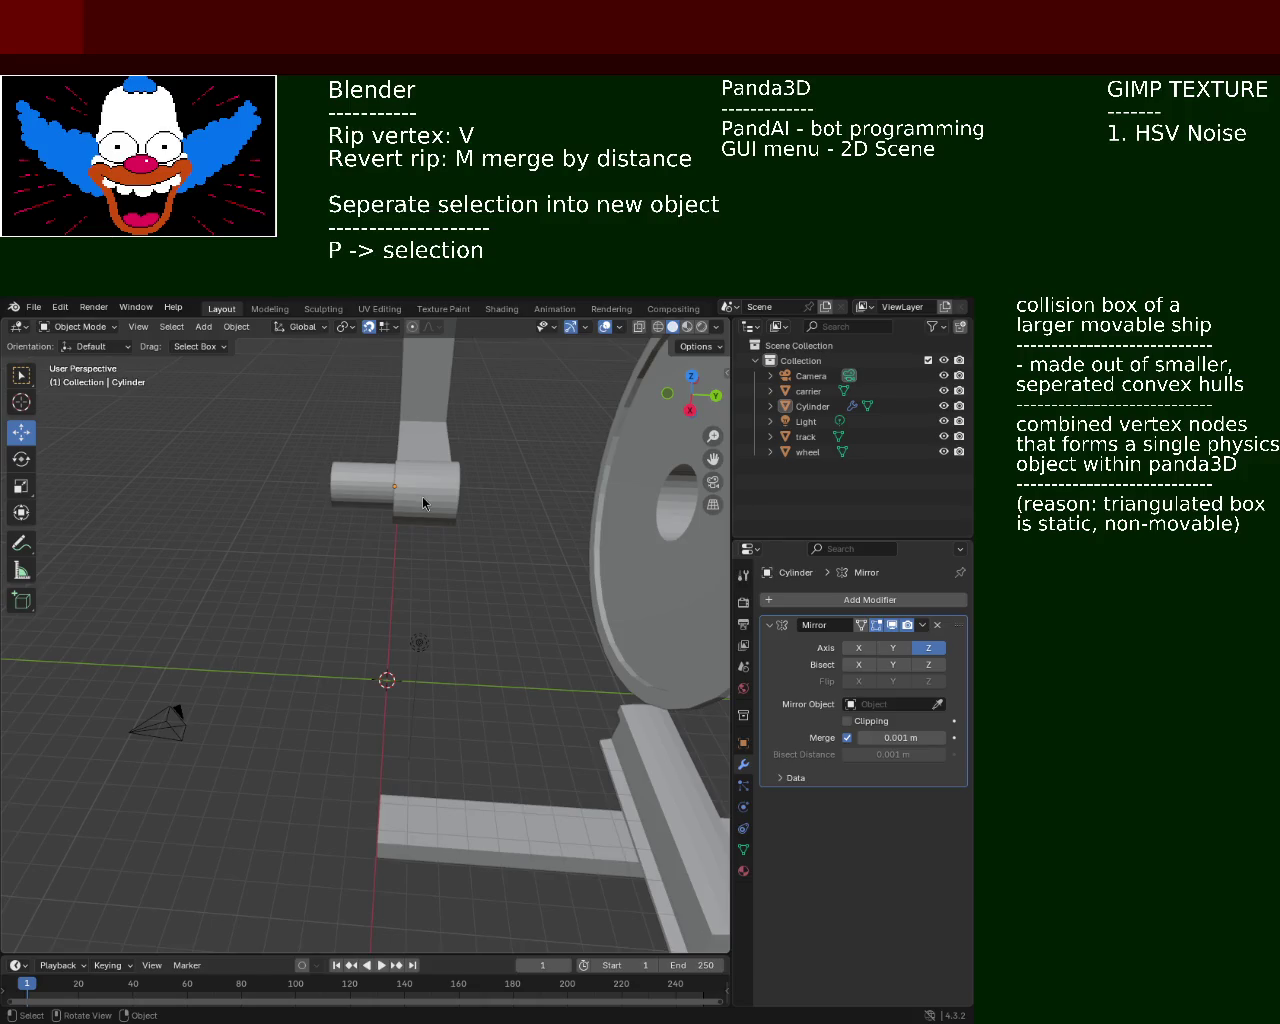
pyautogui.moveTo(350, 487); pyautogui.dragTo(251, 480, button='middle')
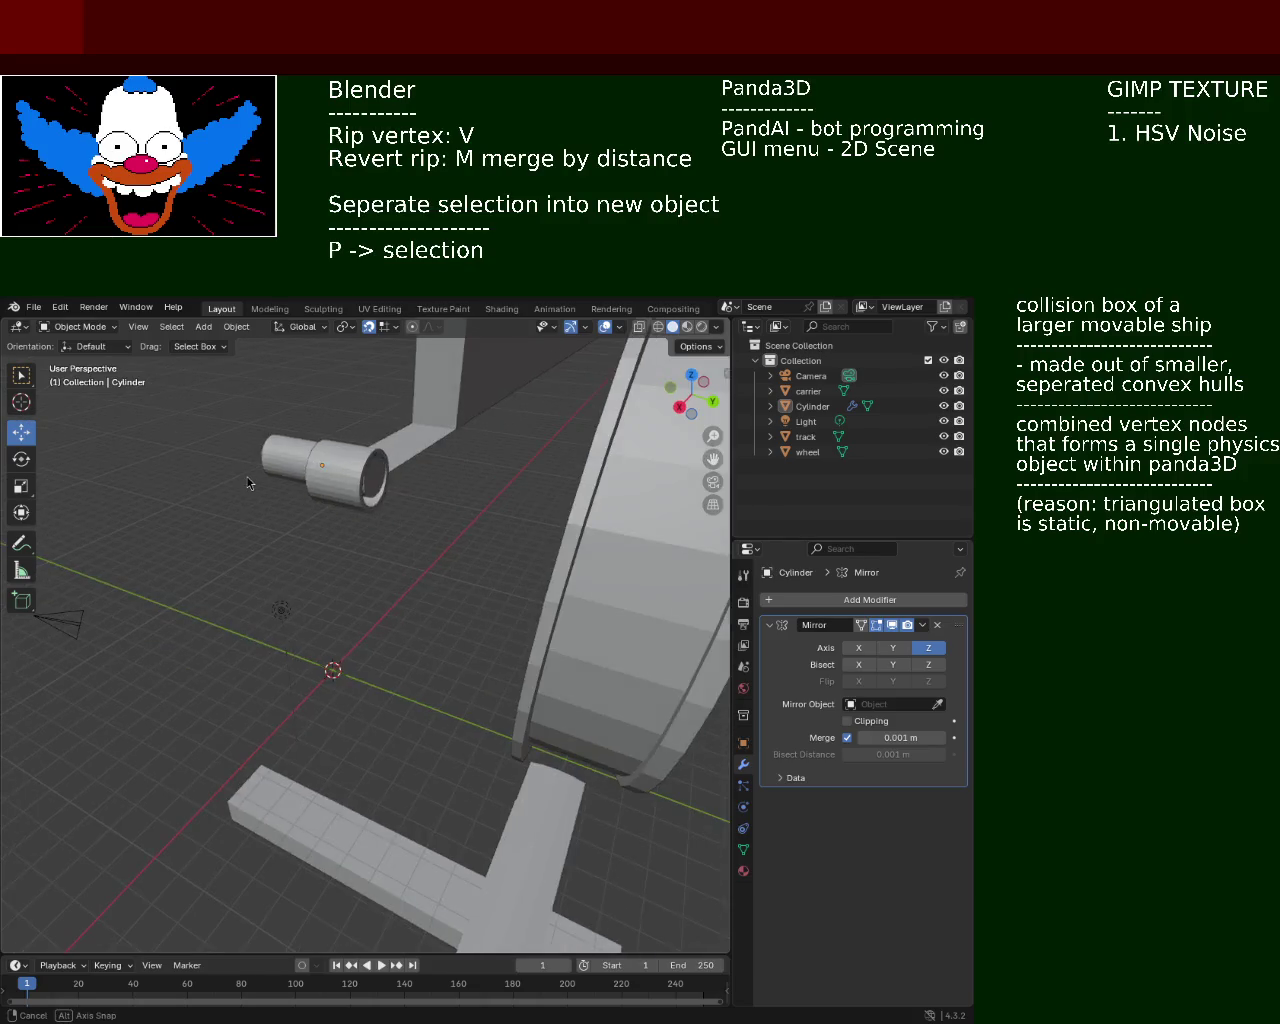
# Extrude the cylinder's end face 2 m toward the wheel, then go back to Object Mode
pyautogui.press('Tab')
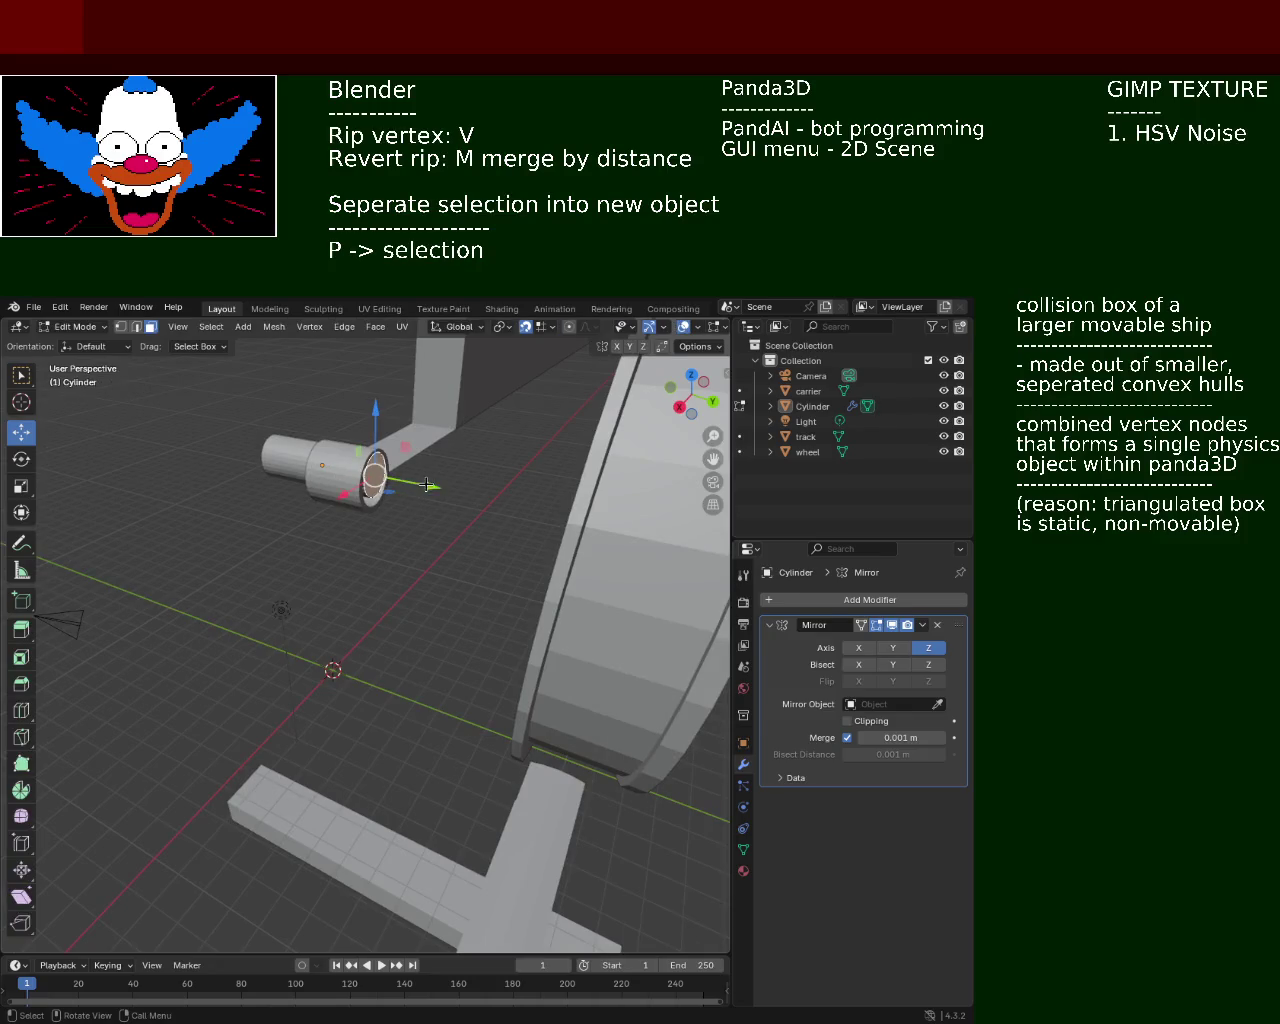
pyautogui.write('e5')
pyautogui.press('BackSpace')
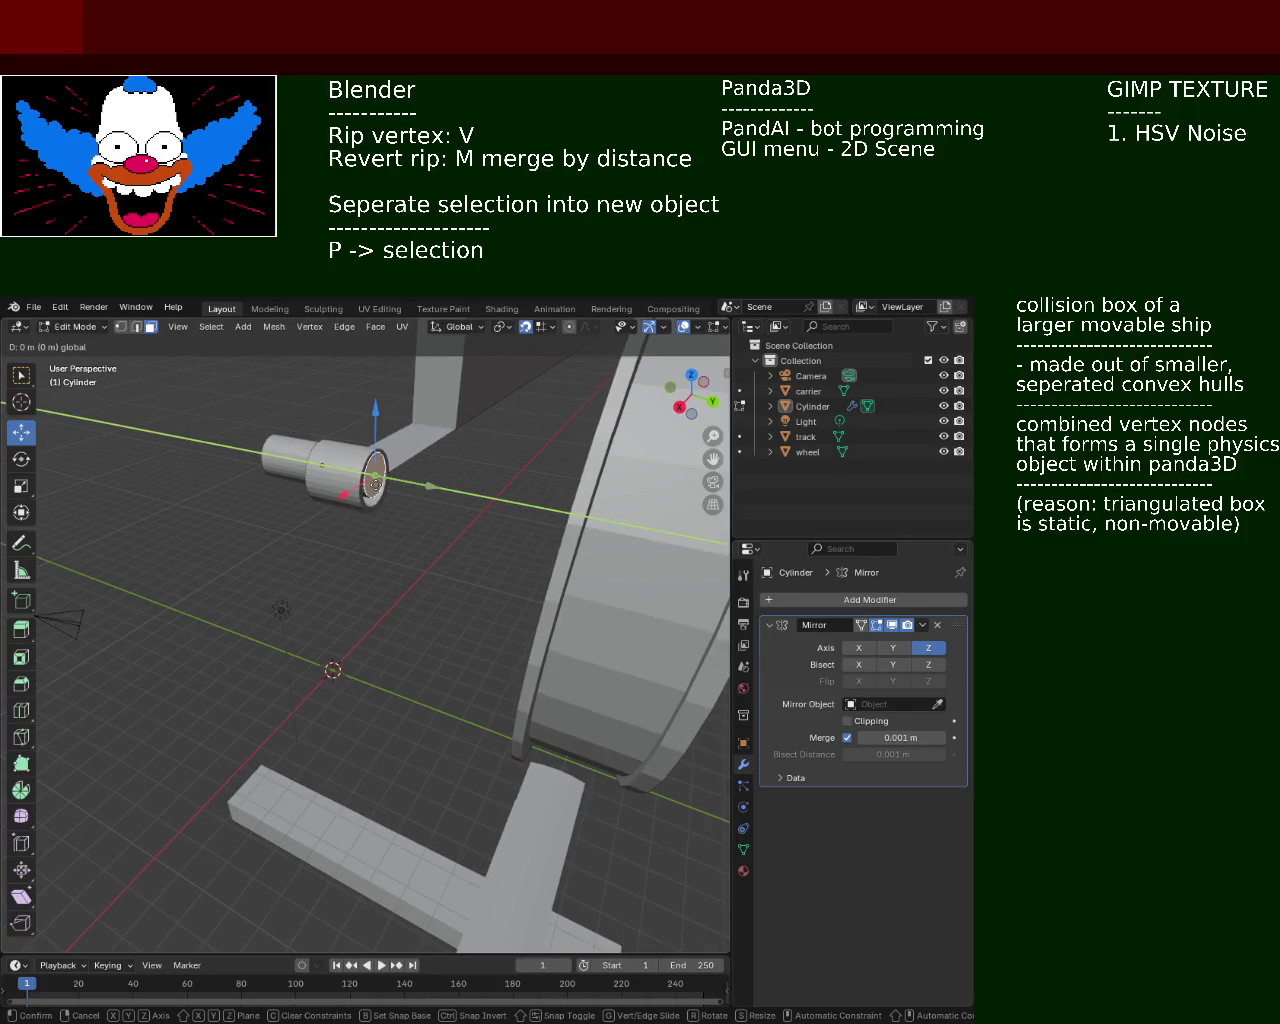
pyautogui.write('3')
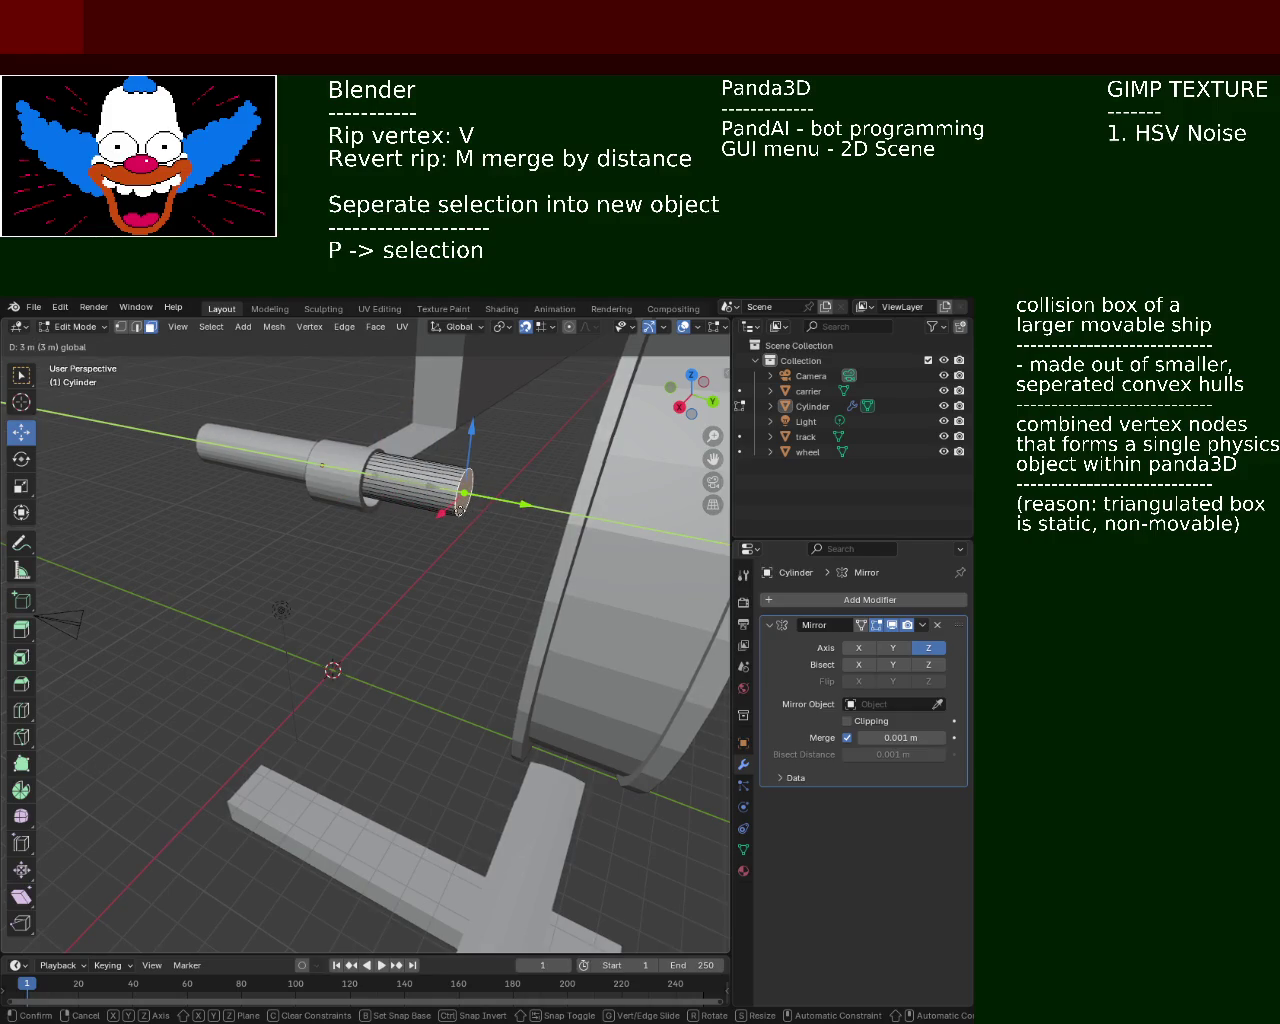
pyautogui.press('BackSpace')
pyautogui.write('2')
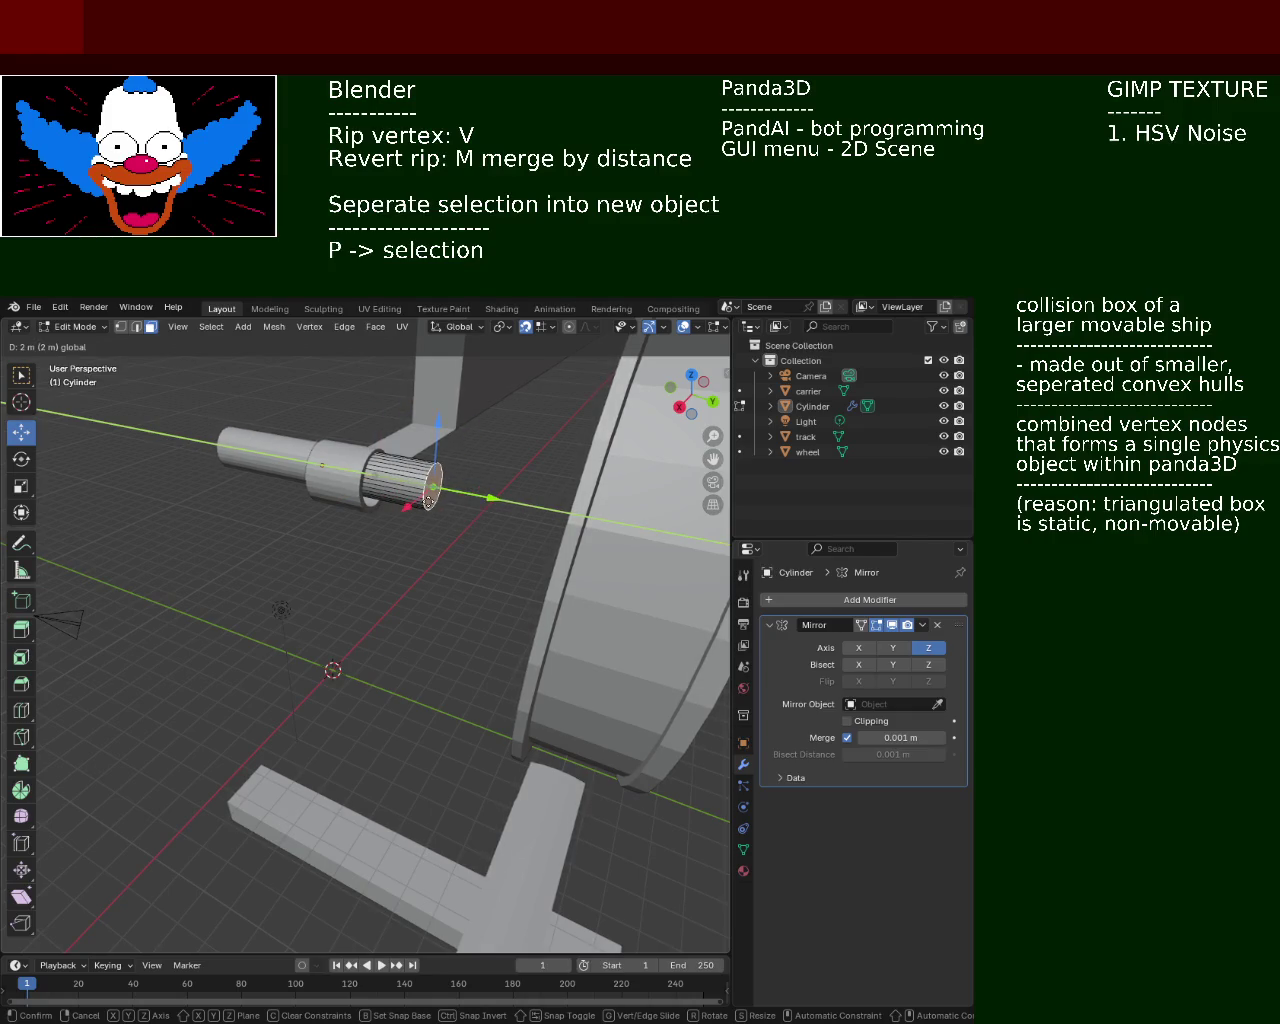
pyautogui.press('Return')
pyautogui.moveTo(428, 500); pyautogui.dragTo(368, 542, button='middle')
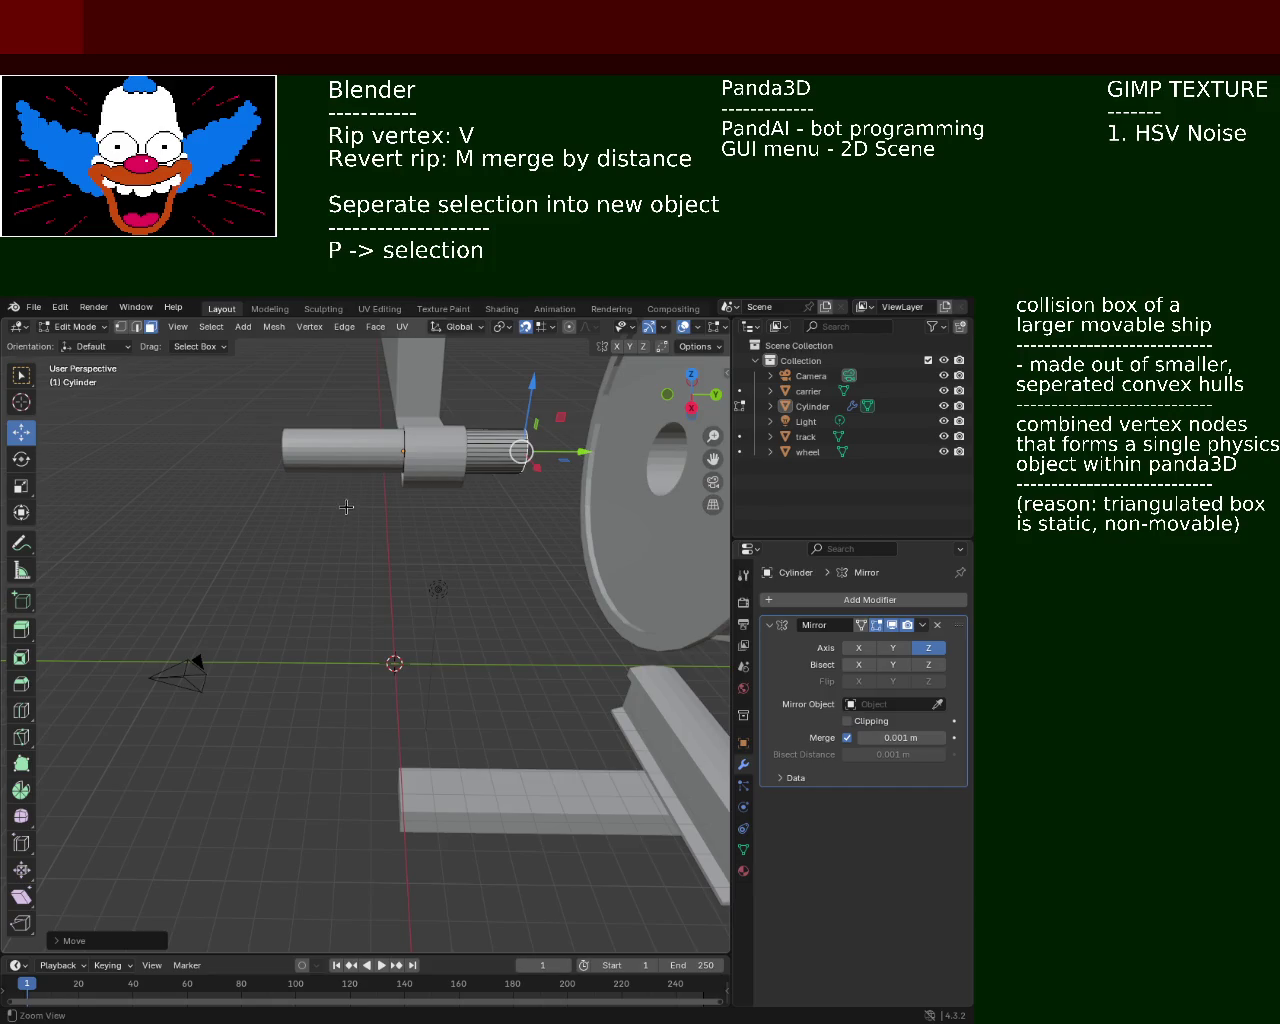
pyautogui.scroll(-4, 346, 507)
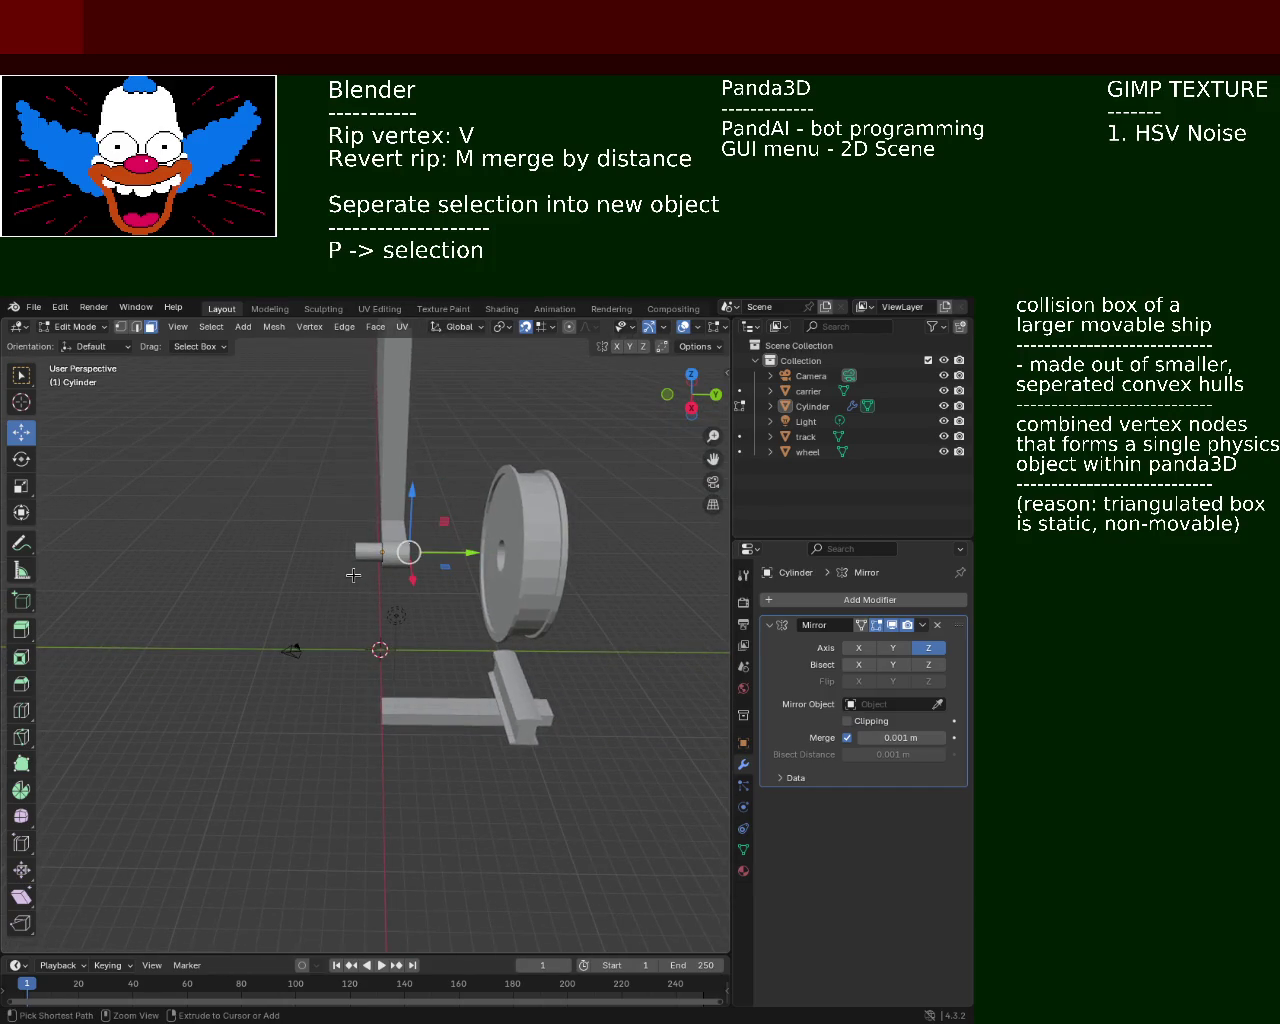
pyautogui.press('Tab')
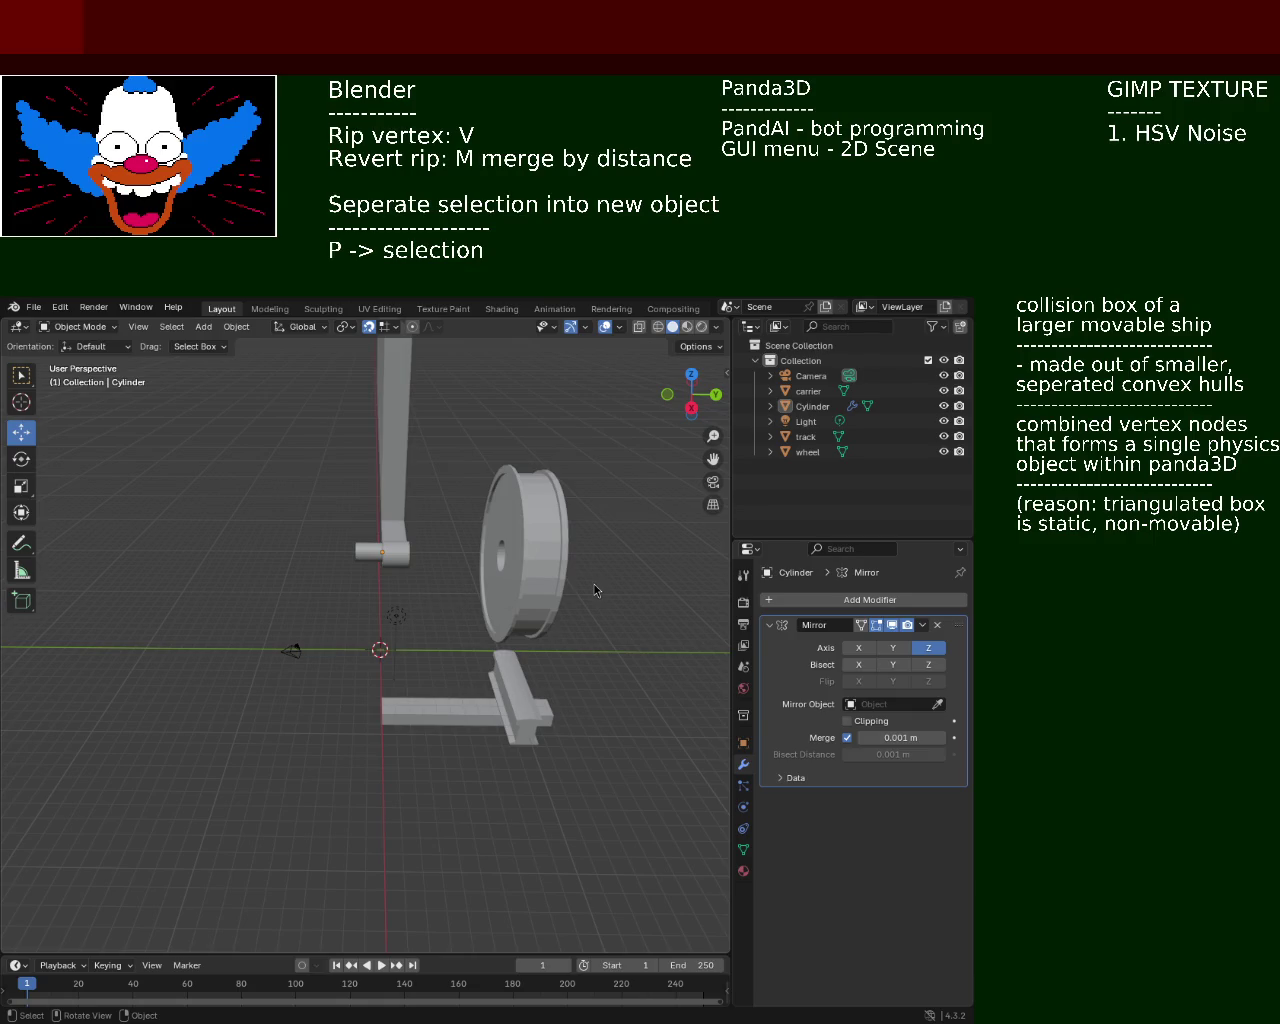
# Select the carrier and add a Mirror modifier to it, trying the Y and Z axes
pyautogui.click(812, 391)
pyautogui.click(870, 599)
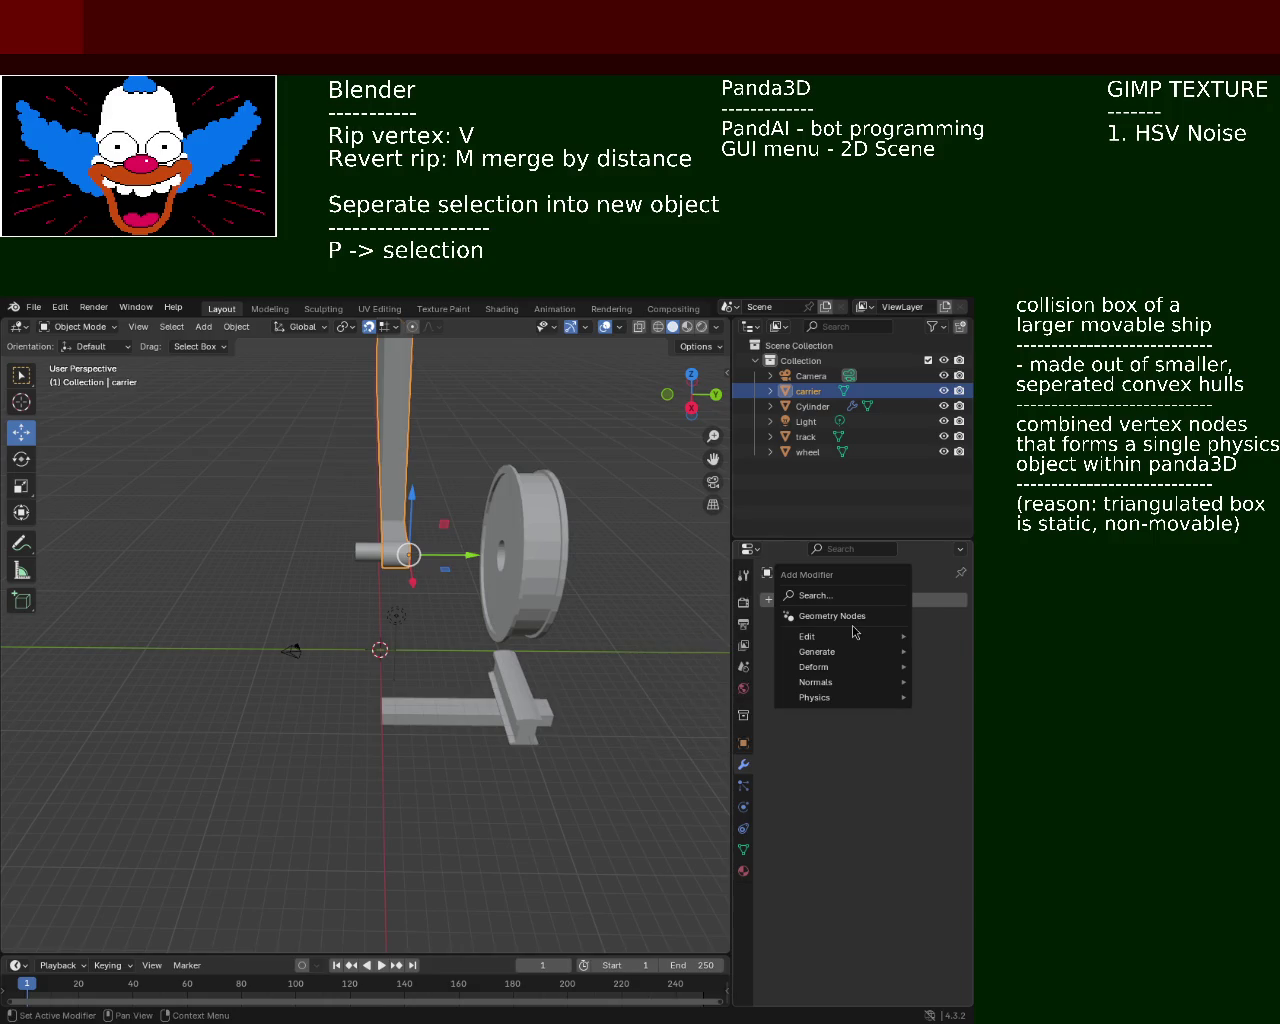
pyautogui.click(856, 595)
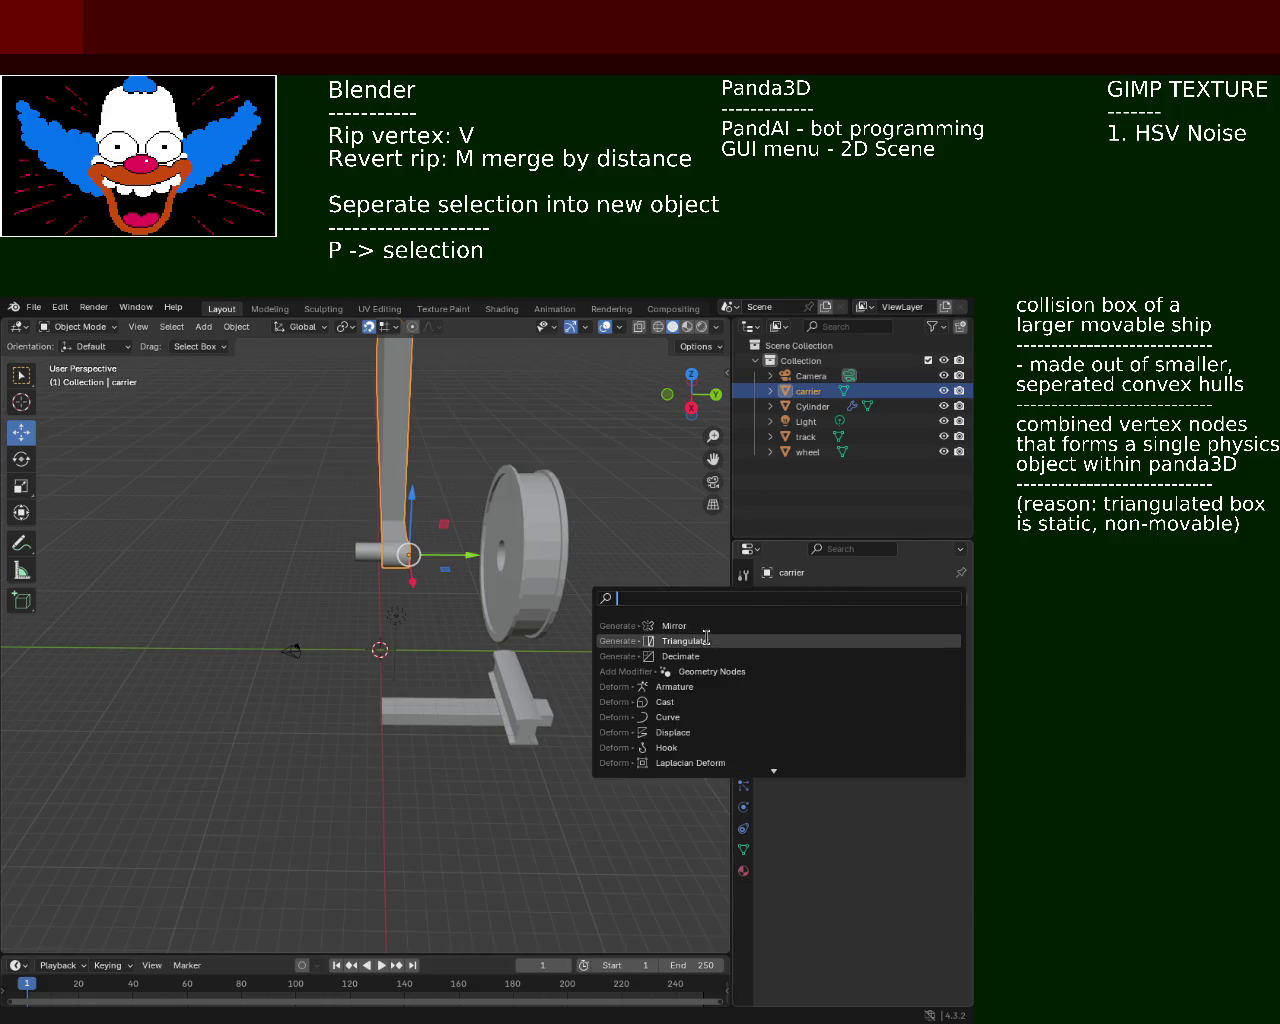
pyautogui.press('Return')
pyautogui.click(858, 648)
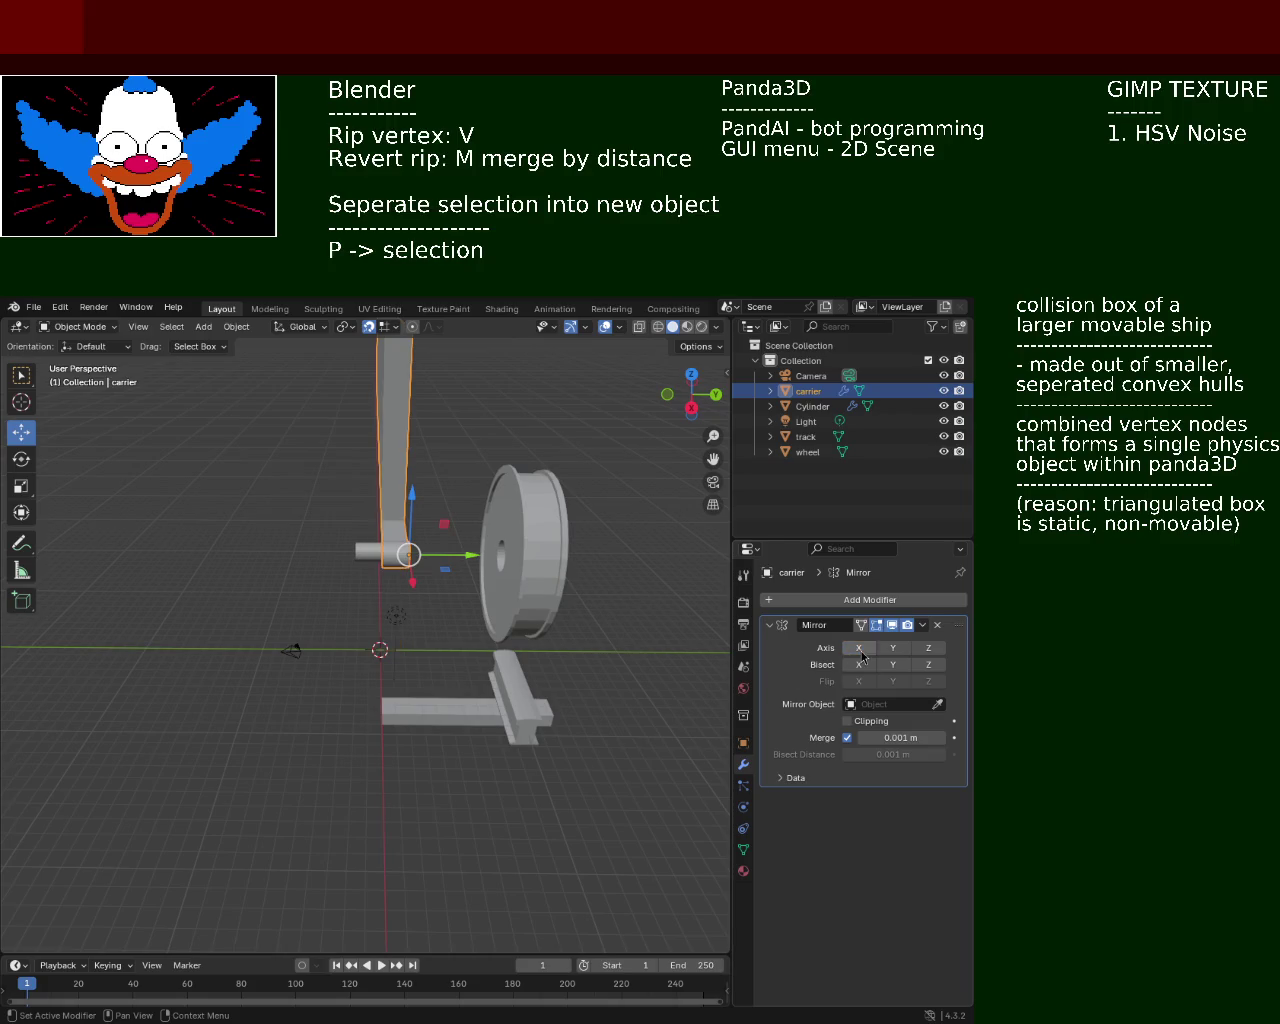
pyautogui.click(890, 650)
pyautogui.click(890, 650)
pyautogui.click(929, 648)
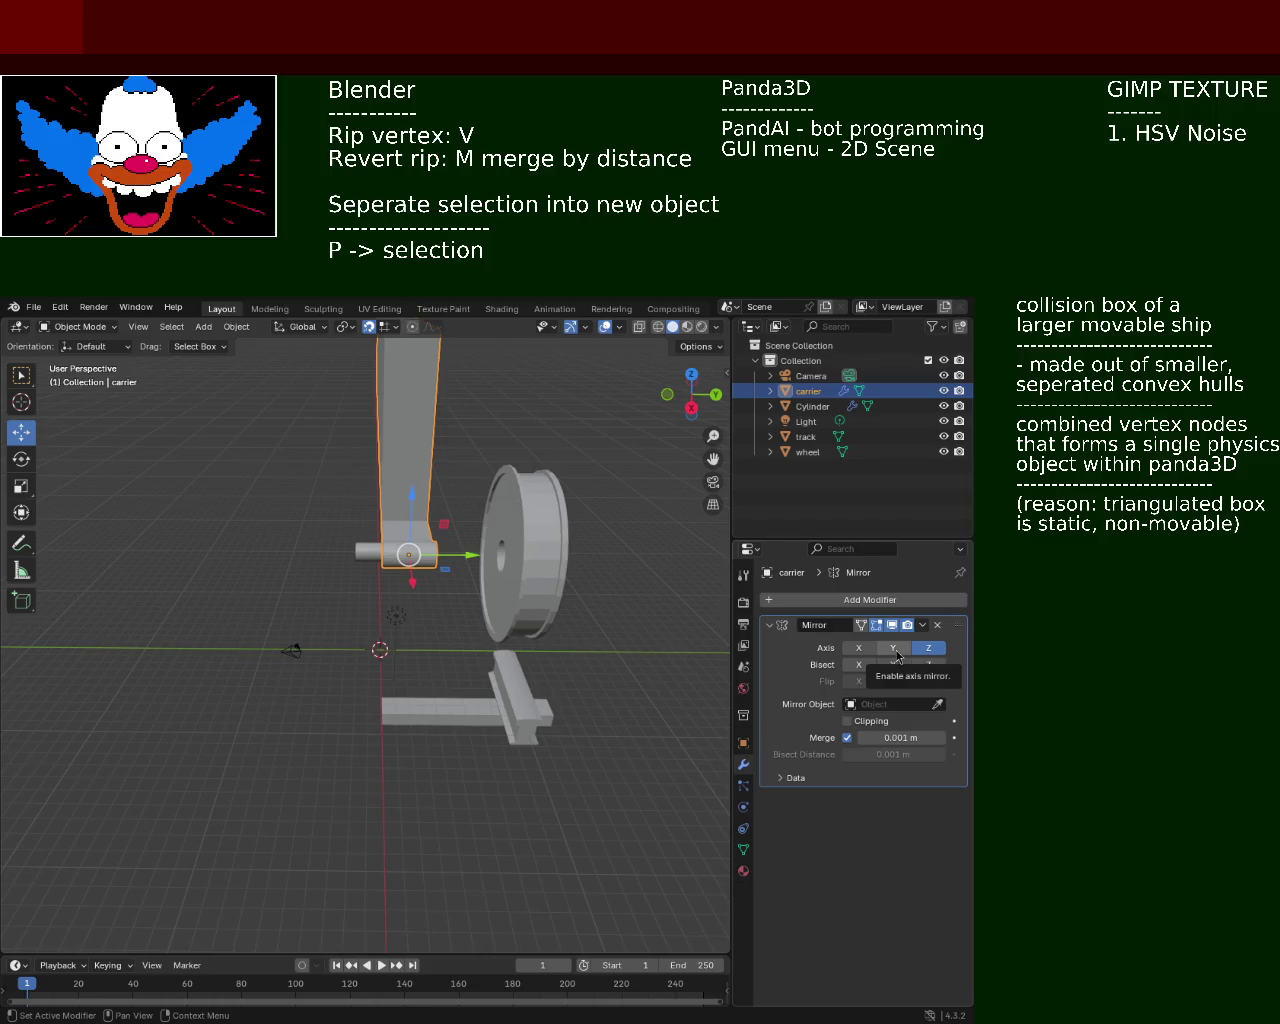
# Test the carrier's Mirror axis toggles, leaving X, Y and Z all switched off
pyautogui.click(893, 648)
pyautogui.click(893, 648)
pyautogui.click(929, 648)
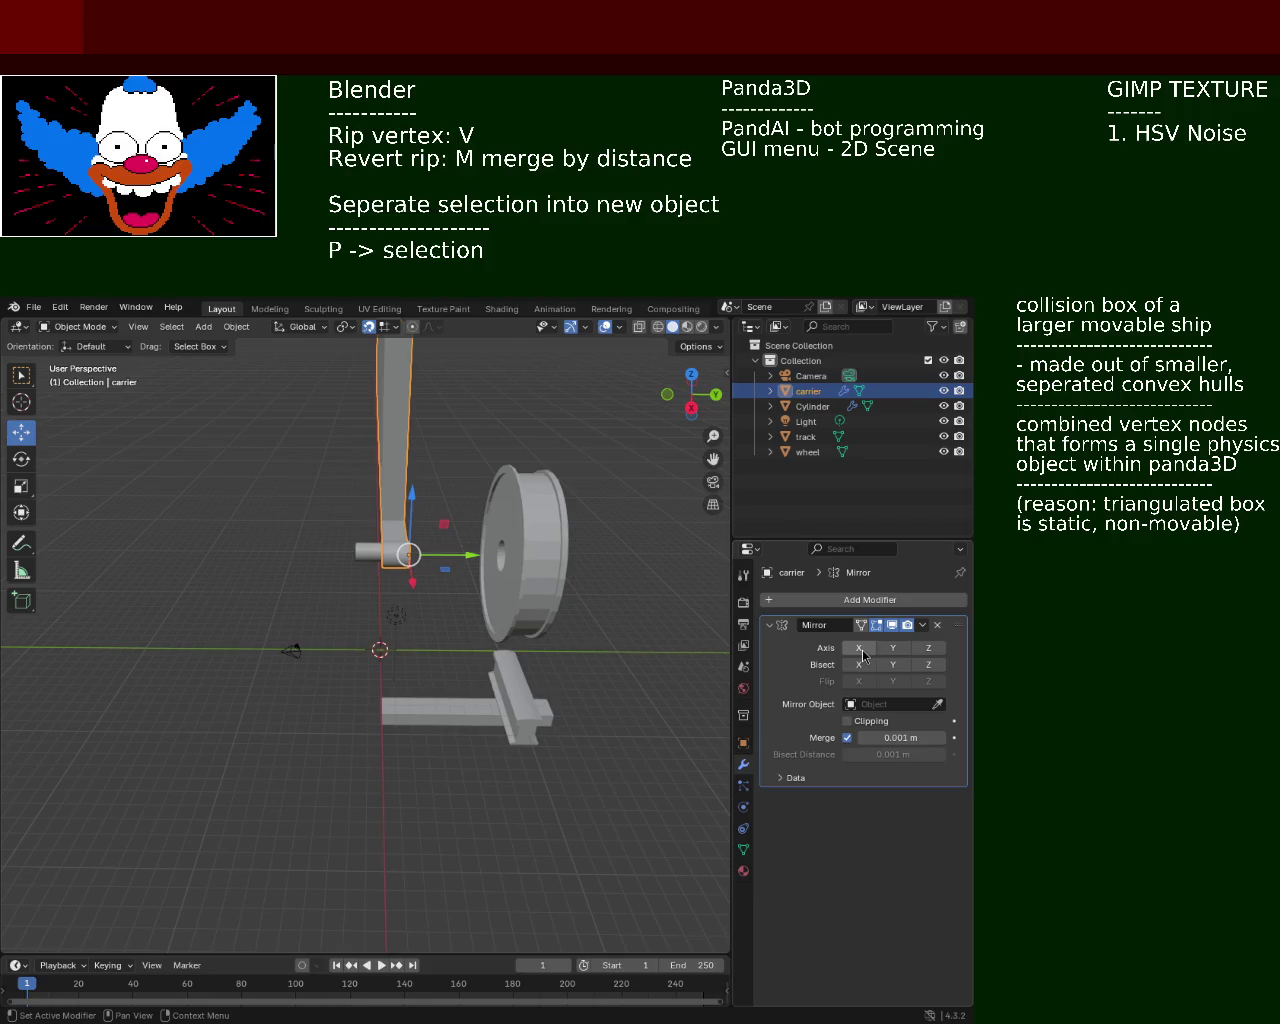
pyautogui.click(859, 648)
pyautogui.moveTo(496, 595); pyautogui.dragTo(575, 590, button='middle')
pyautogui.click(859, 648)
pyautogui.click(893, 648)
pyautogui.click(893, 650)
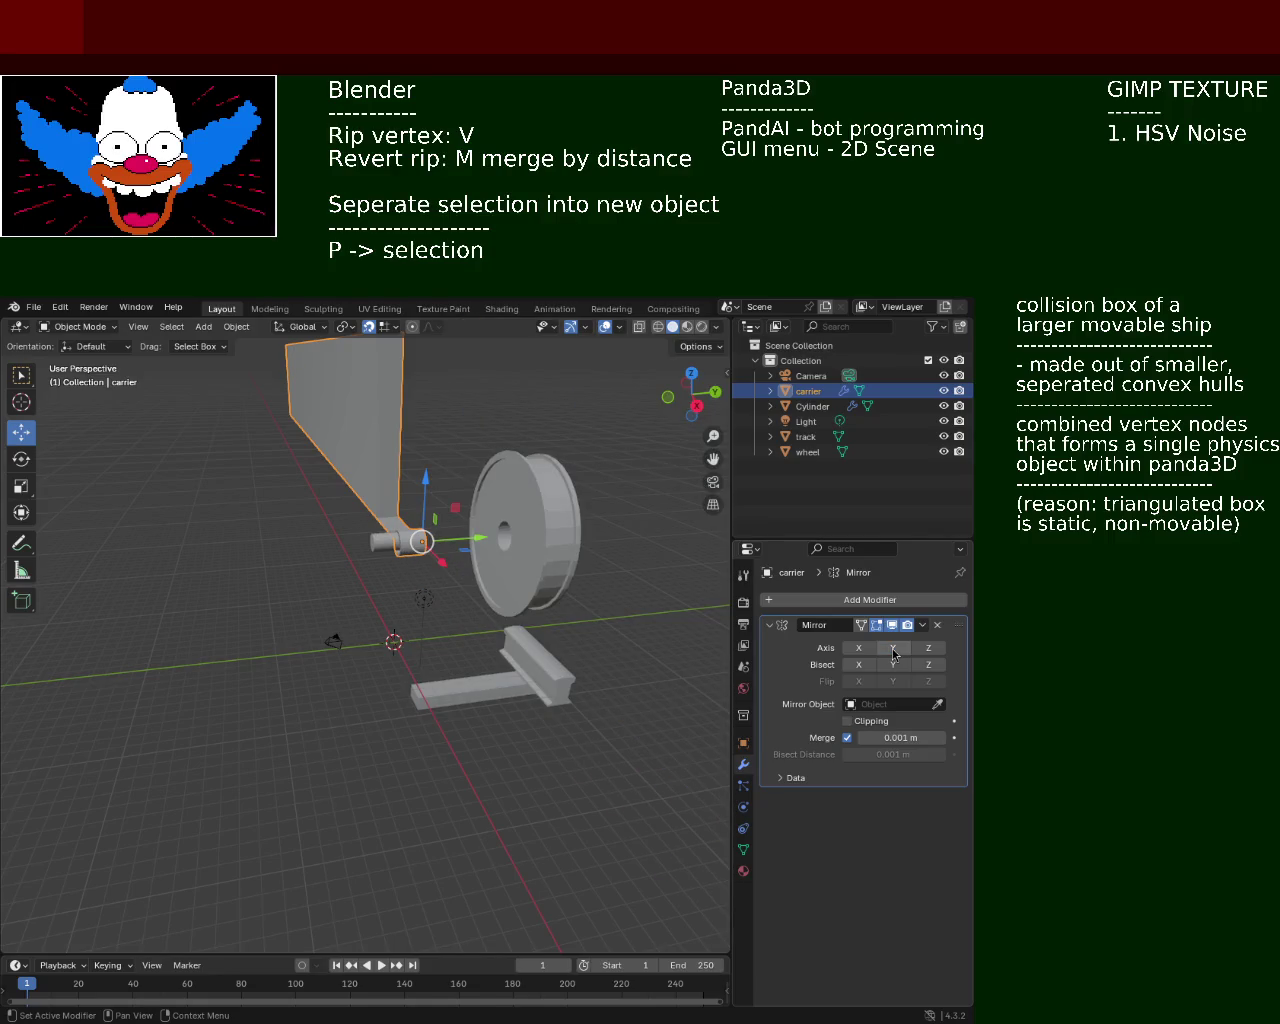
pyautogui.click(929, 648)
pyautogui.click(929, 648)
pyautogui.moveTo(430, 600); pyautogui.dragTo(453, 587, button='middle')
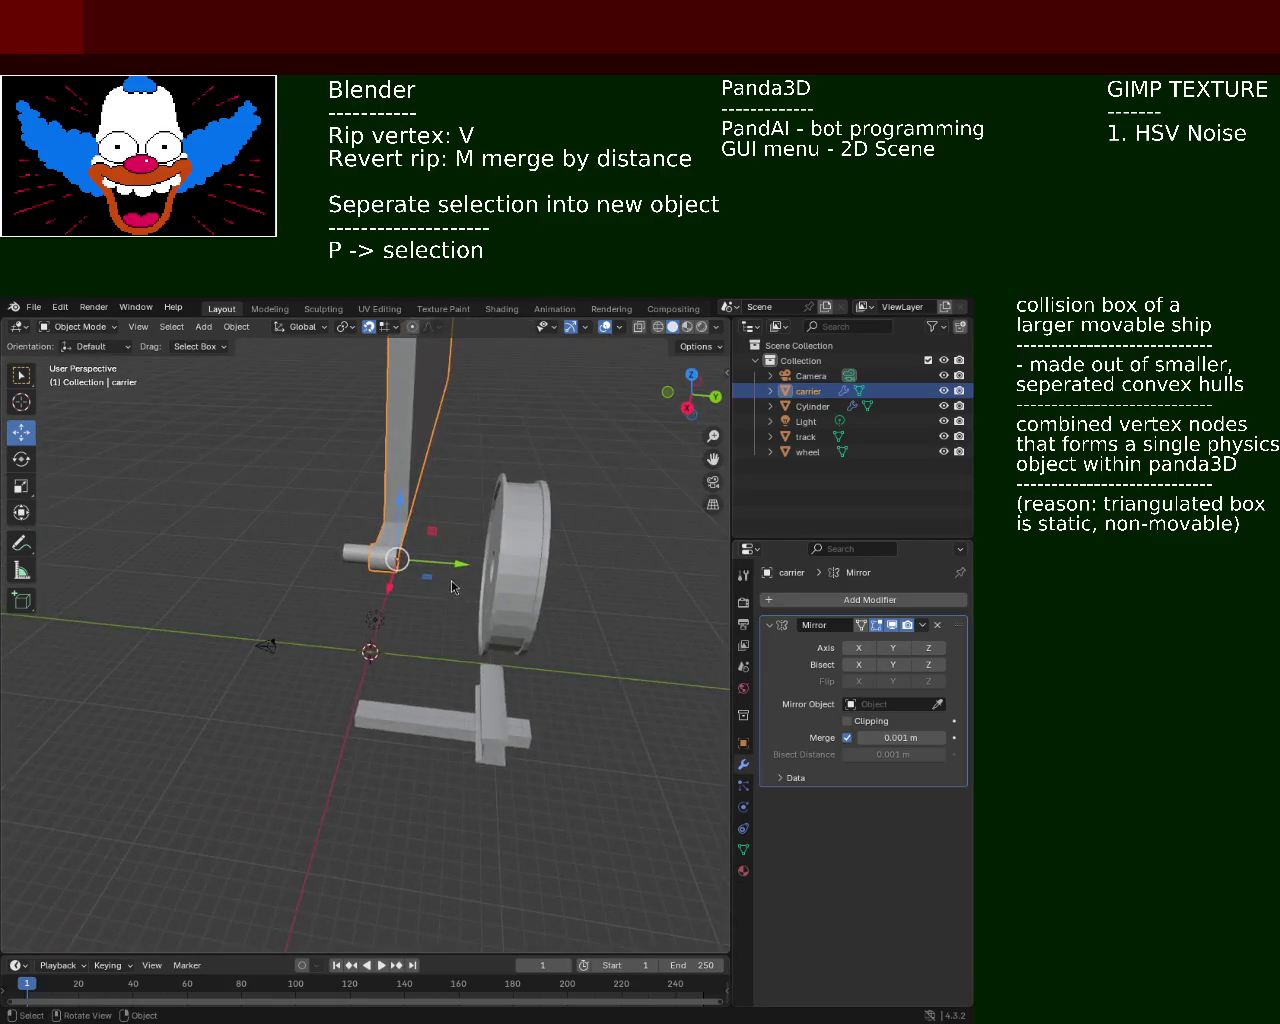
# Nudge the carrier slightly along Y and save the scene as train.blend
pyautogui.press('g')
pyautogui.press('y')
pyautogui.click(425, 583)
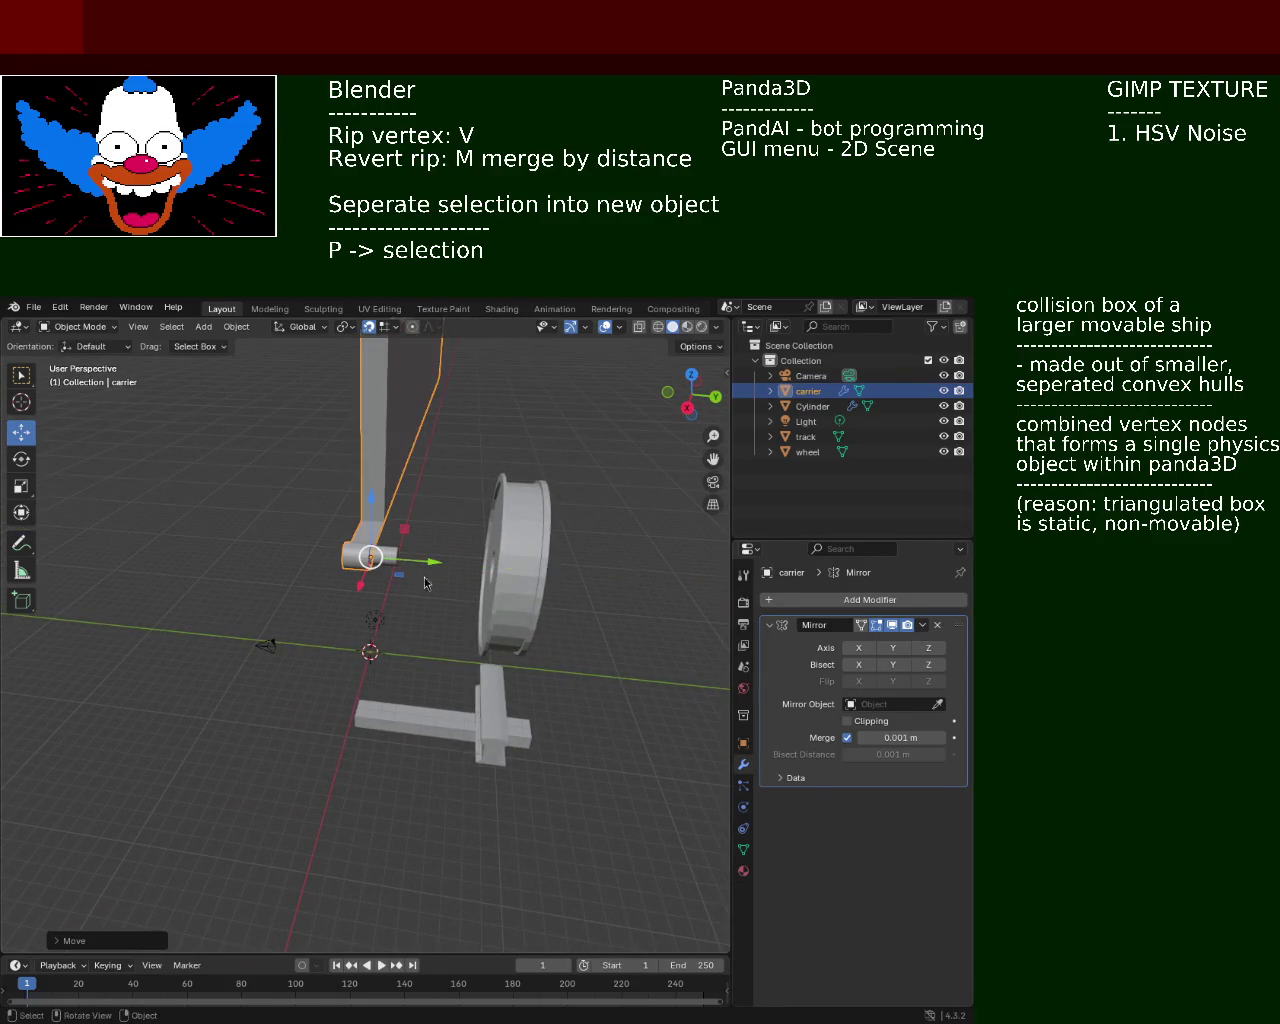
pyautogui.click(920, 650)
pyautogui.click(920, 650)
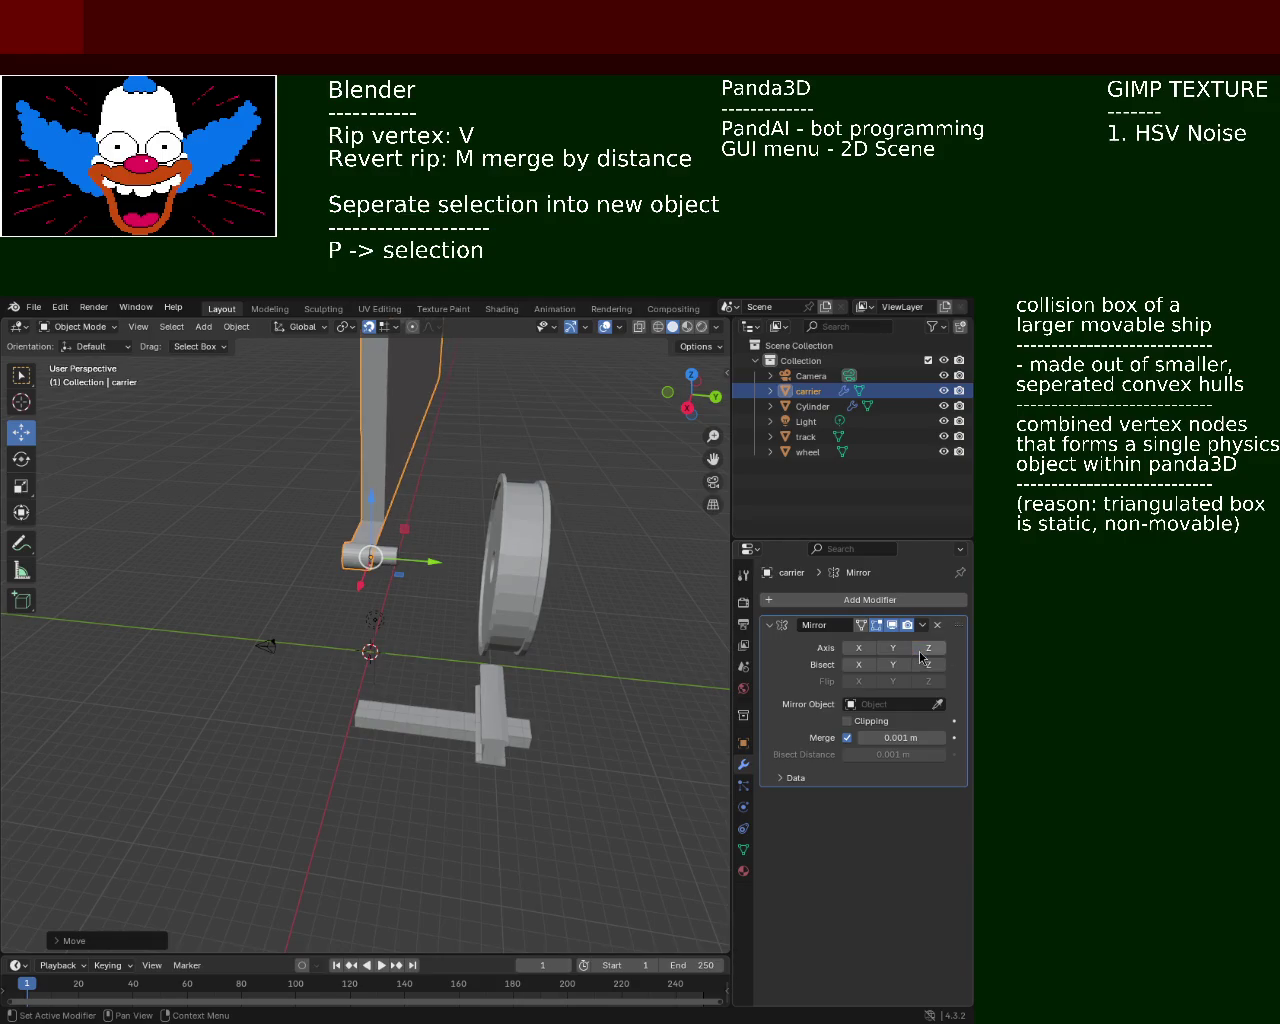
pyautogui.hotkey('ctrl', 's')
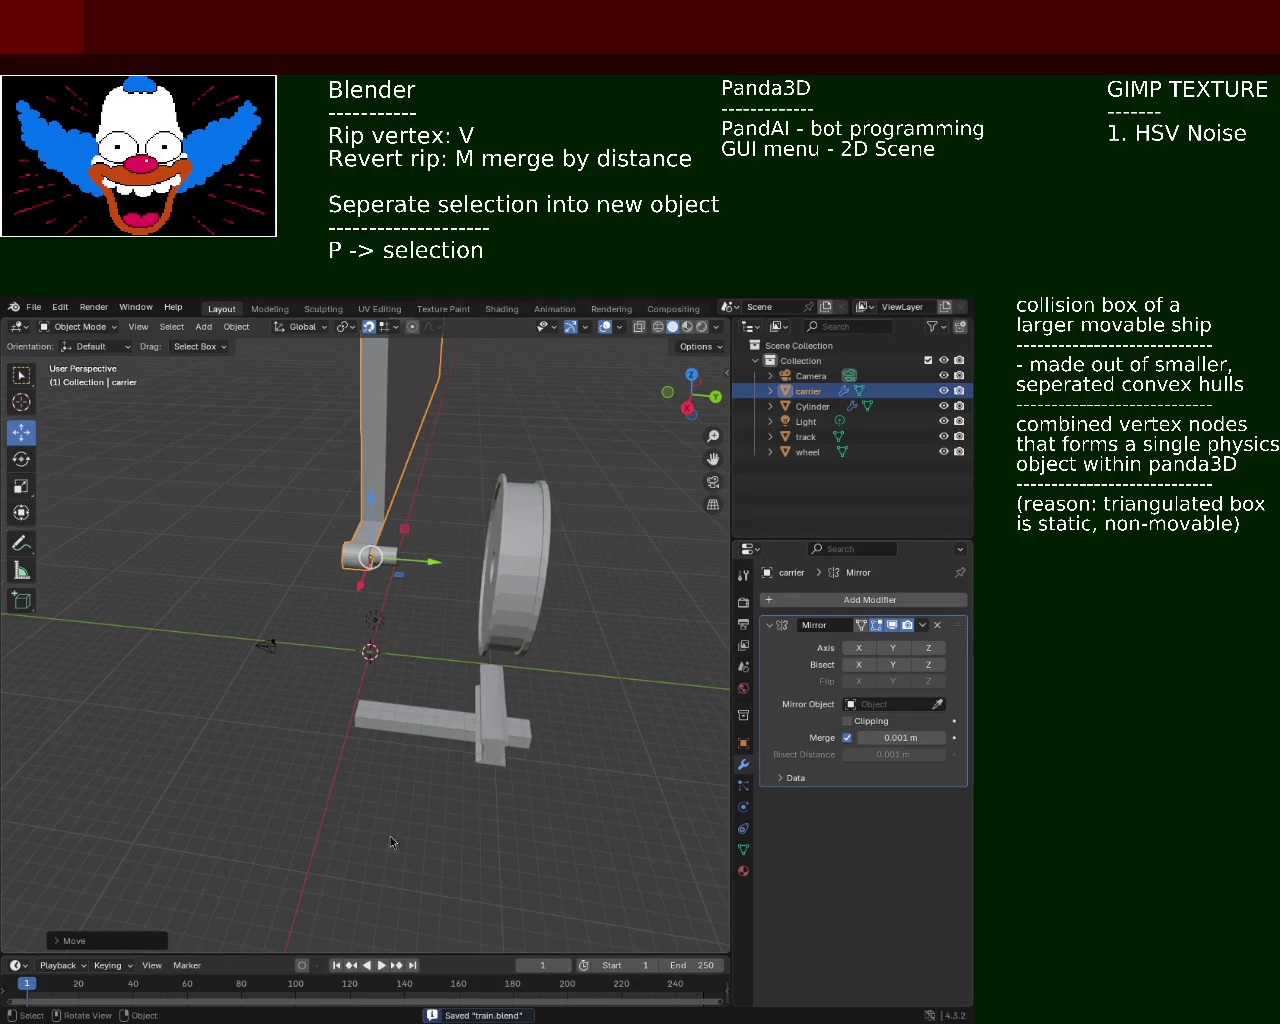
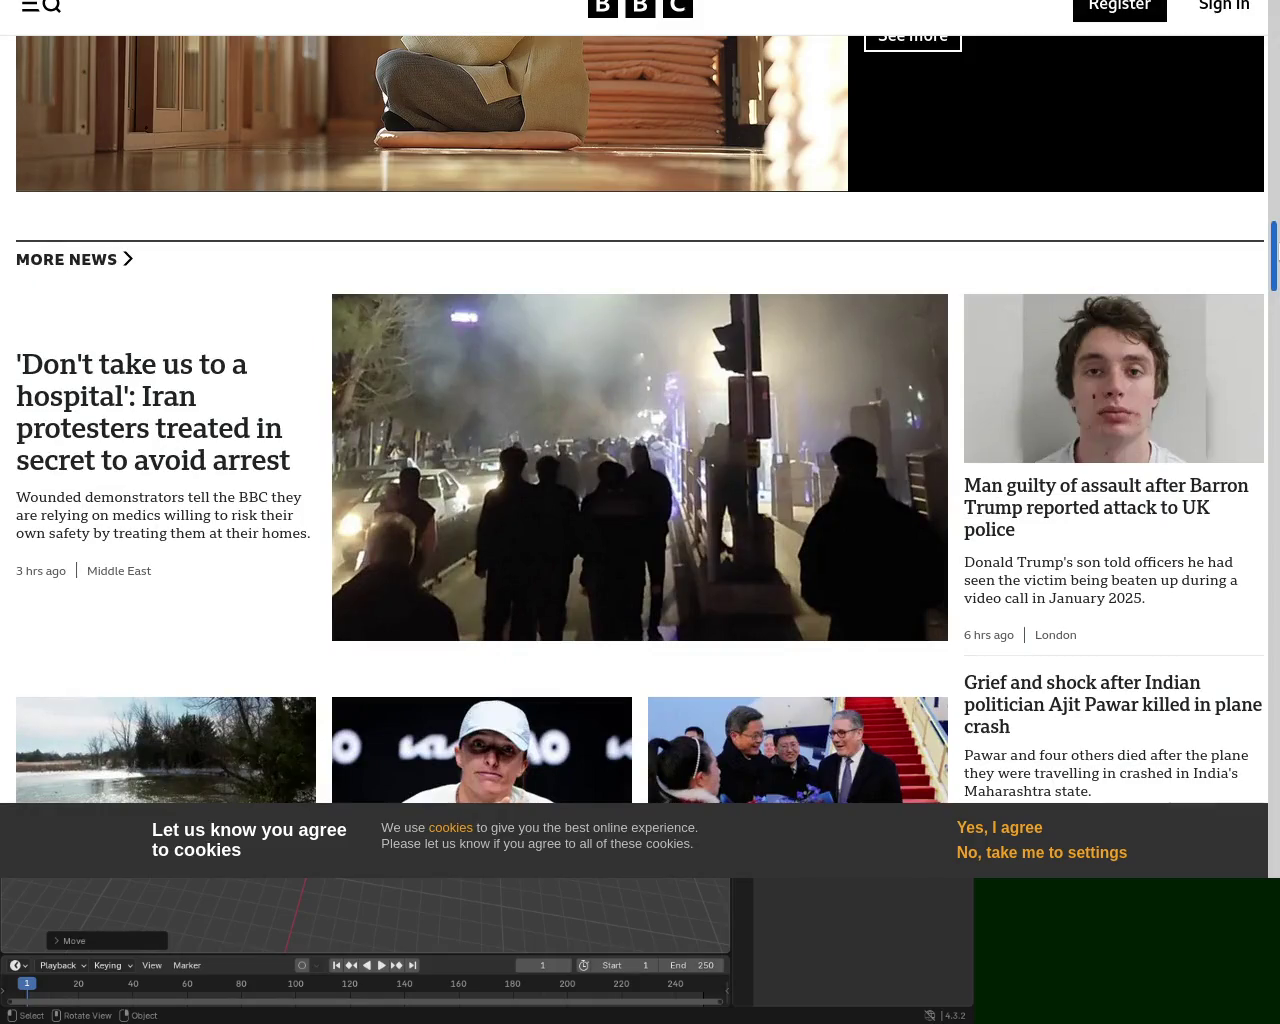
# Scroll the BBC homepage down to the second row of More News and the MUST WATCH header
pyautogui.scroll(-3, 640, 420)
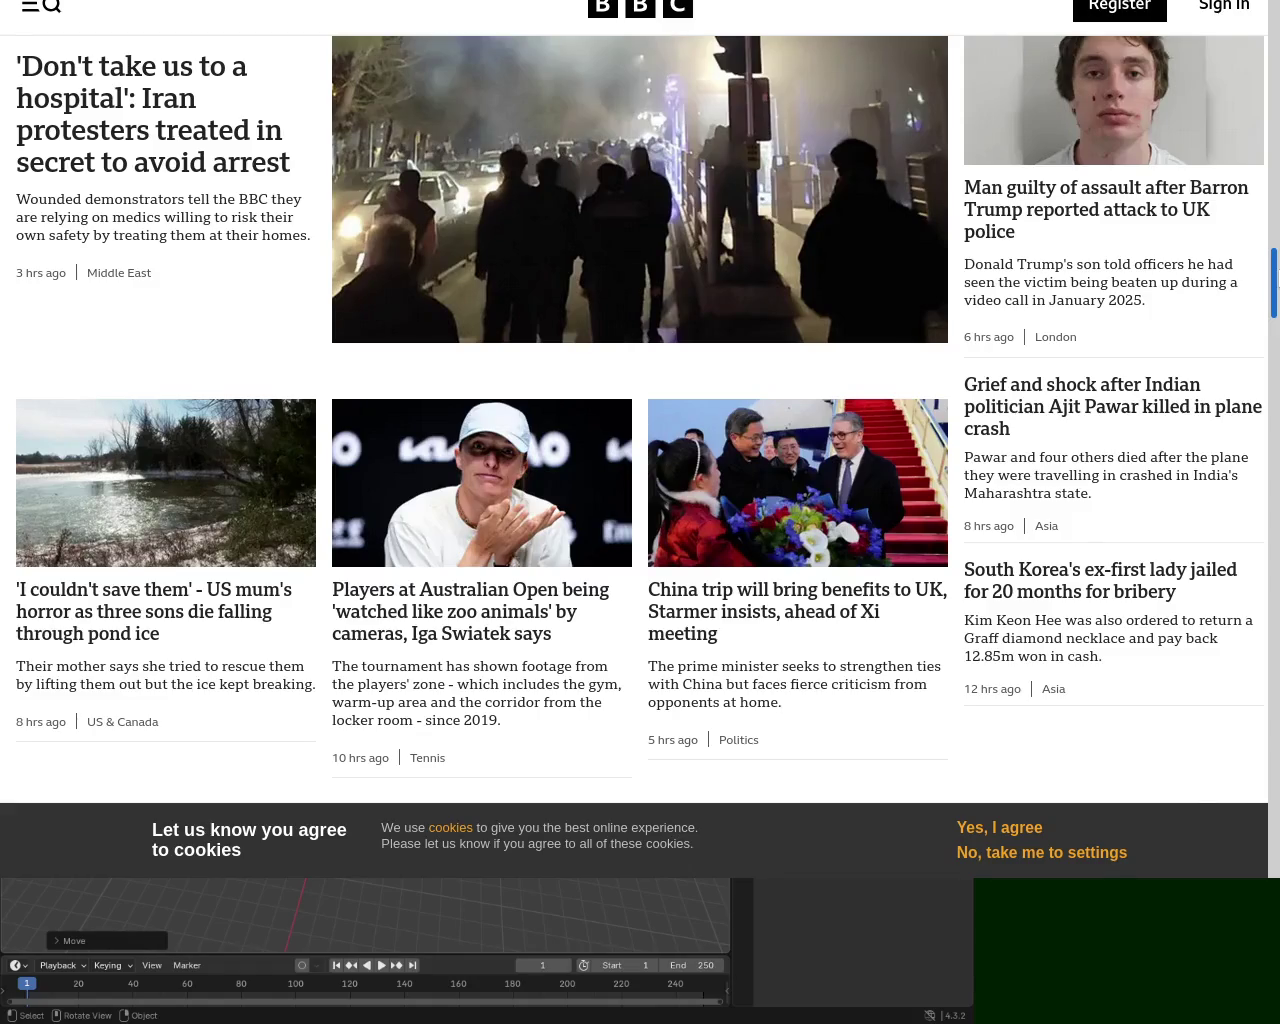
pyautogui.scroll(-1, 847, 420)
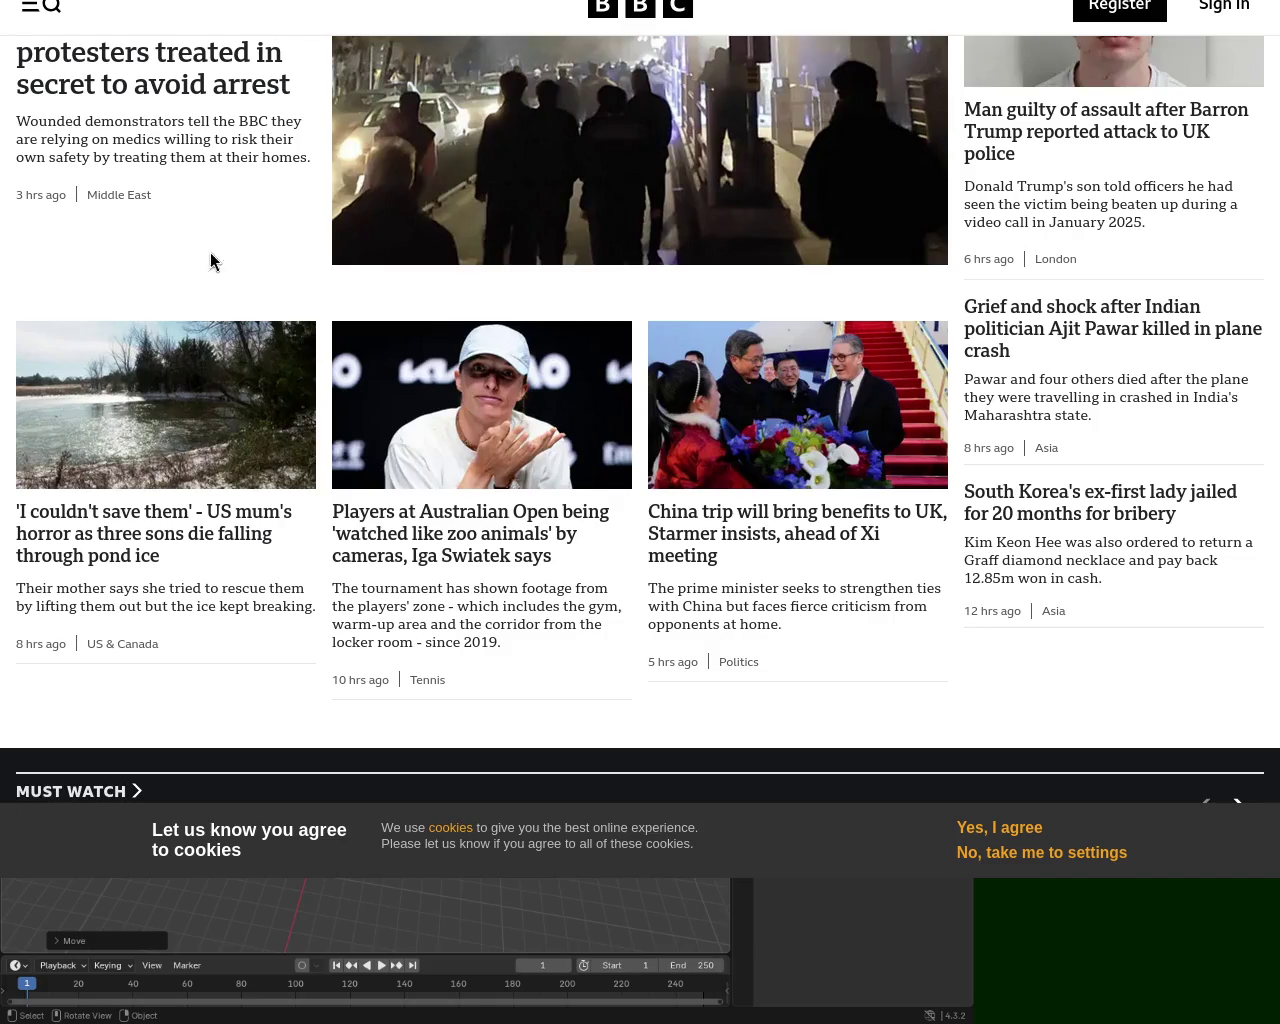
# Open the China trip story and close the 'Register for a free BBC account' prompt
pyautogui.click(742, 510)
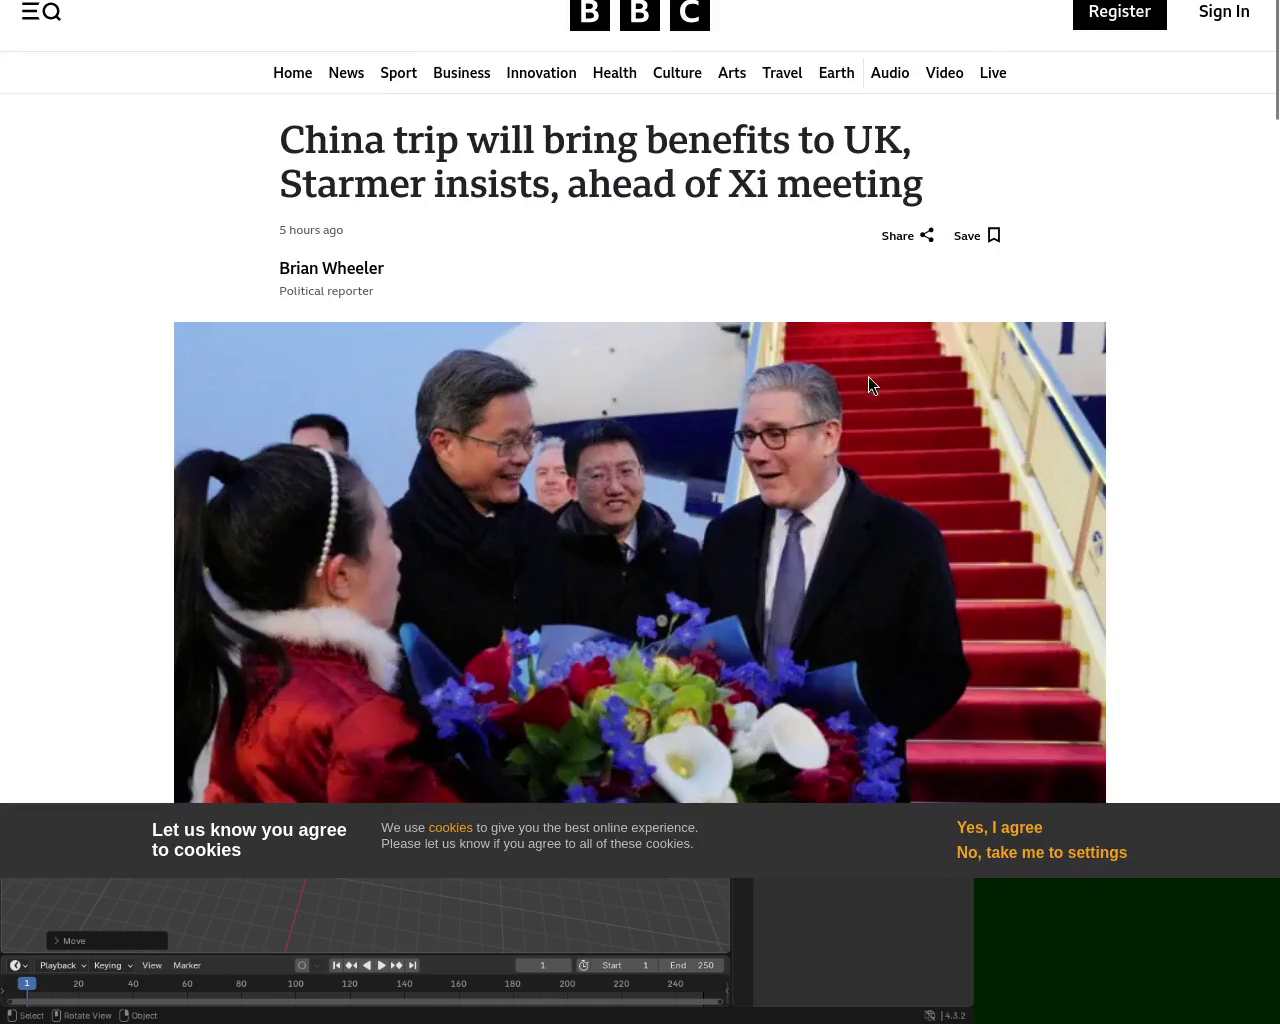
pyautogui.scroll(-1, 1268, 132)
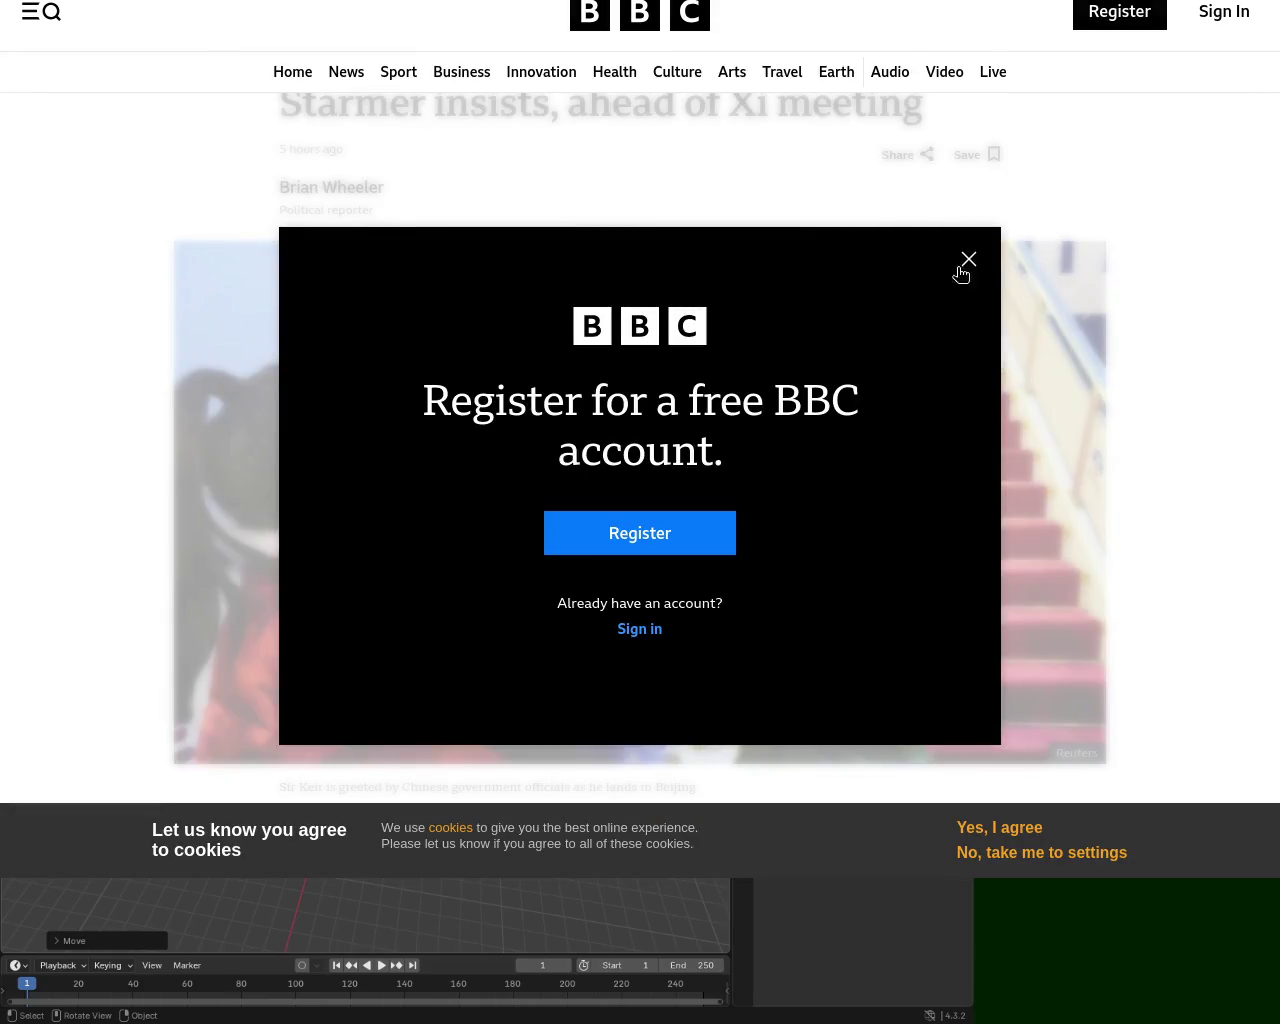
pyautogui.click(969, 260)
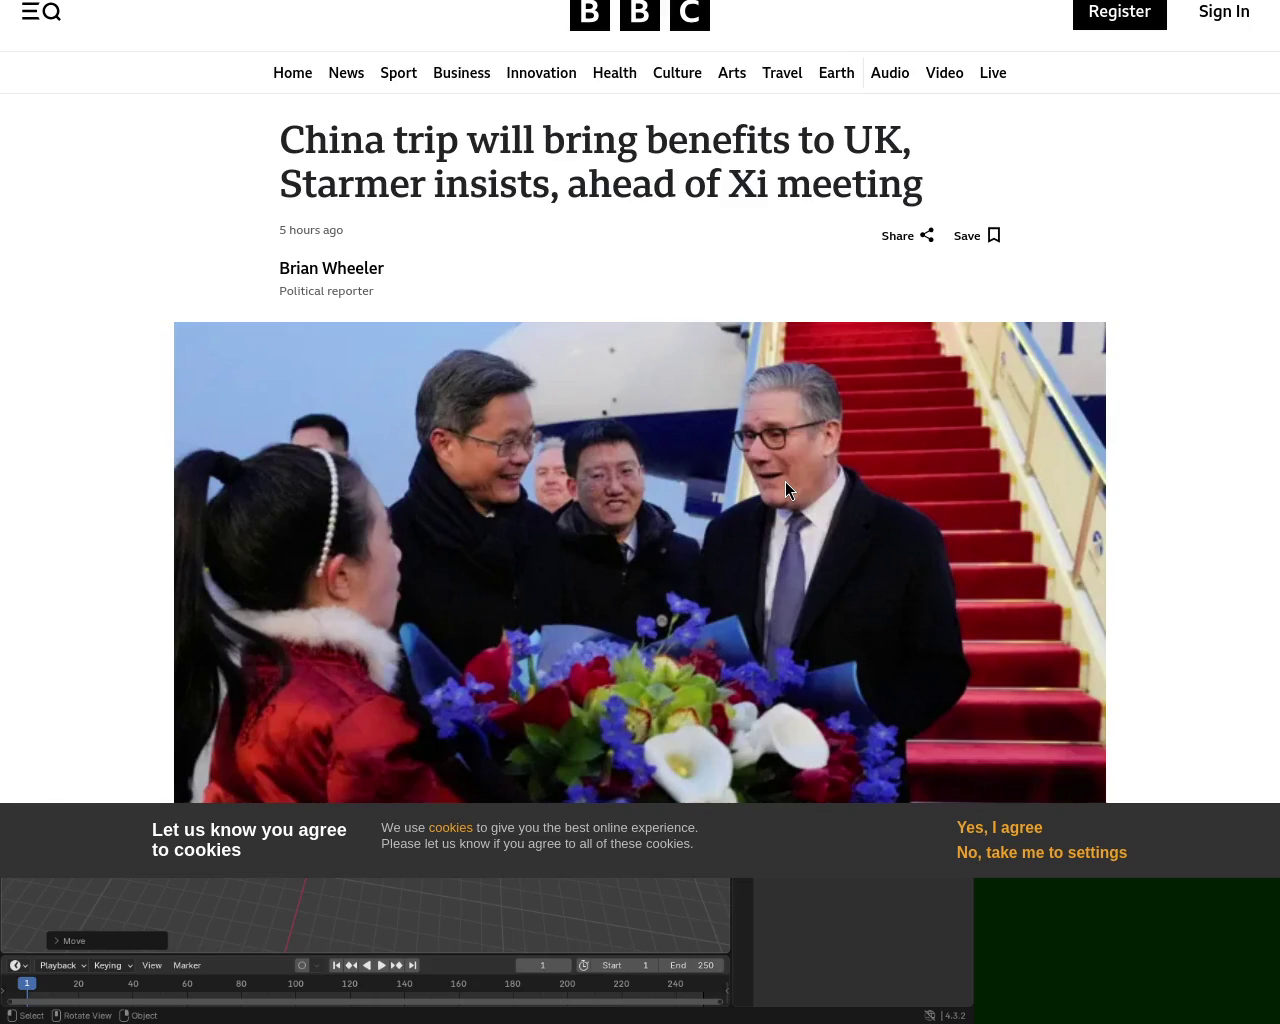
pyautogui.hotkey('alt', 'Tab')
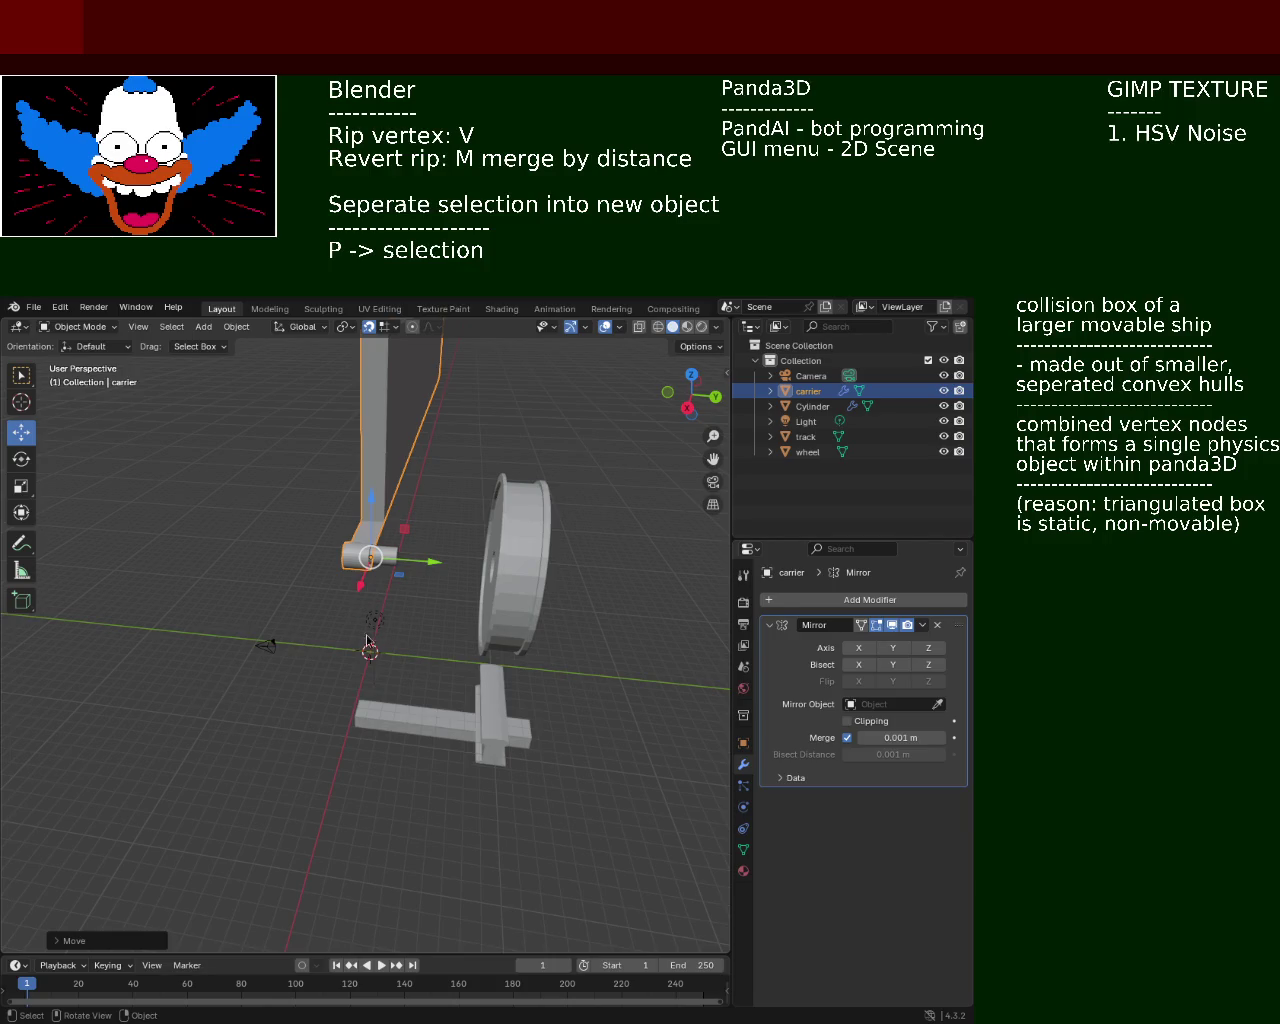
# Orbit the Blender viewport in around the carrier, wheel and track
pyautogui.moveTo(443, 593); pyautogui.dragTo(397, 513, button='middle')
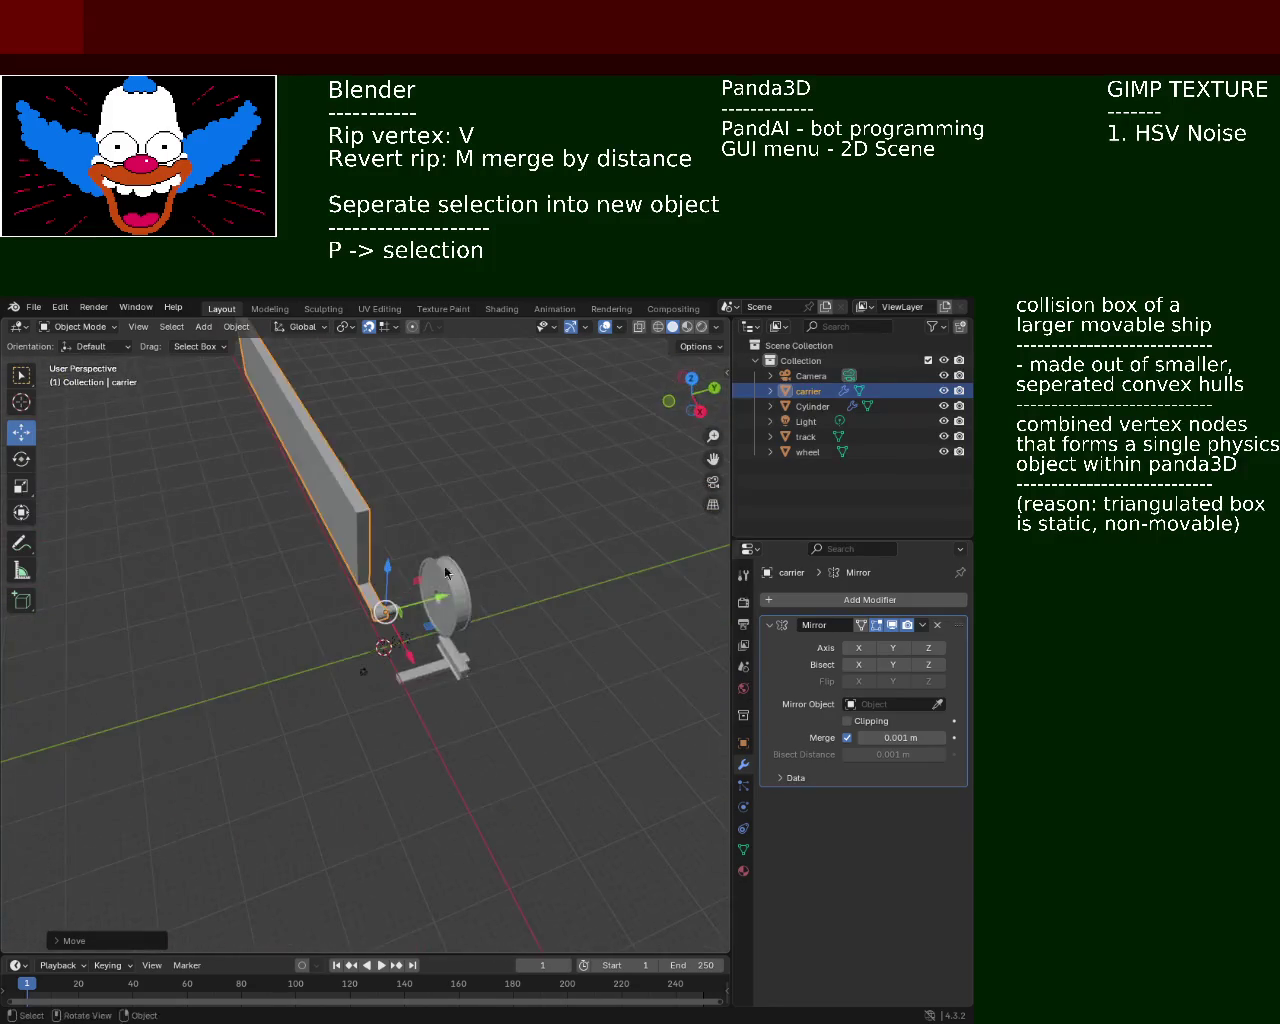
# Switch to the right side view (numpad 3) and select the Cylinder
pyautogui.moveTo(397, 513); pyautogui.dragTo(407, 570, button='middle')
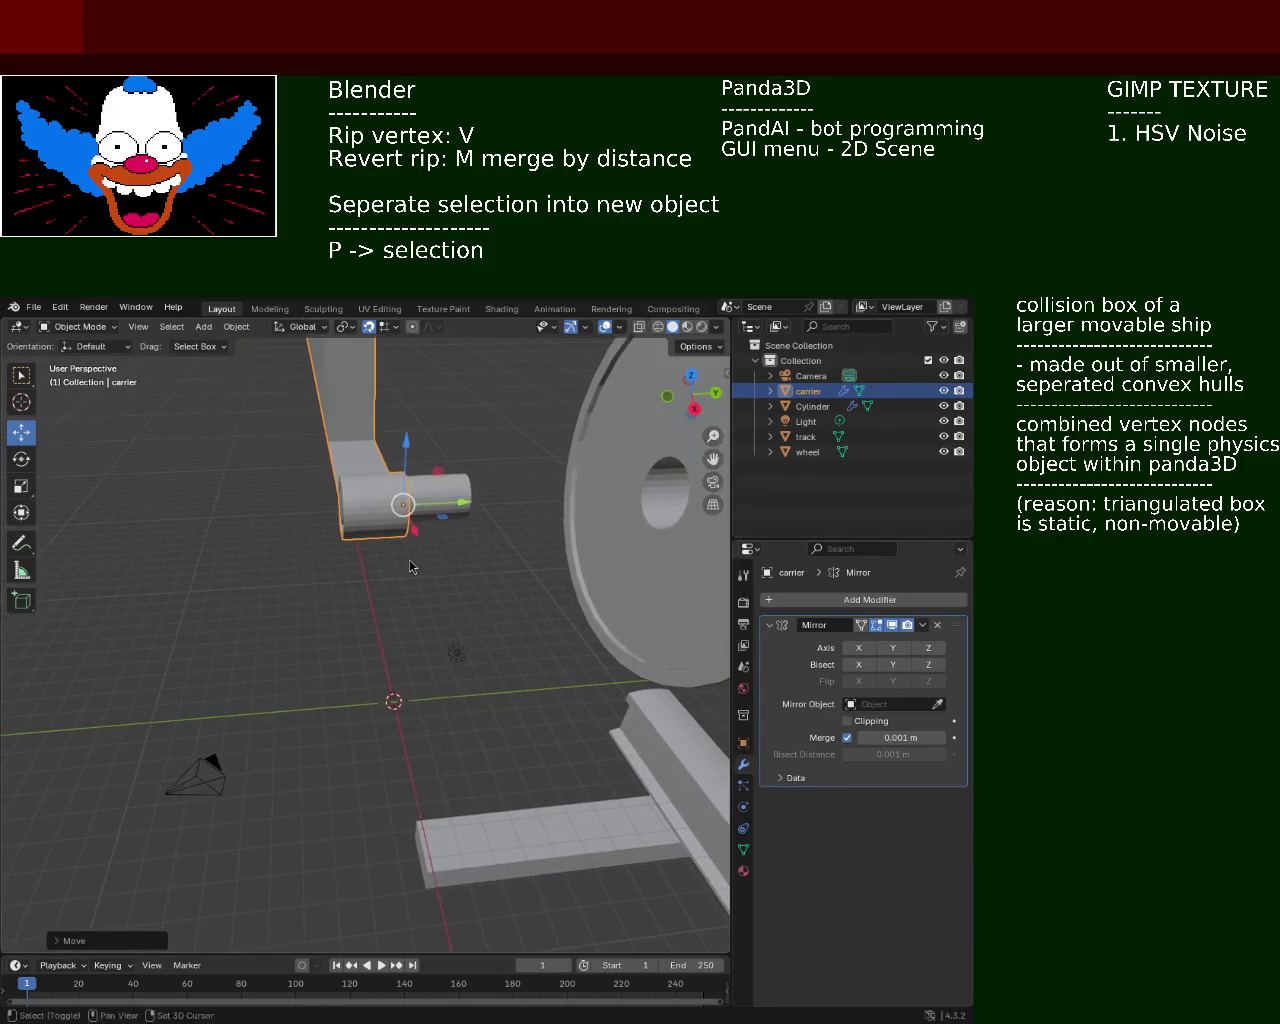
pyautogui.scroll(-2, 332, 575)
pyautogui.scroll(-2, 332, 584)
pyautogui.scroll(-1, 332, 573)
pyautogui.press('KP_3')
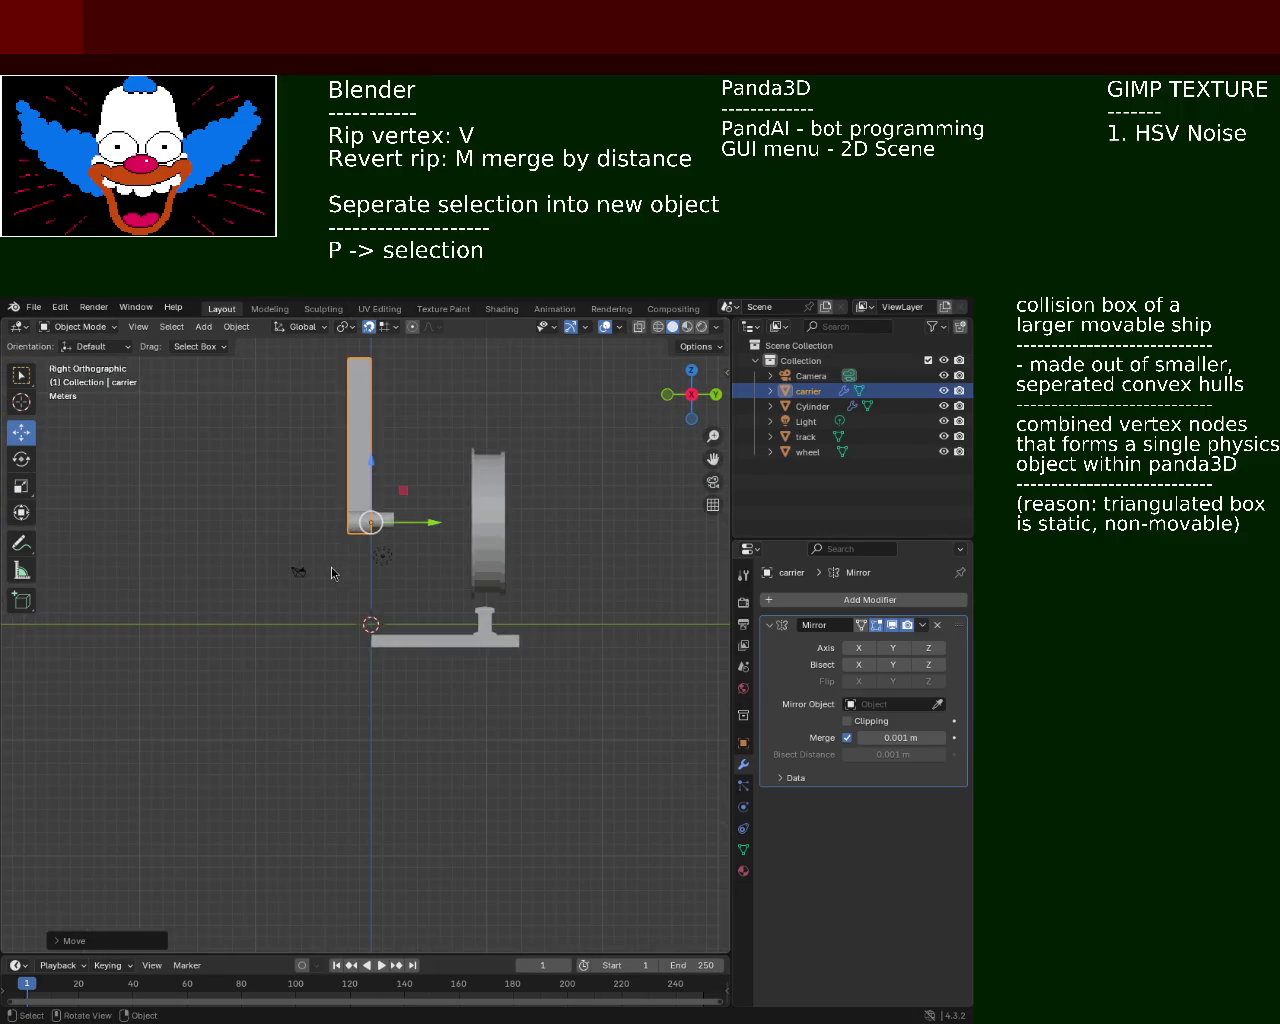
pyautogui.moveTo(430, 522)
pyautogui.mouseDown()
pyautogui.moveTo(454, 522)
pyautogui.moveTo(394, 522)
pyautogui.mouseUp()
pyautogui.click(360, 525)
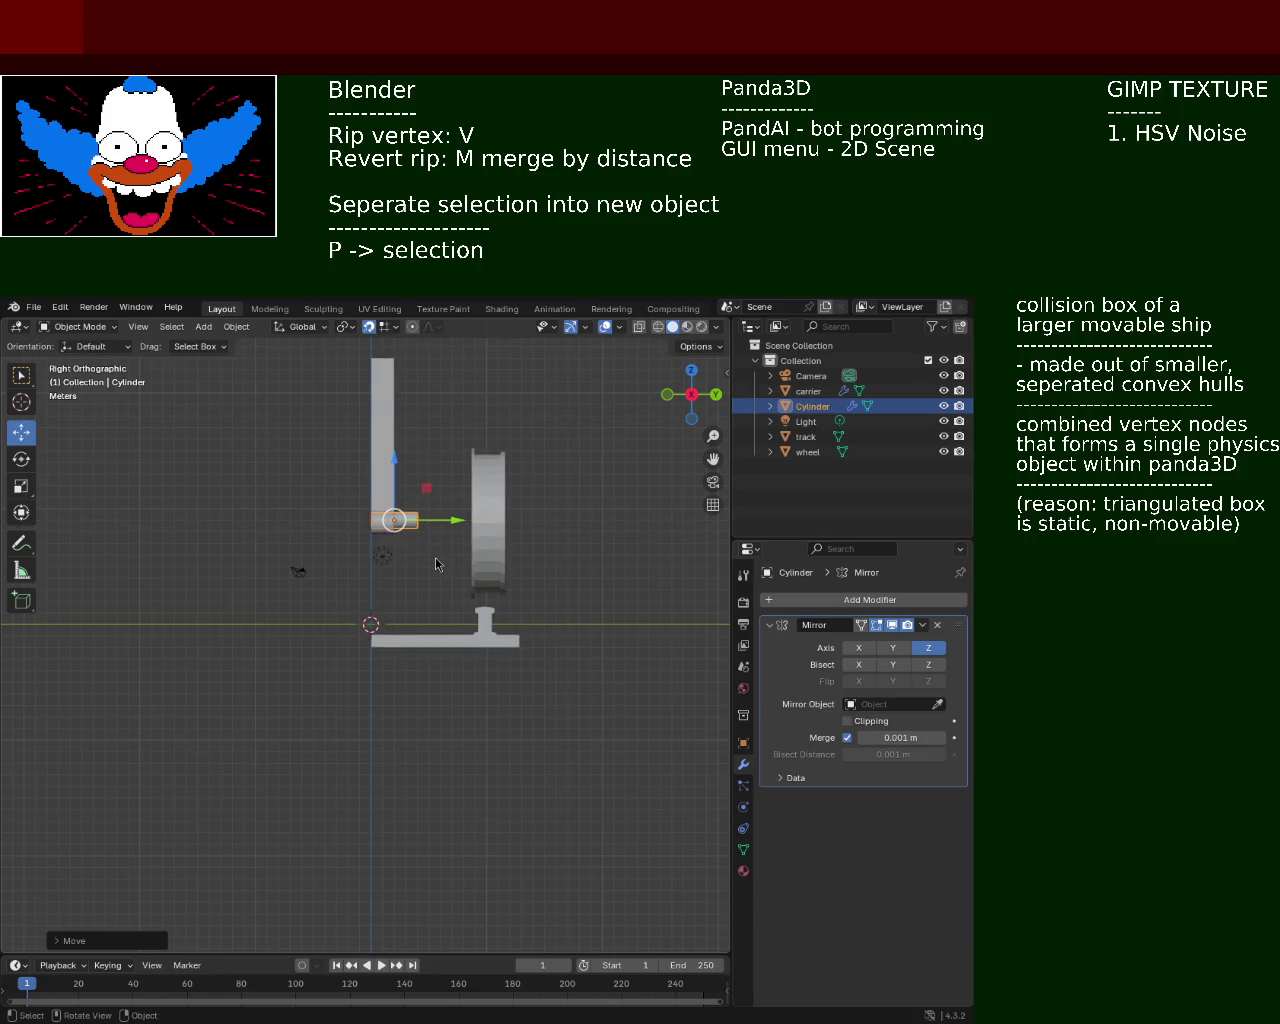
# Remove the Cylinder's Mirror modifier and move it along Y to the carrier arm's end
pyautogui.moveTo(391, 534); pyautogui.dragTo(402, 655, button='middle')
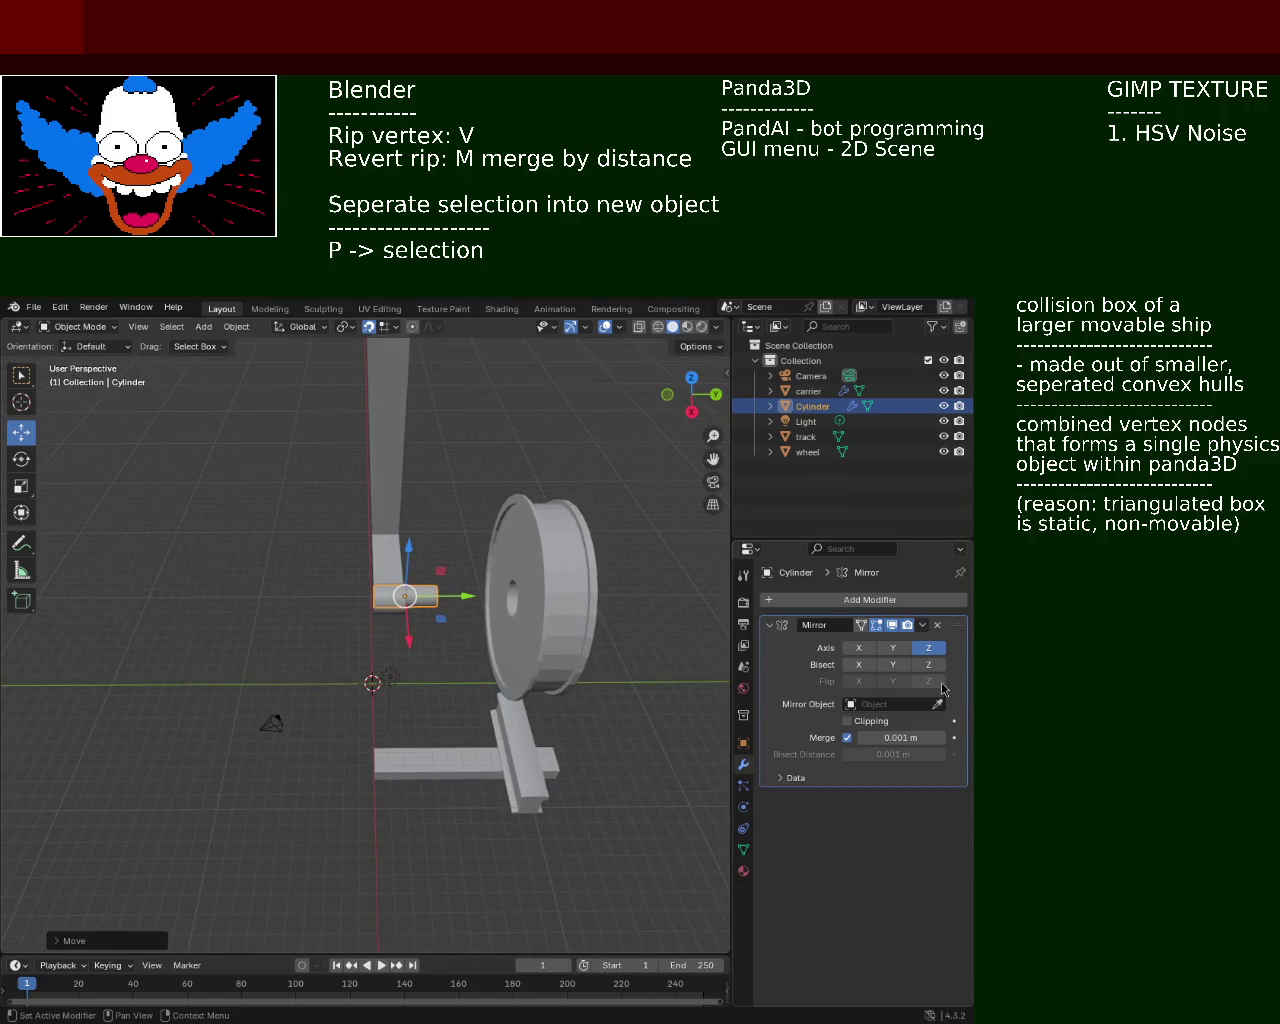
pyautogui.click(938, 625)
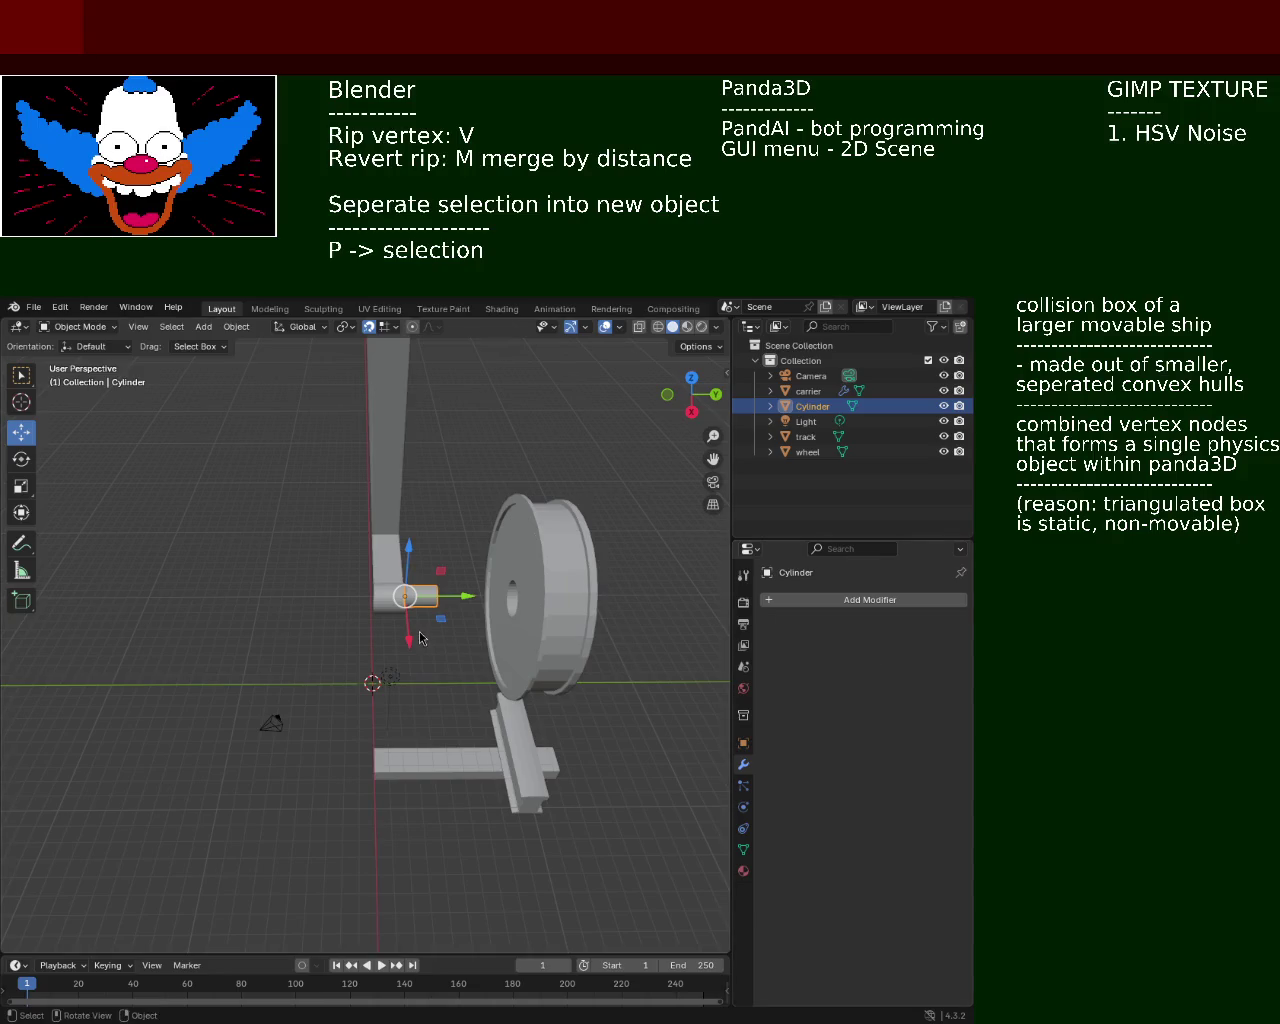
pyautogui.moveTo(445, 615); pyautogui.dragTo(433, 595, button='middle')
pyautogui.moveTo(450, 582); pyautogui.dragTo(391, 615)
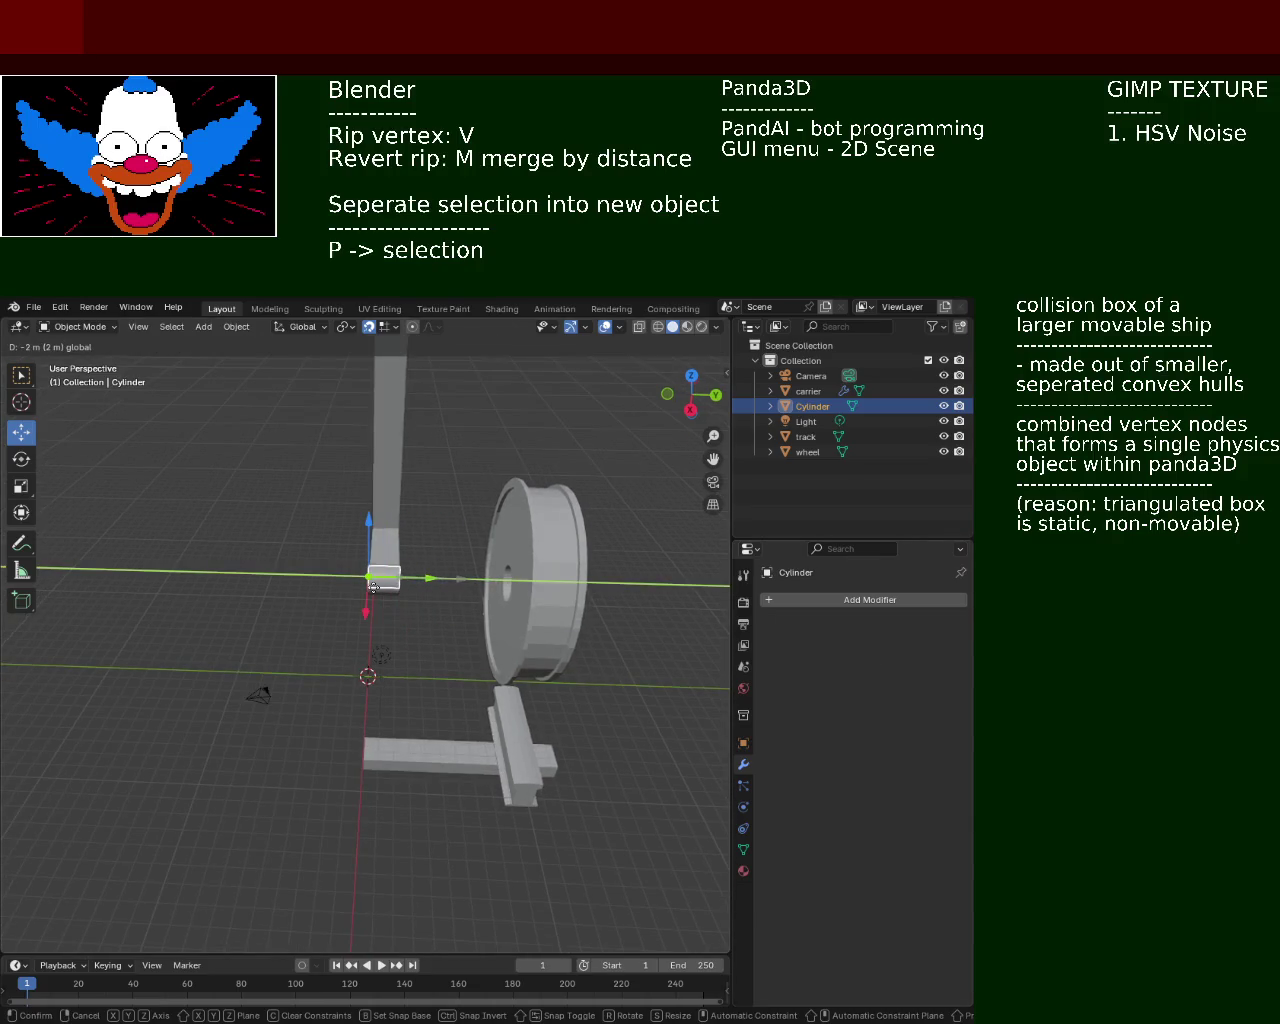
pyautogui.moveTo(391, 615); pyautogui.dragTo(399, 593, button='middle')
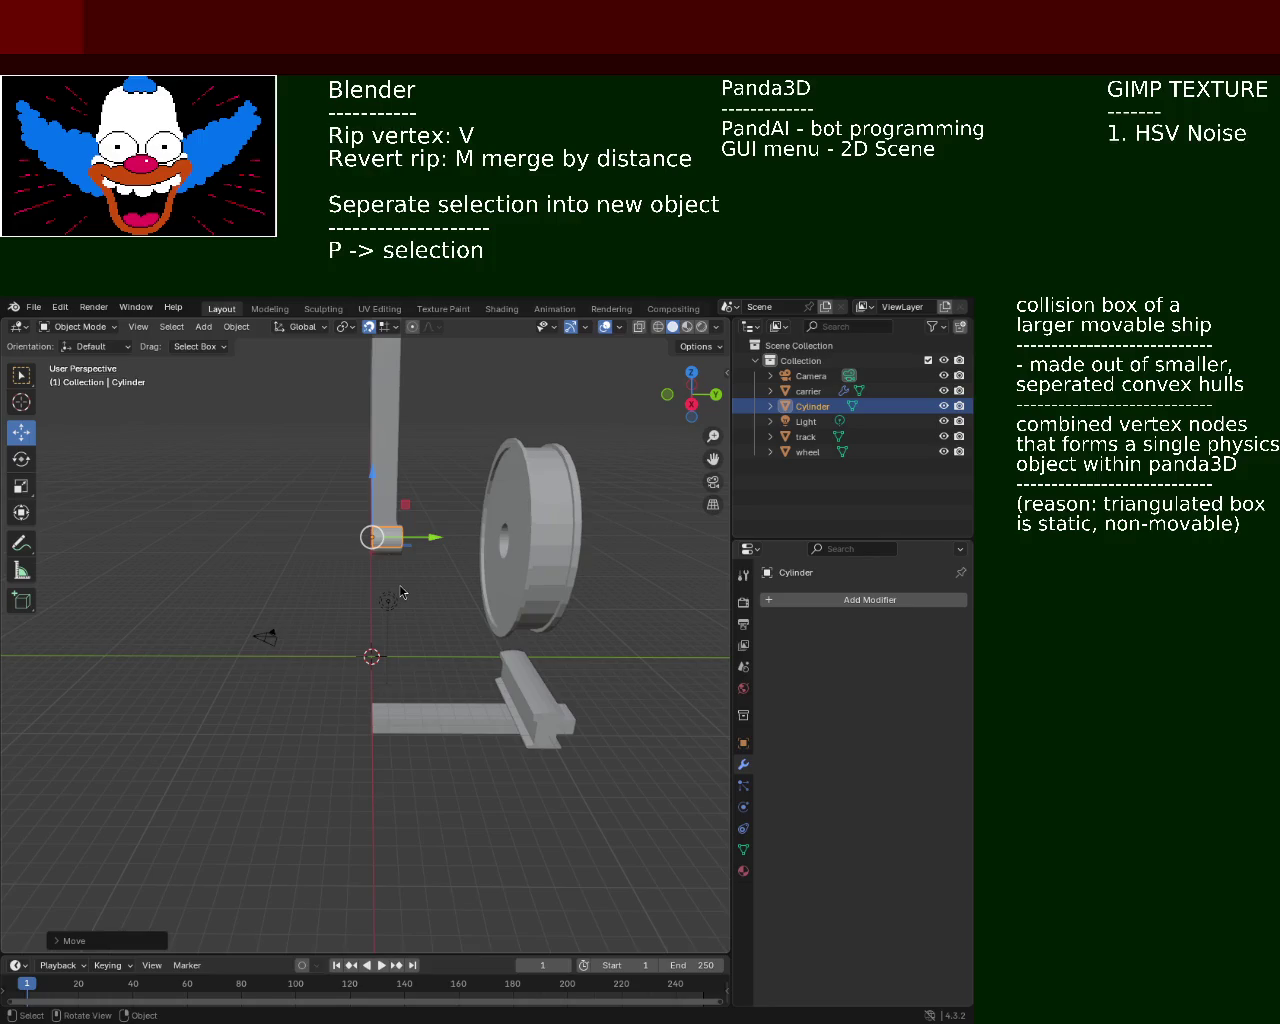